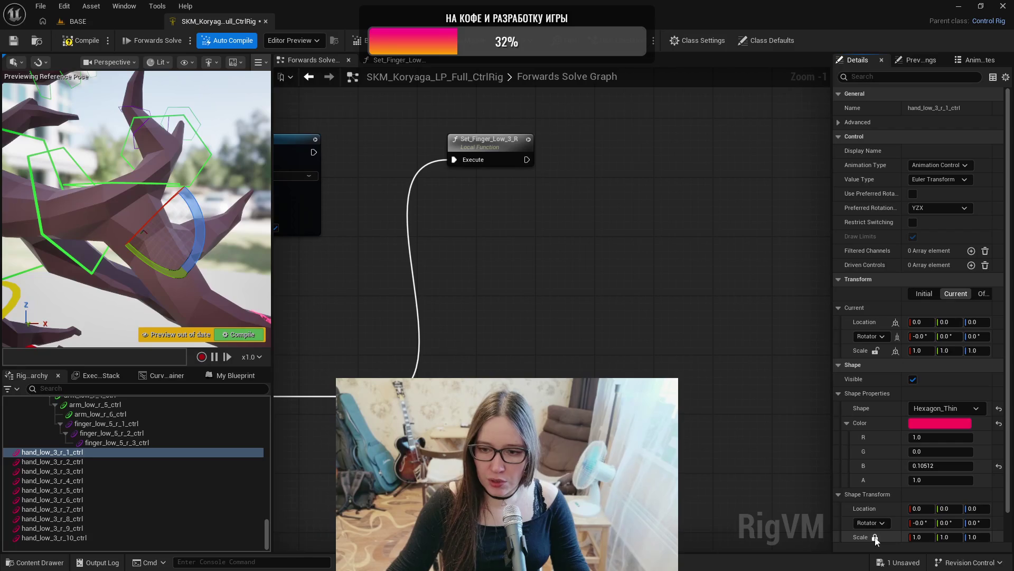
- Lock hand_low_3_r_1_ctrl's shape scale and set it uniformly to 25
click(875, 537)
drag(136, 316, 130, 283)
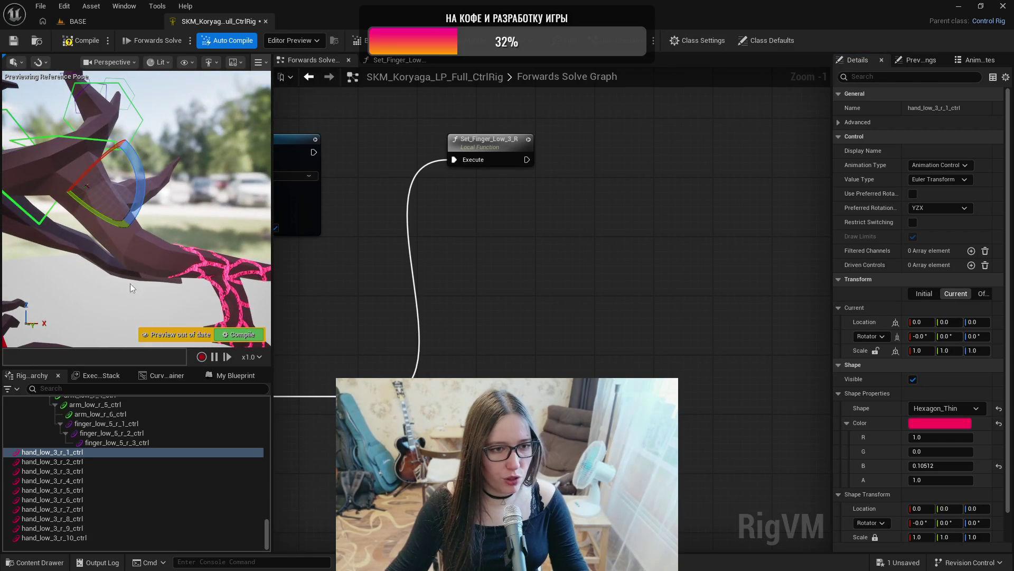
click(917, 537)
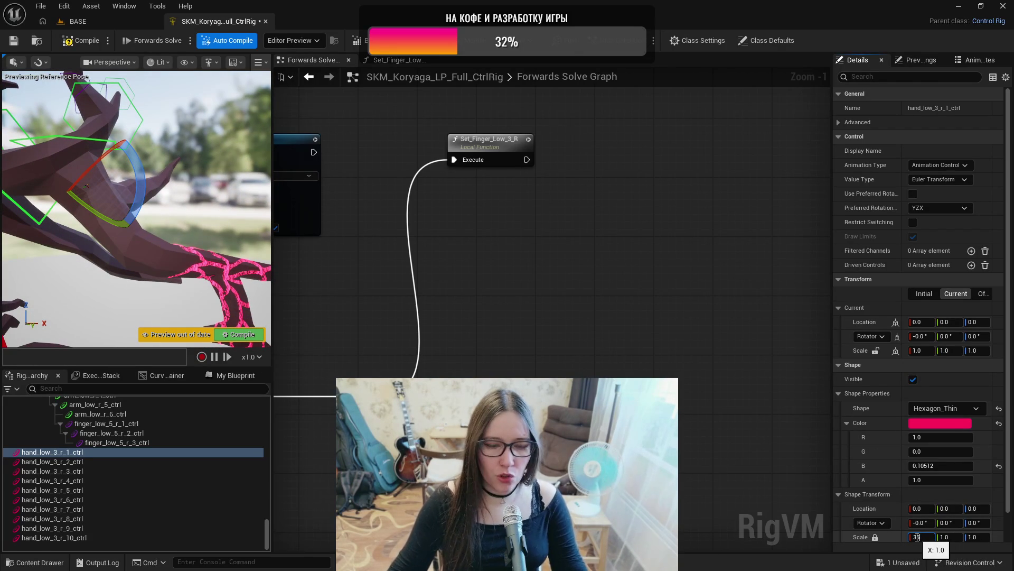
text(5)
key(Return)
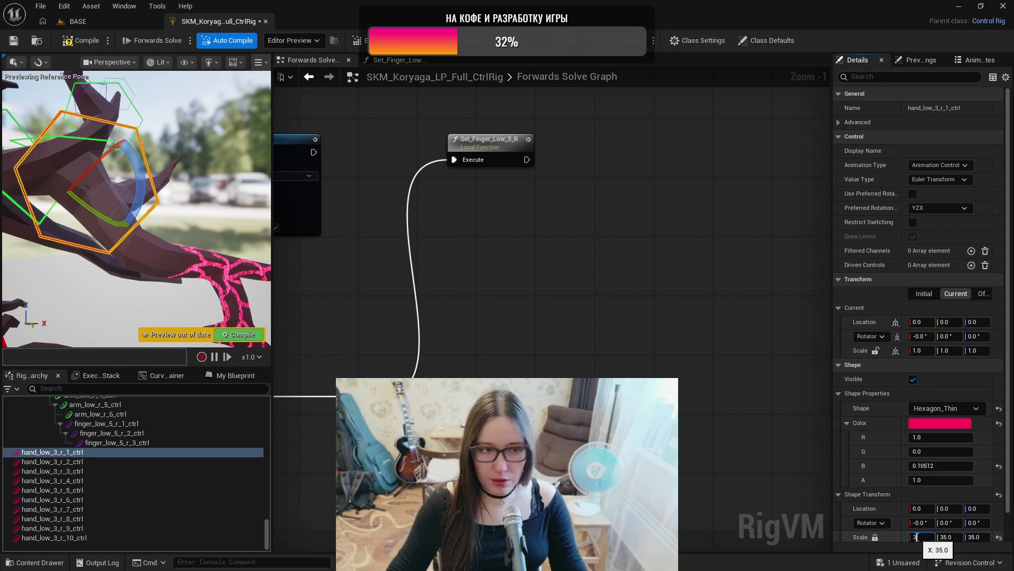
text(0)
key(Return)
text(25)
key(Return)
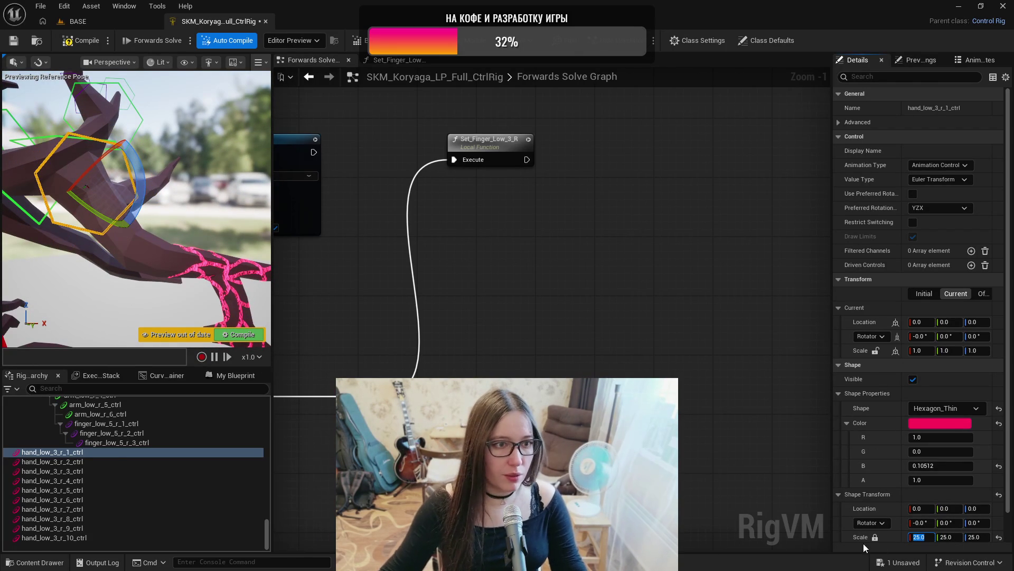
- Give the r_2, r_3 and r_4 hexagon shapes uniform scales of 22, 19 and 16
click(105, 461)
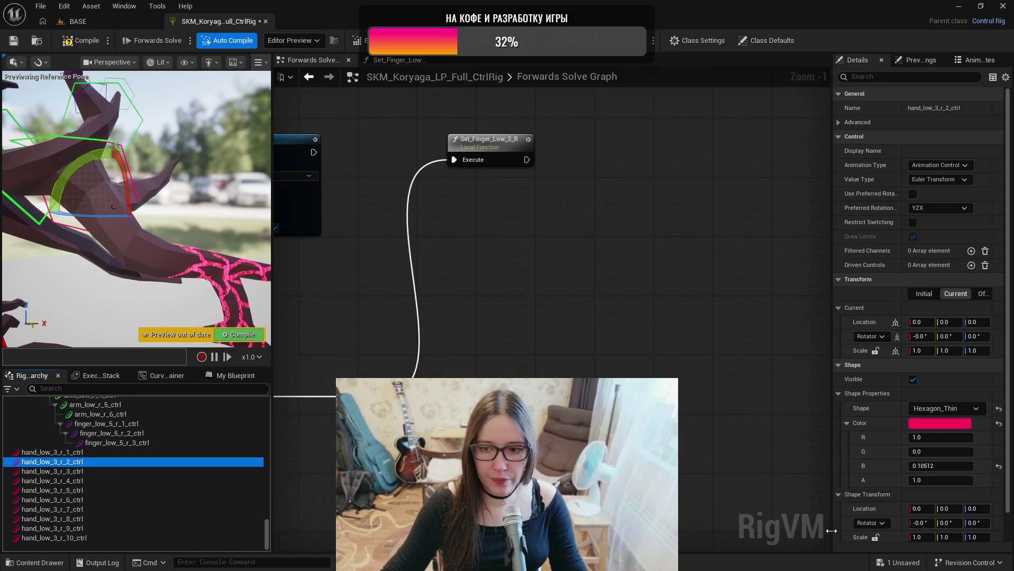
click(875, 537)
click(919, 537)
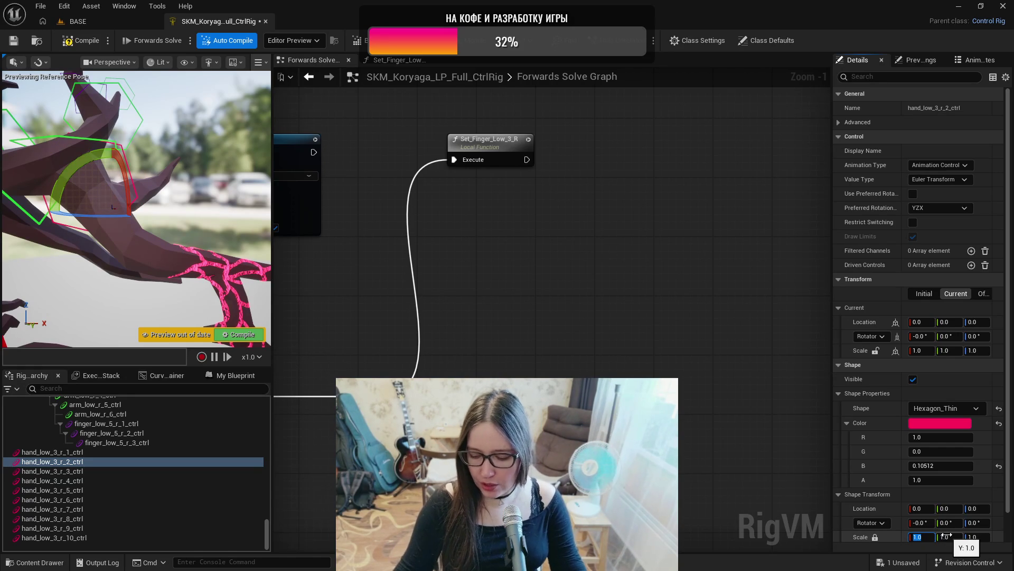
text(22)
key(Return)
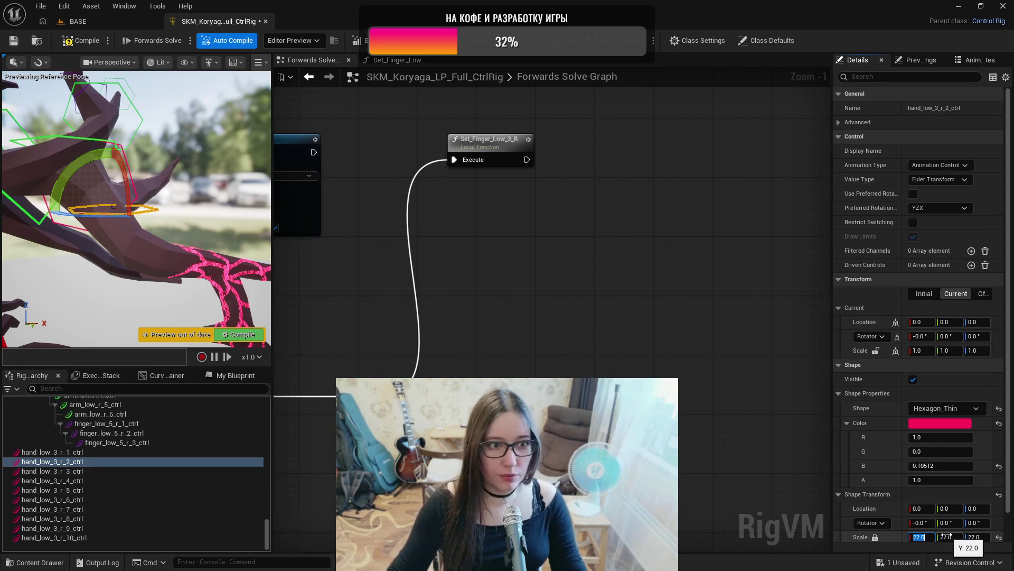
click(37, 471)
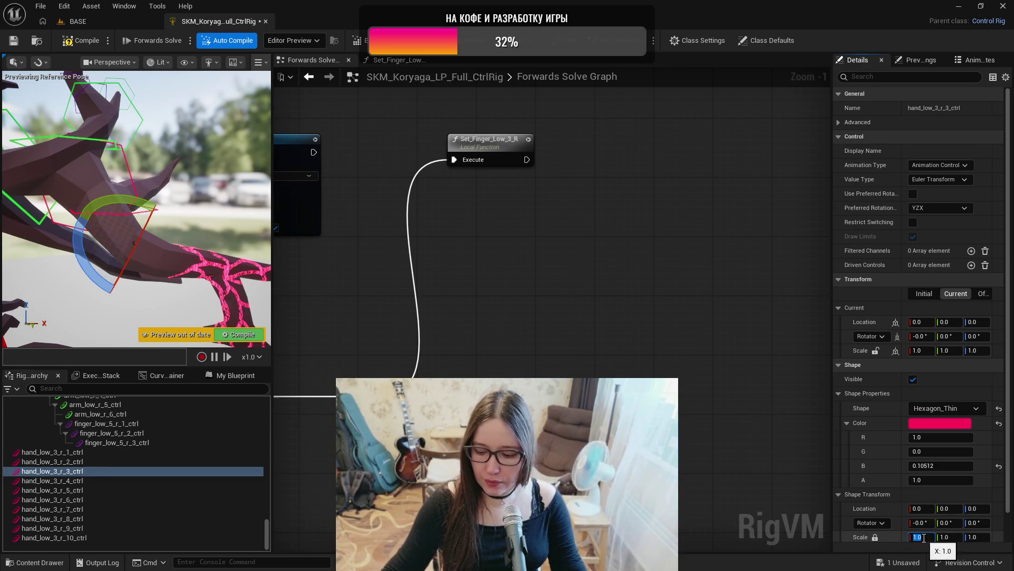
text(9)
key(Return)
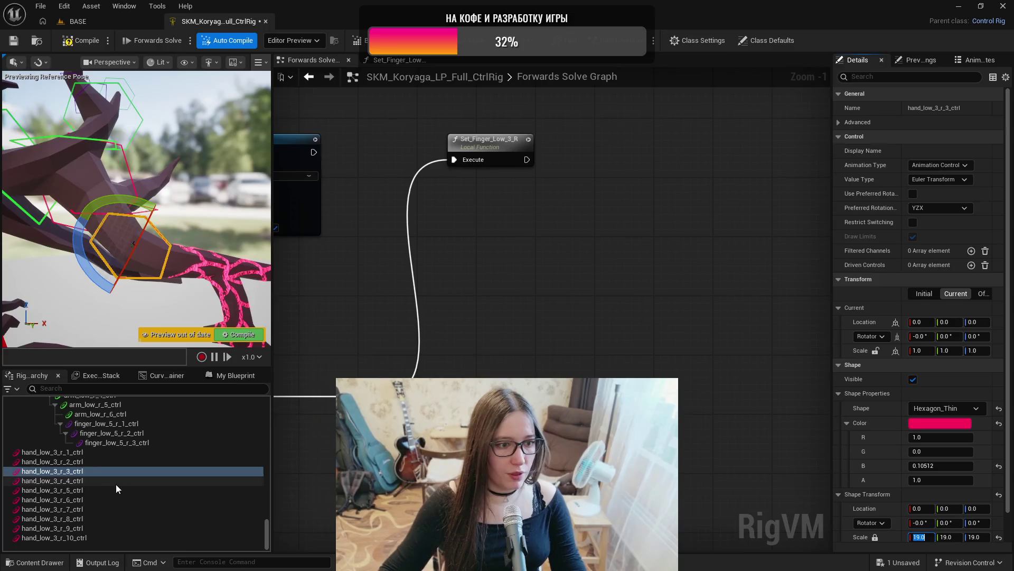
click(169, 482)
click(908, 537)
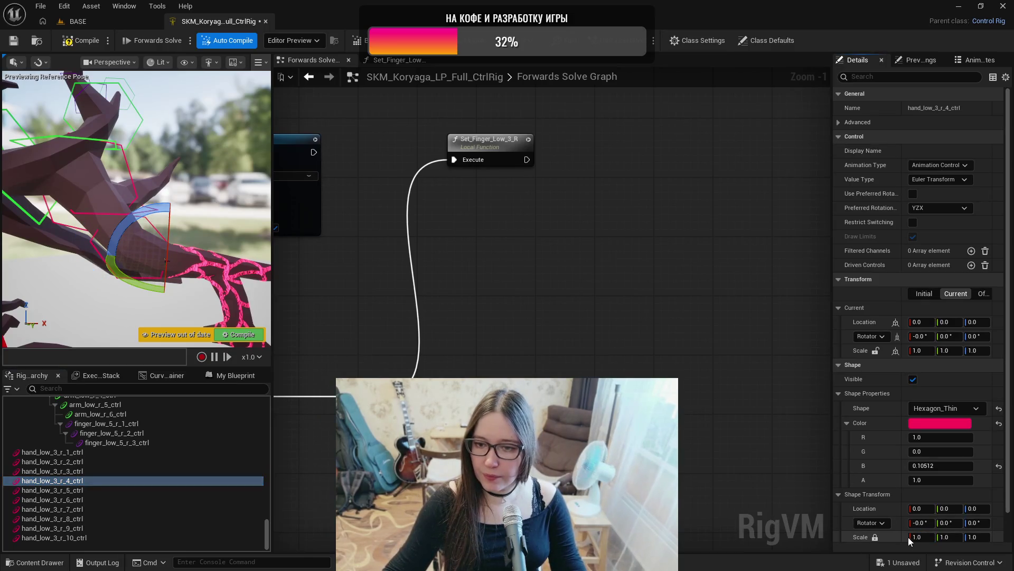
text(16)
key(Return)
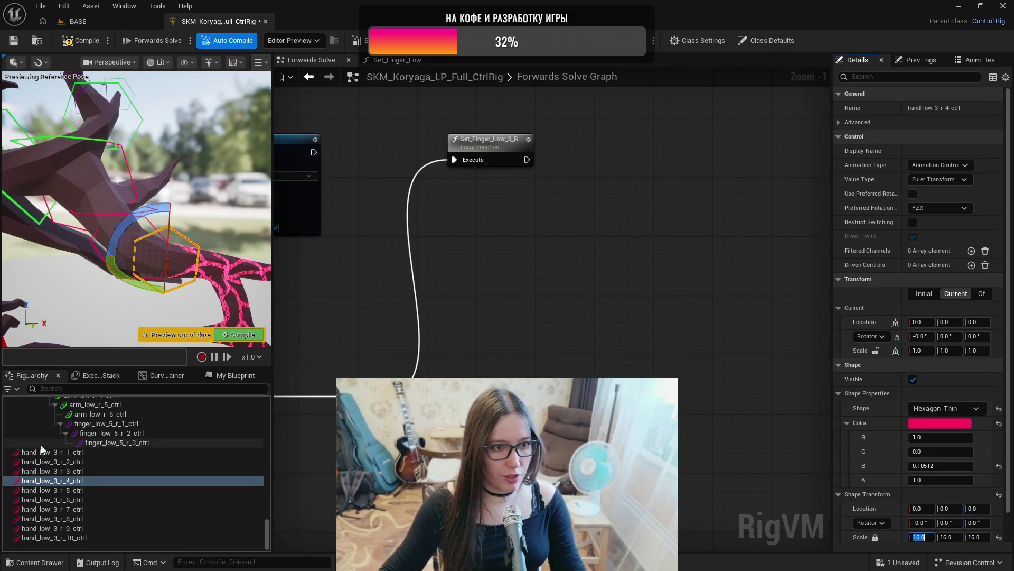
- Set the r_5 and r_6 hexagon shapes to uniform scales of 13 and 10
click(48, 490)
click(919, 537)
click(924, 536)
text(1)
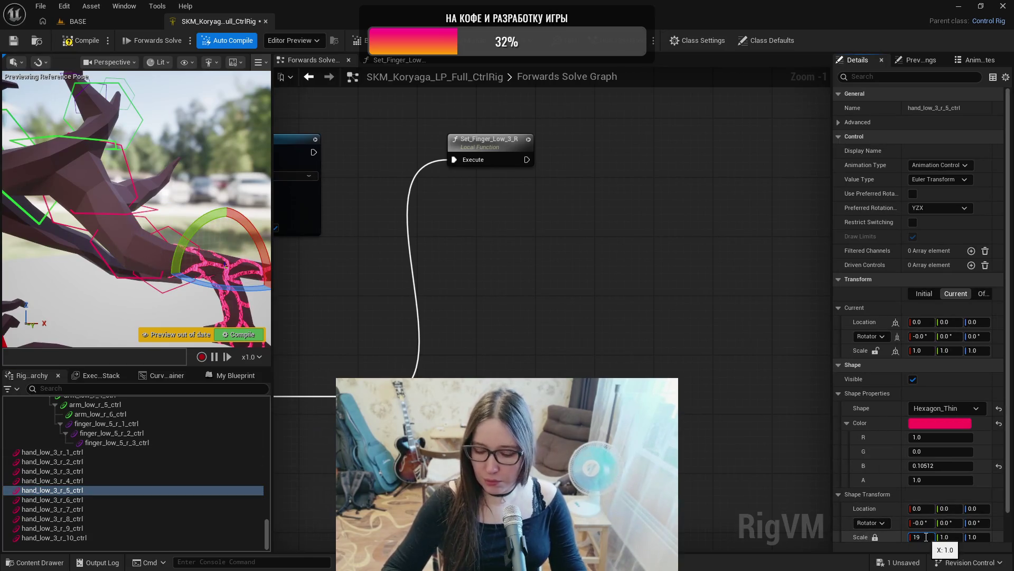
text(3)
key(Return)
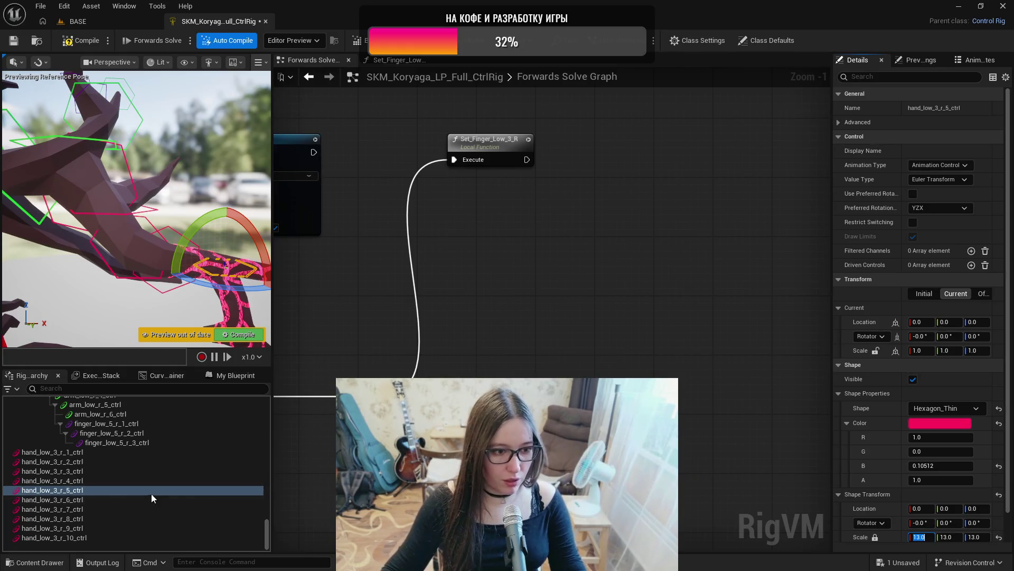
click(120, 499)
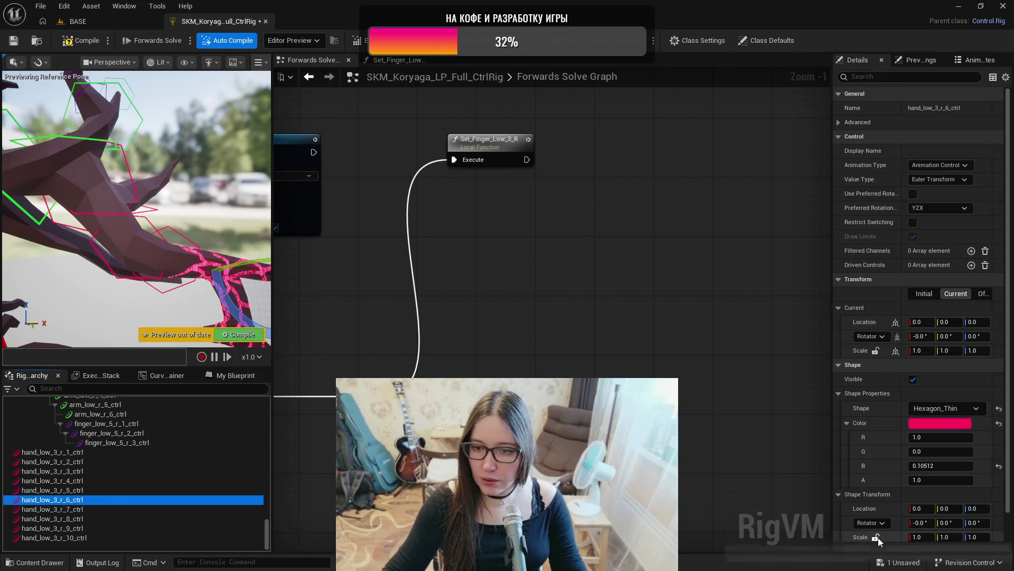
click(925, 536)
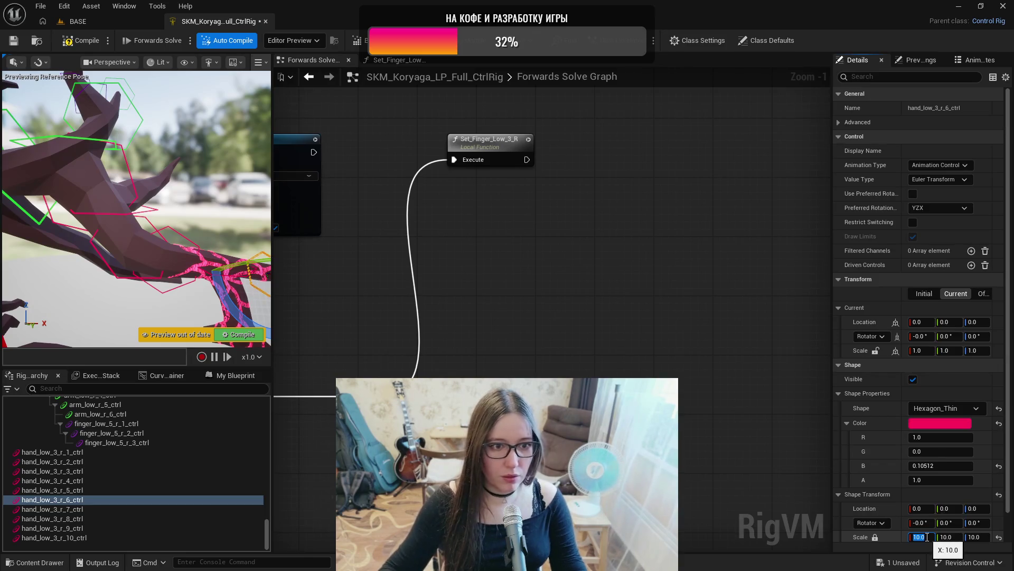
text(0)
key(Return)
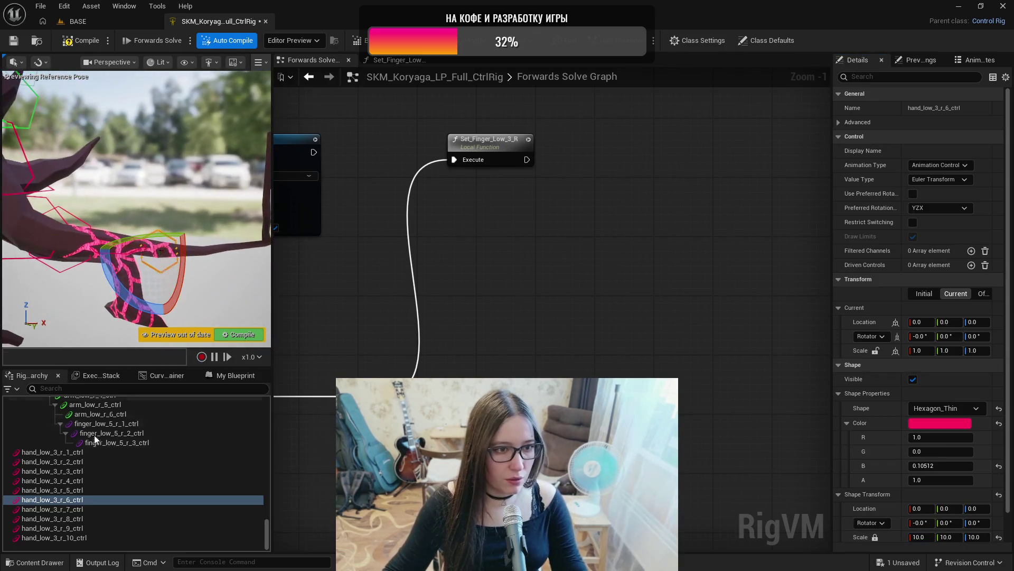
- Lock uniform shape scale on r_7 through r_10, tapering r_8 and r_9 to 6 and 5
click(53, 509)
click(876, 537)
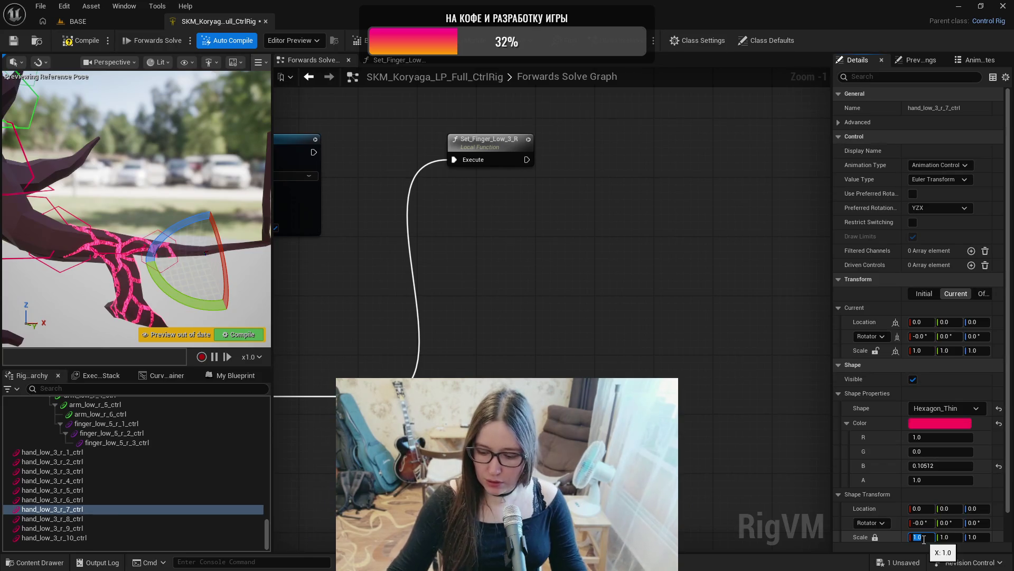
click(94, 519)
click(875, 537)
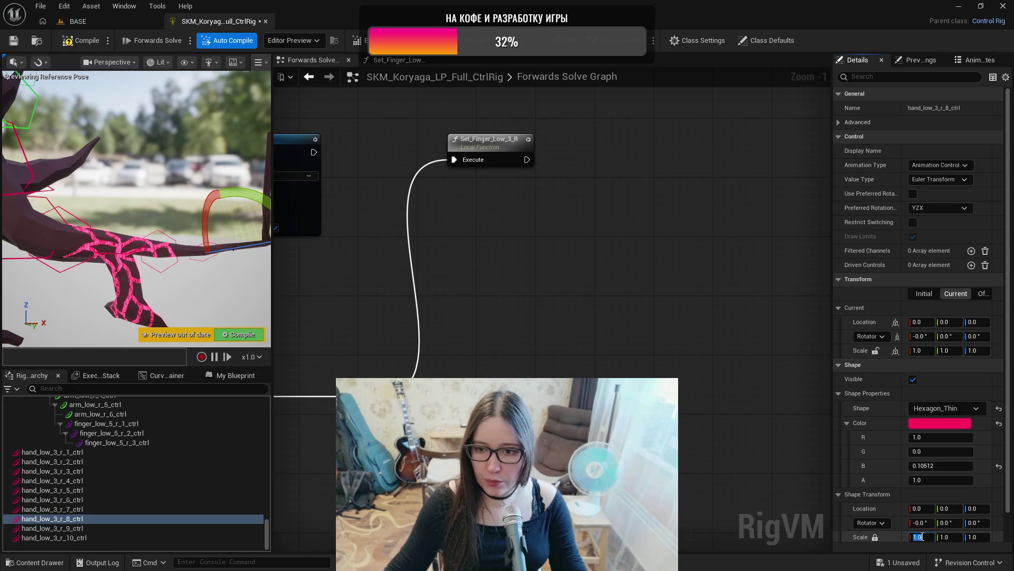
click(919, 537)
text(6)
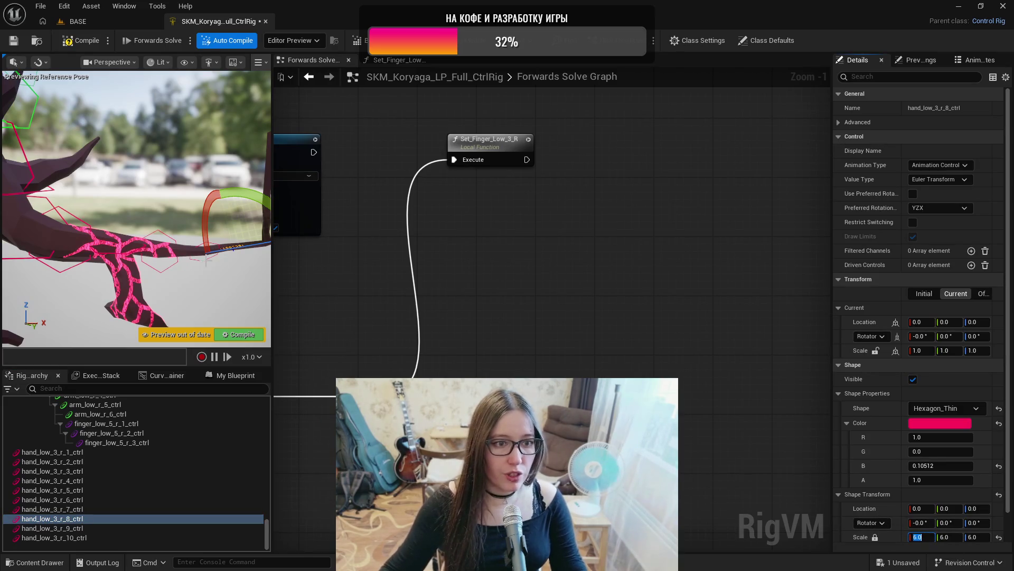
click(117, 528)
click(875, 536)
click(929, 537)
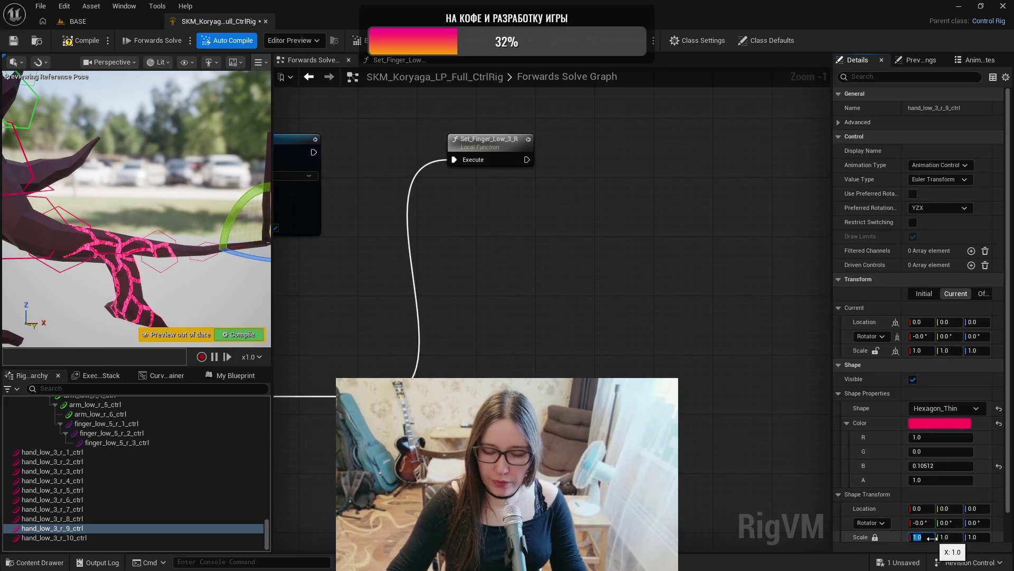
click(56, 538)
click(876, 537)
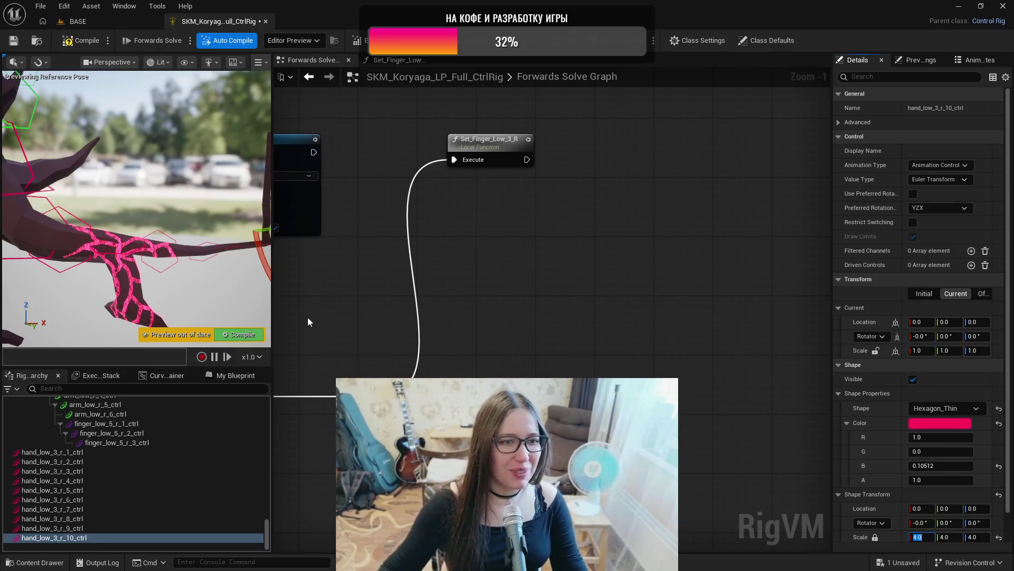
- Frame the hand_low_3_r_10 control and zoom in close on the character's hands
key(f)
drag(241, 258, 241, 258)
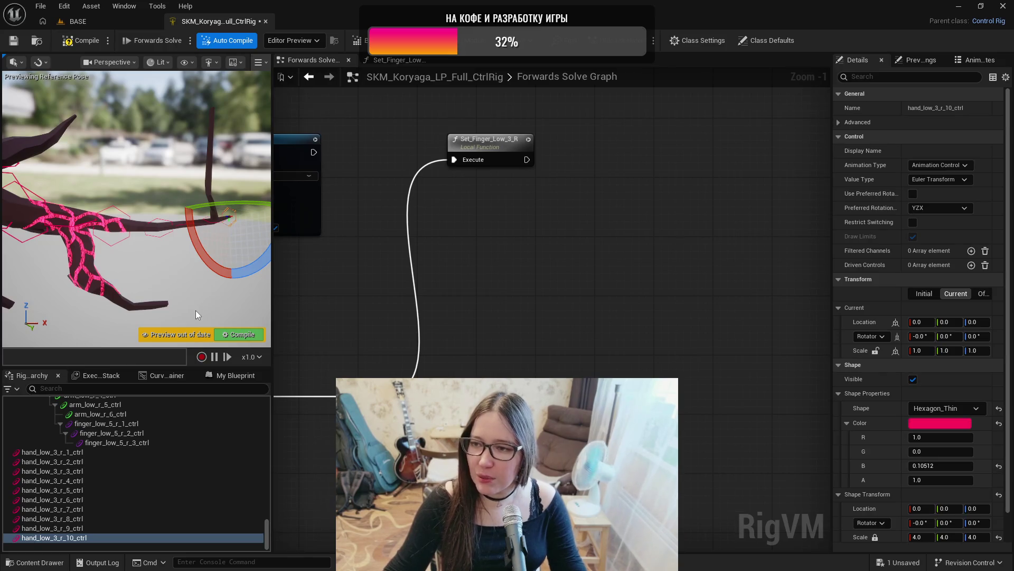
drag(174, 313, 175, 312)
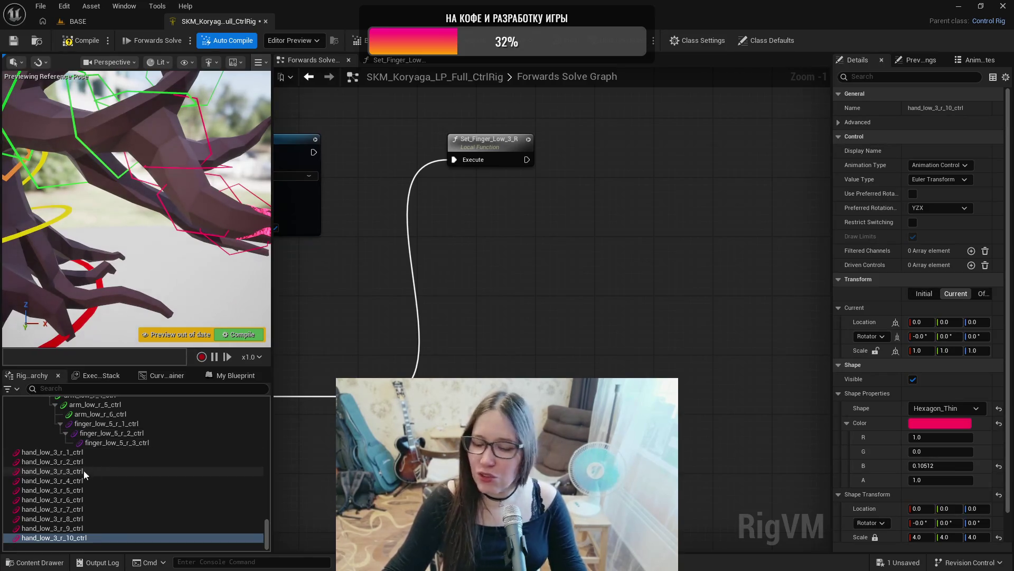
- Select hand_low_3_r_1_ctrl and enable in-viewport shape editing with Ctrl+period
click(68, 452)
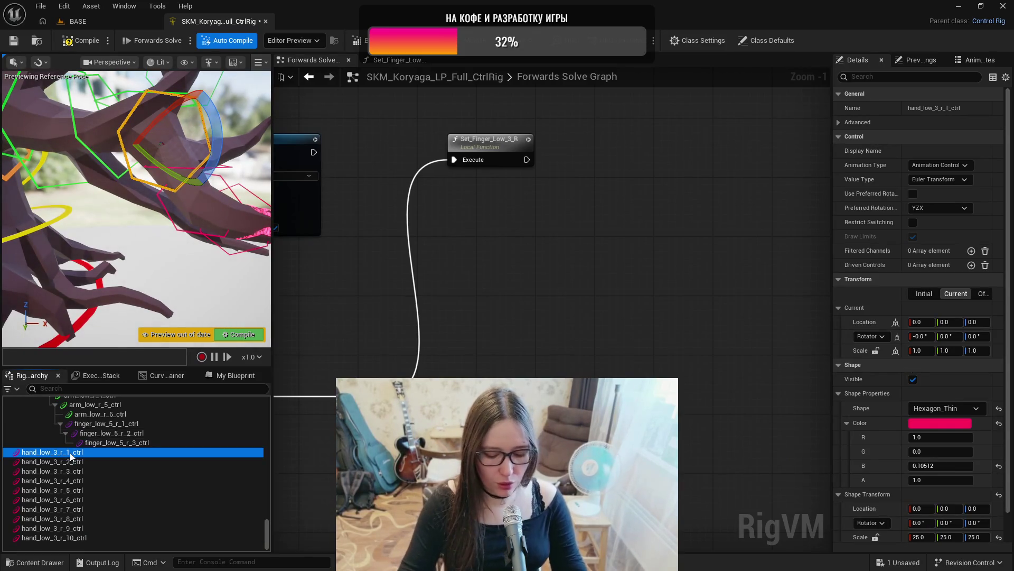
key(ctrl+period)
mouse_move(138, 211)
mouse_down()
mouse_move(164, 198)
mouse_move(126, 169)
mouse_up()
right_click(53, 77)
key(Escape)
mouse_move(210, 200)
mouse_down()
mouse_move(191, 239)
mouse_move(221, 248)
mouse_move(201, 227)
mouse_move(191, 173)
mouse_up()
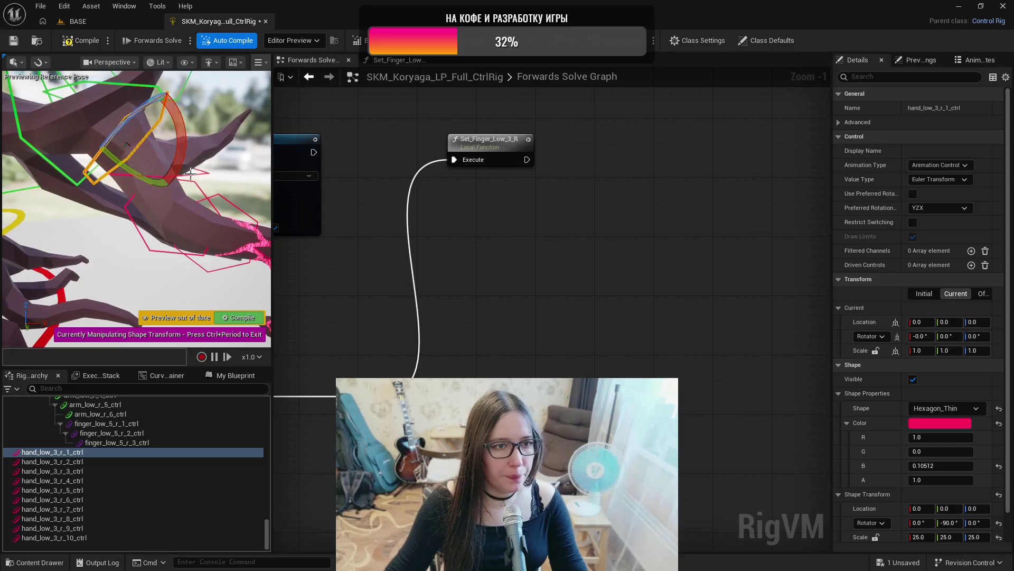
- Rotate the r_2 and r_3 hexagon shapes 90 degrees, then check r_4 and r_5
click(52, 461)
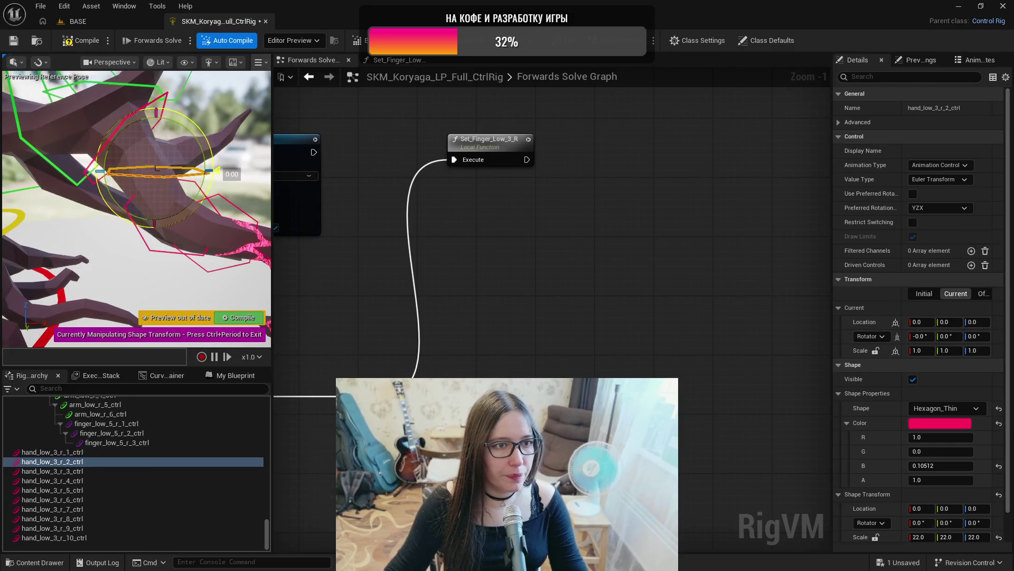
drag(157, 168, 147, 175)
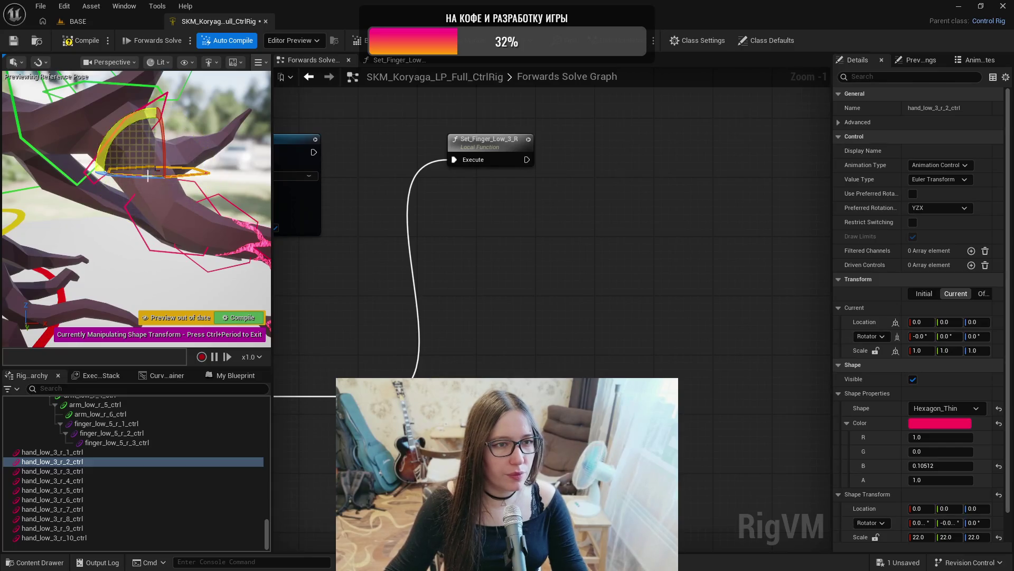
click(71, 471)
drag(230, 208, 226, 238)
mouse_move(280, 291)
mouse_down()
mouse_move(291, 310)
mouse_move(290, 293)
mouse_up()
mouse_move(159, 212)
mouse_down()
mouse_move(122, 232)
mouse_move(150, 208)
mouse_move(183, 218)
mouse_up()
click(92, 480)
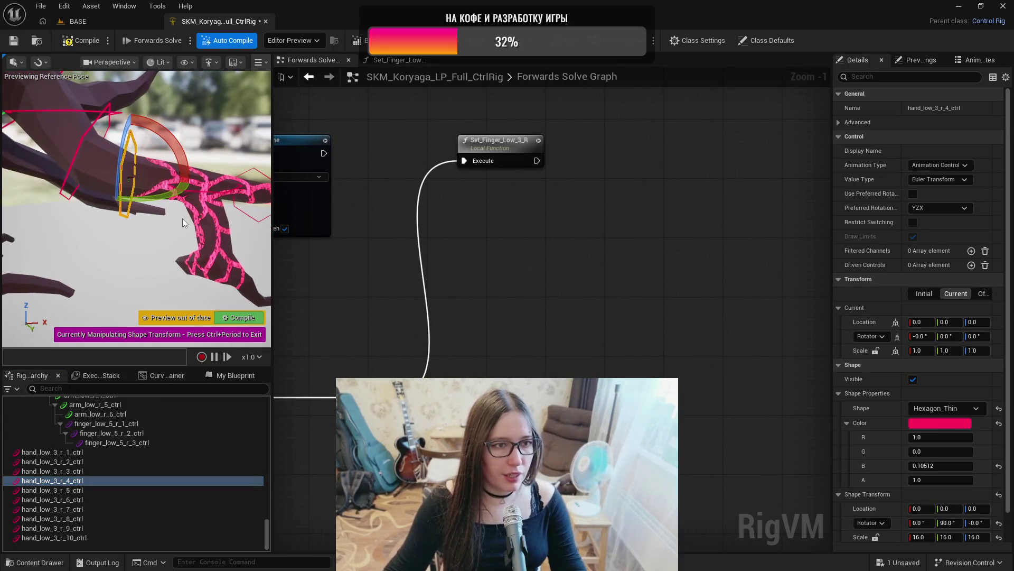
click(103, 489)
drag(114, 290, 146, 275)
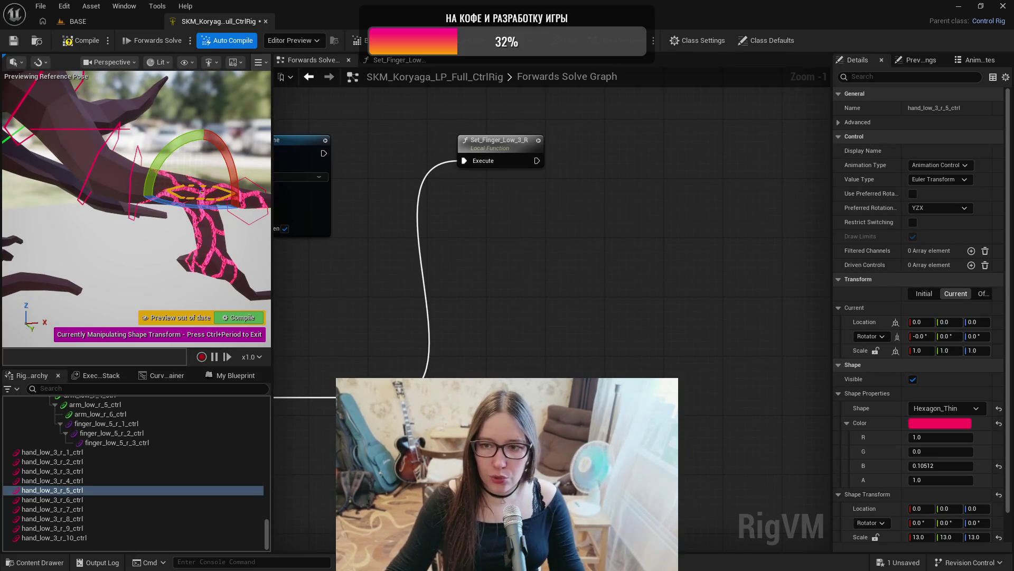
drag(126, 183, 160, 341)
- Turn the r_6, r_7 and r_8 hexagon shapes 90 degrees each
click(53, 499)
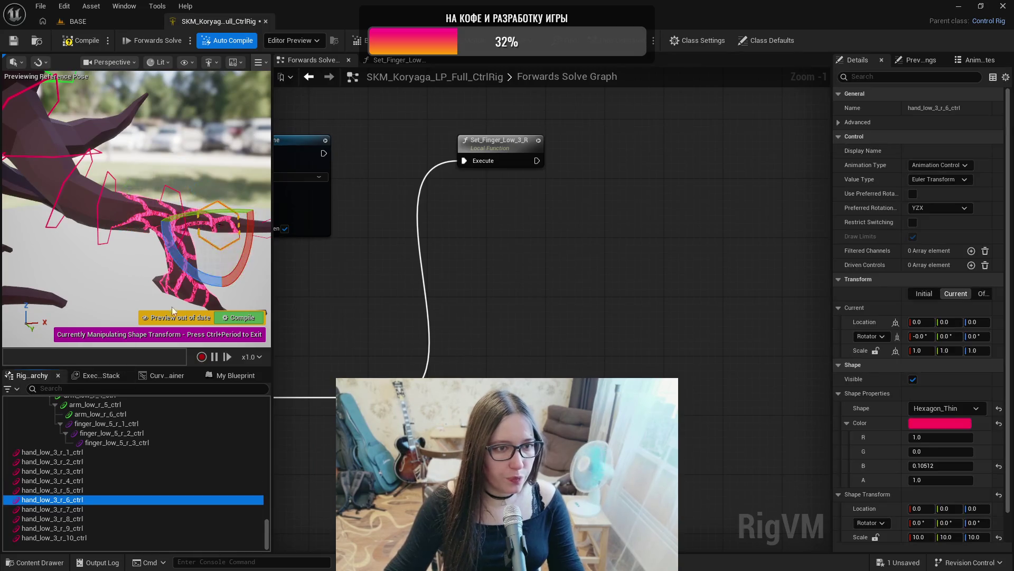
drag(210, 217, 169, 238)
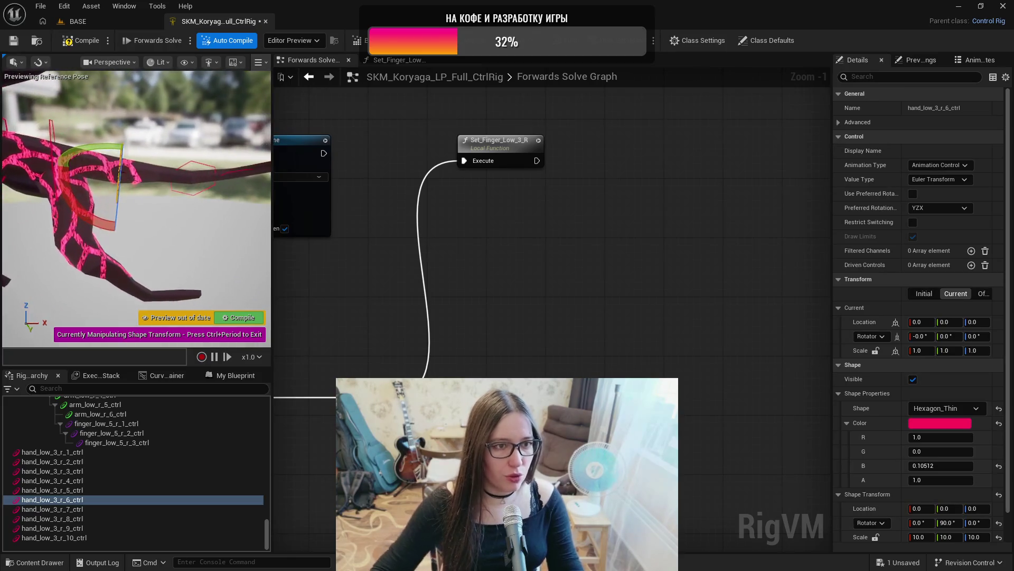
click(88, 506)
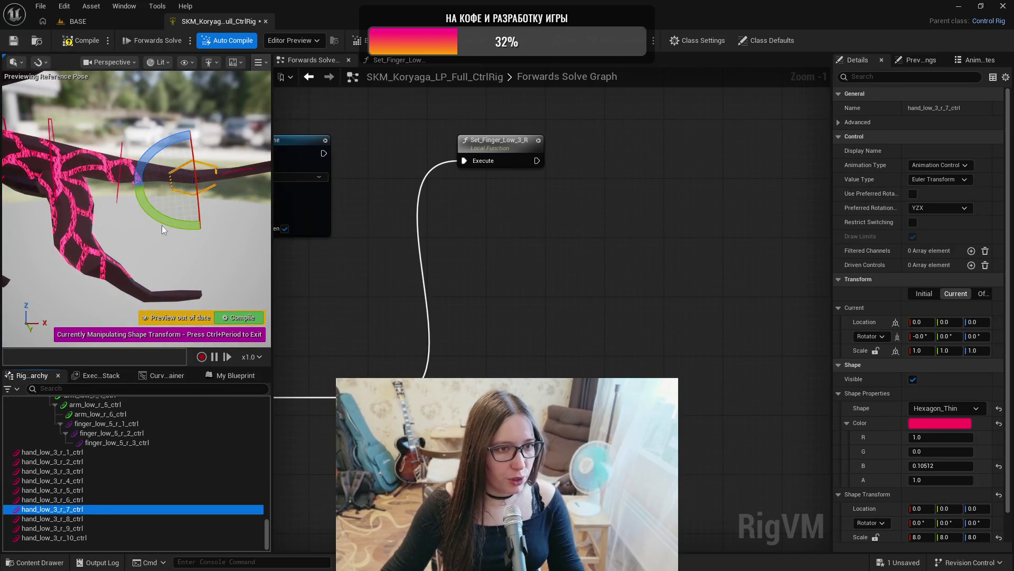
drag(179, 222, 184, 232)
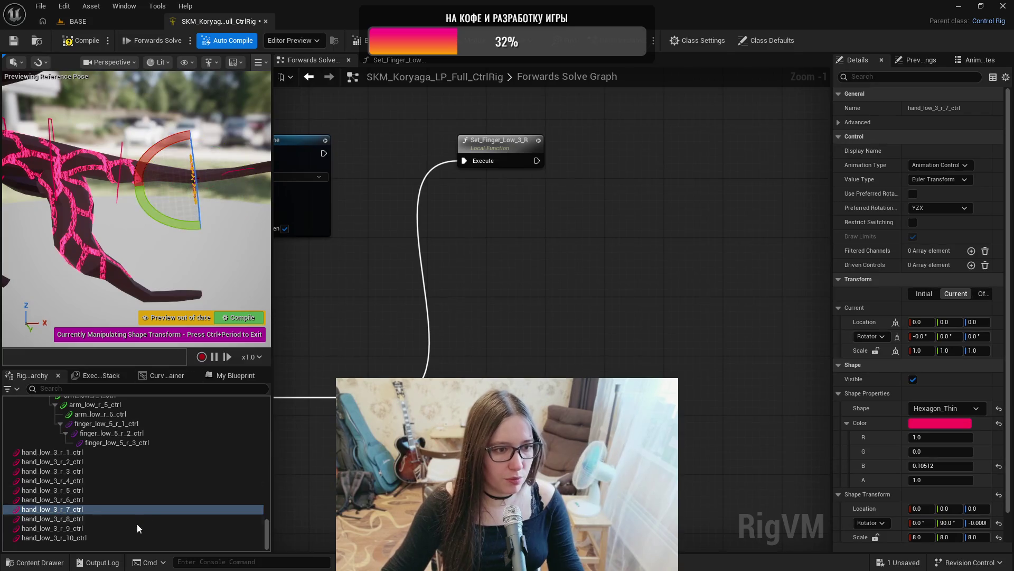
click(93, 519)
key(f)
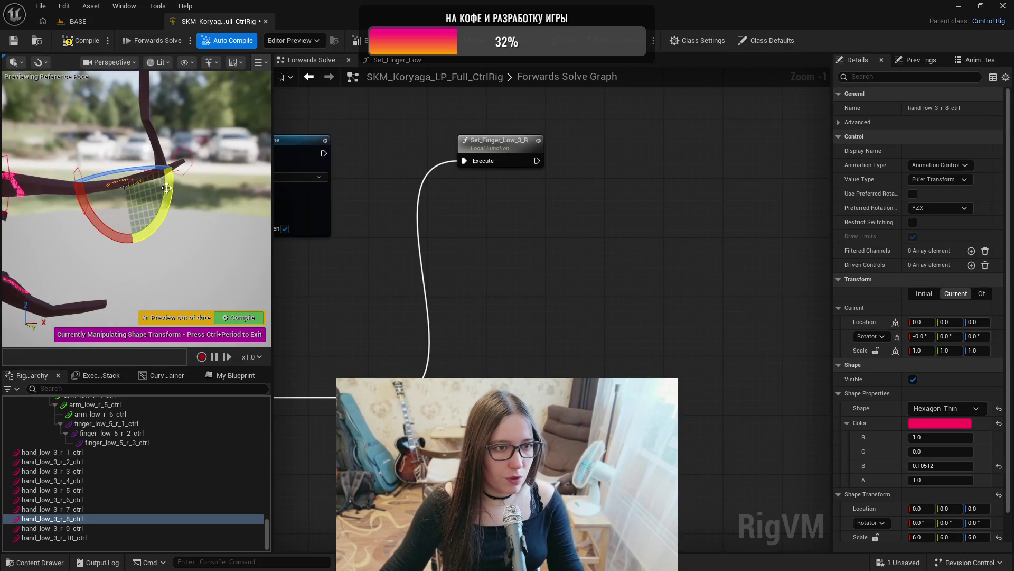
drag(177, 165, 169, 222)
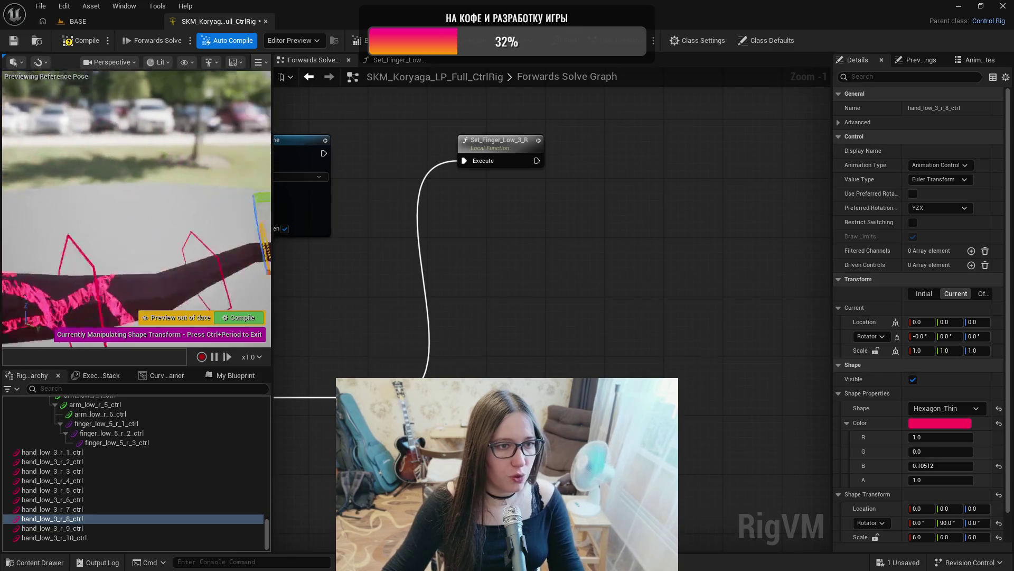
drag(140, 317, 140, 356)
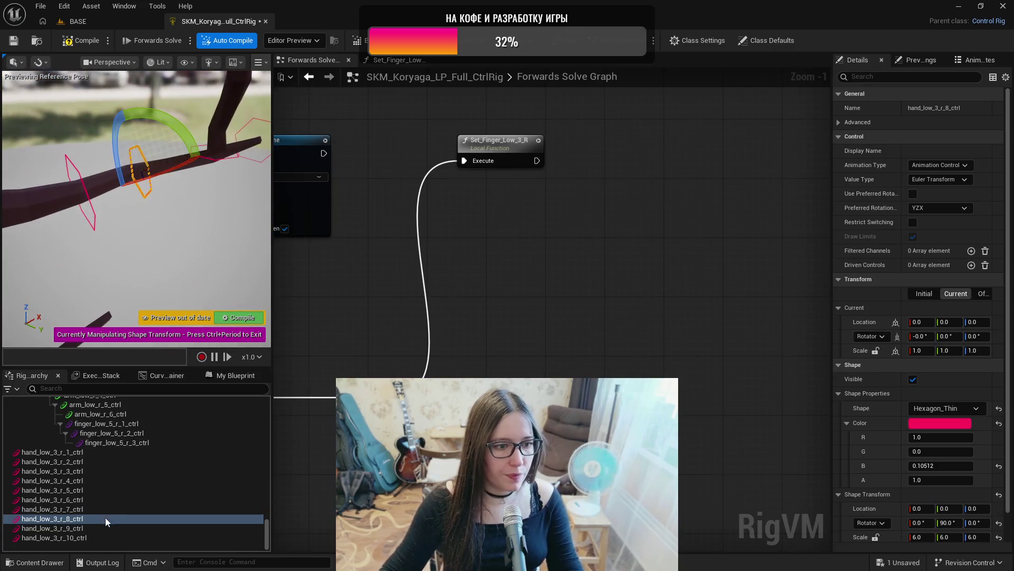
- Rotate the r_10 hexagon shape 90 degrees, then reselect and frame r_9
click(79, 527)
key(f)
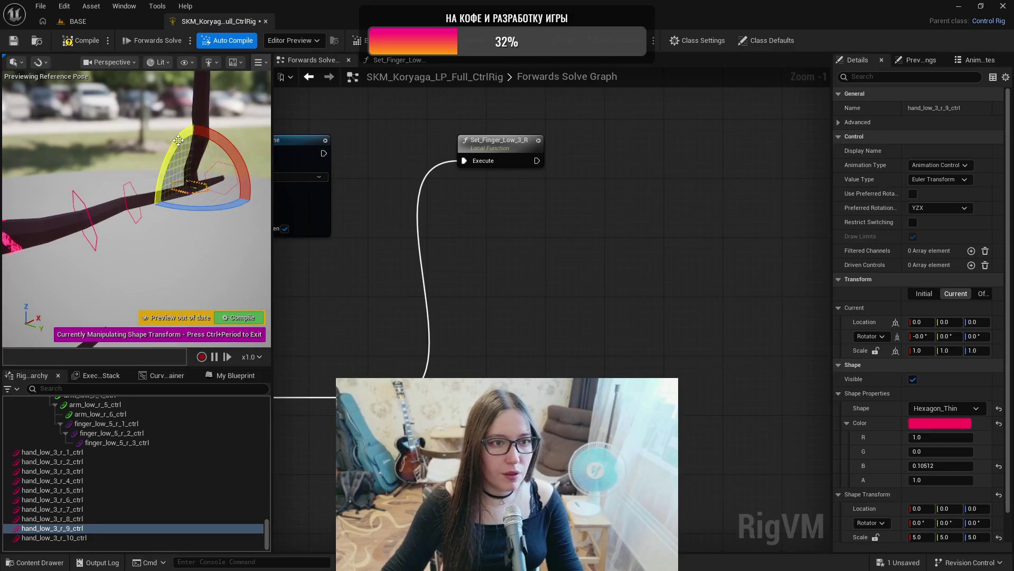
click(97, 537)
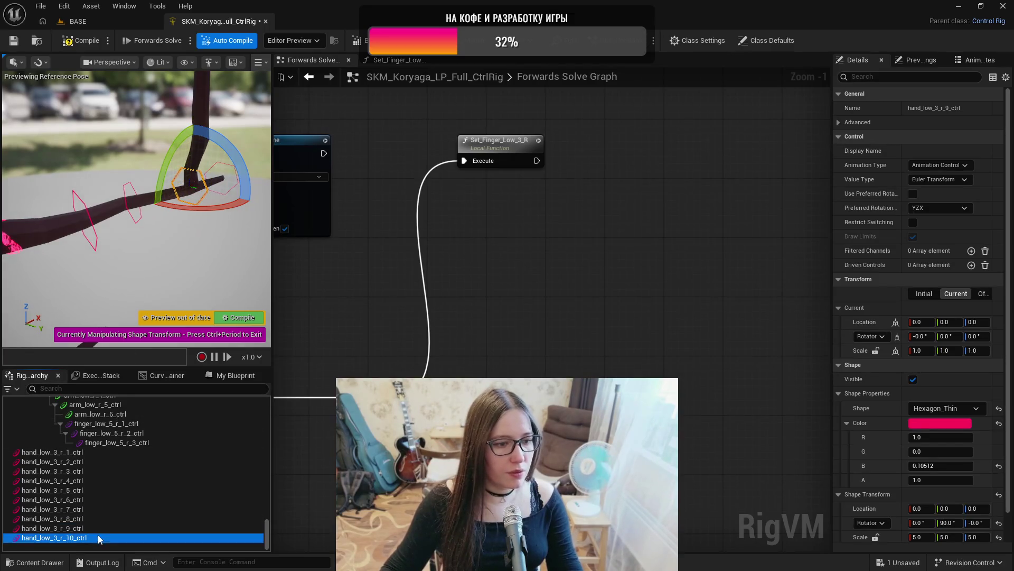
drag(135, 211, 175, 217)
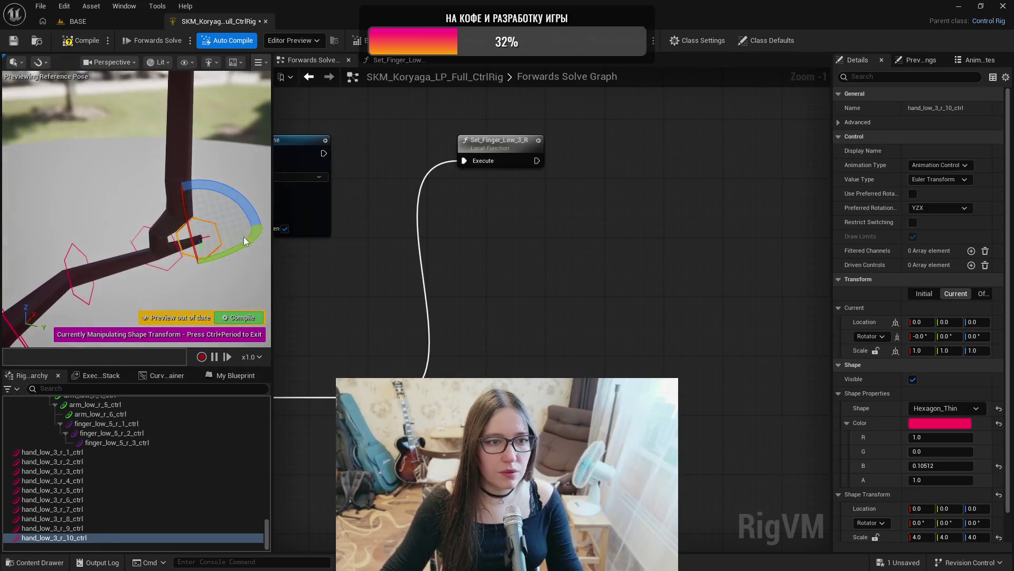
drag(197, 273, 201, 271)
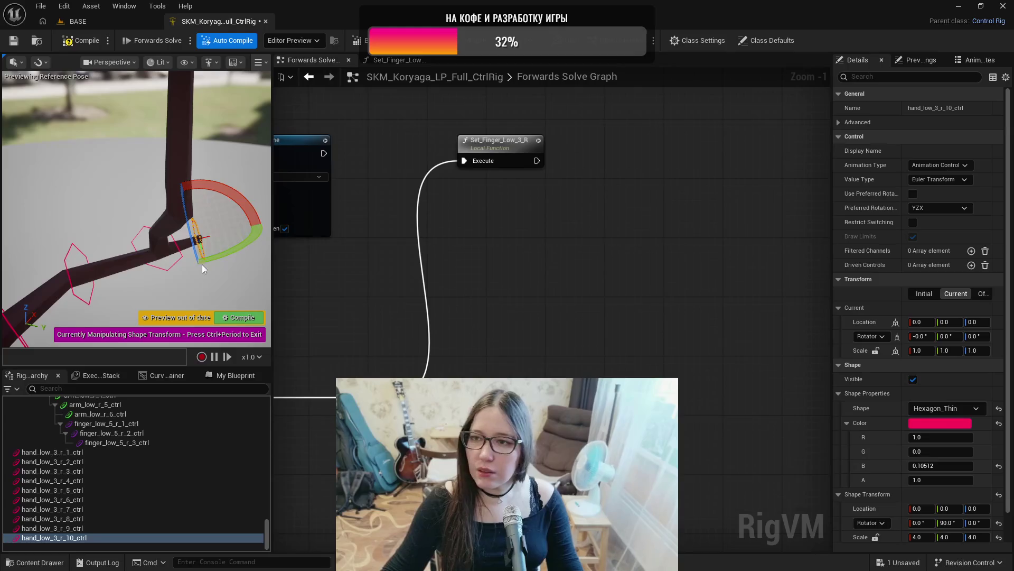
drag(136, 211, 196, 232)
click(188, 234)
key(f)
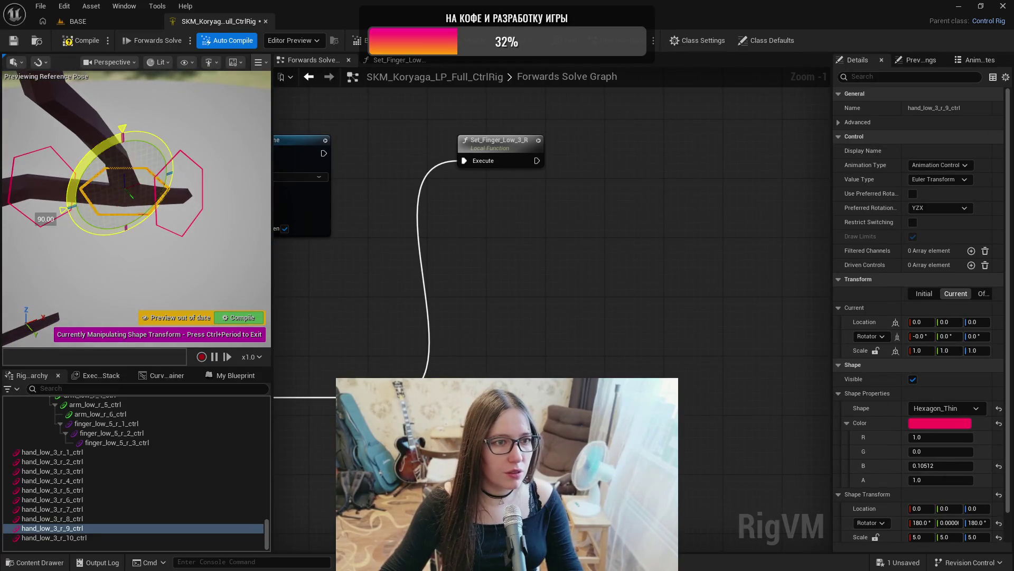
- Disable rotation snapping and tilt the r_9 hexagon shape about 27.5 degrees
click(39, 63)
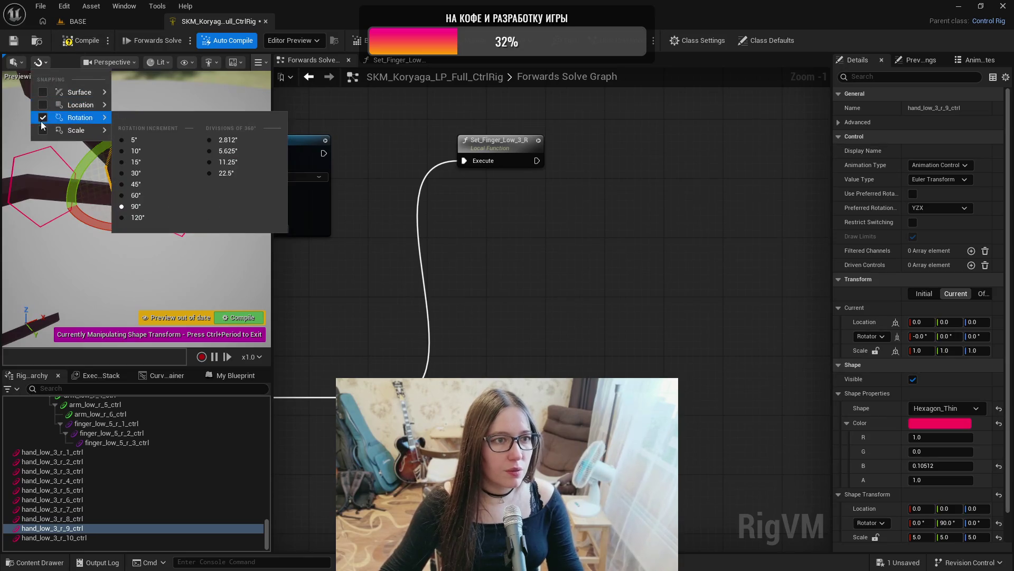
click(46, 143)
mouse_move(141, 255)
mouse_down()
mouse_move(66, 232)
mouse_move(61, 217)
mouse_up()
key(f)
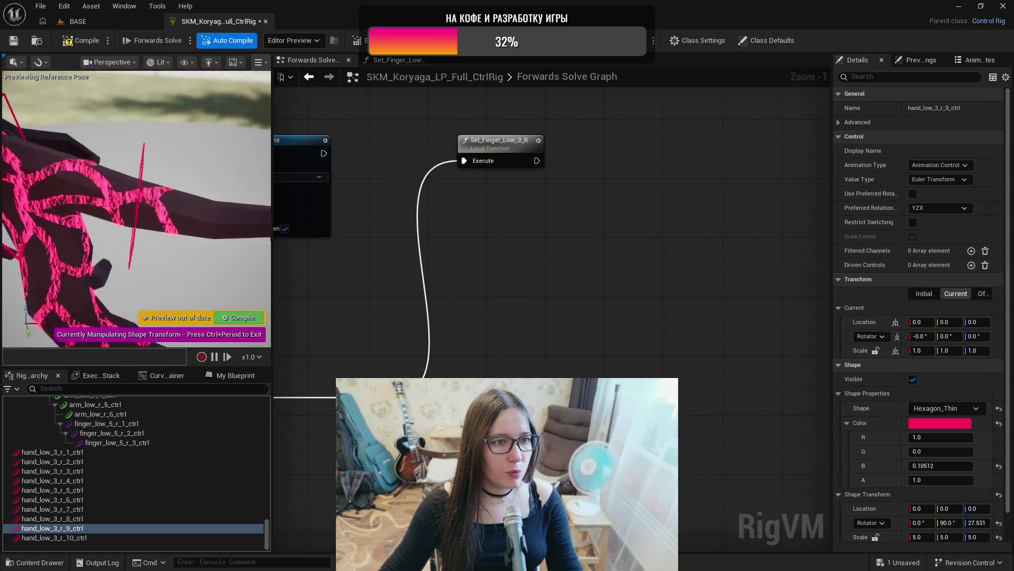
mouse_move(144, 189)
mouse_down()
mouse_move(160, 174)
mouse_move(114, 168)
mouse_move(138, 152)
mouse_move(108, 169)
mouse_up()
- Frame hand_low_3_r_2, then select the hand_low_3_r_1 through r_10 controls together
click(121, 147)
key(f)
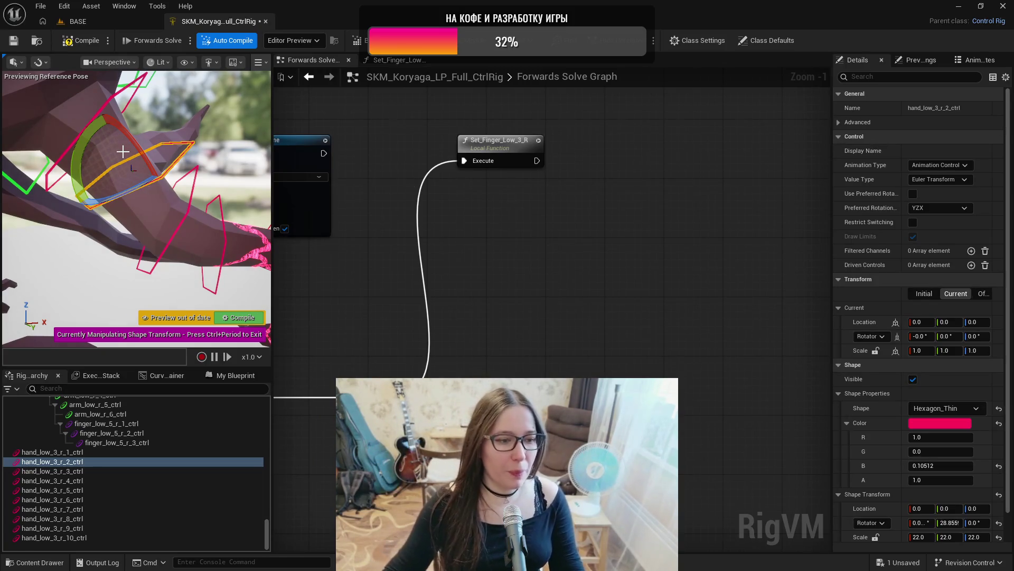
key(Escape)
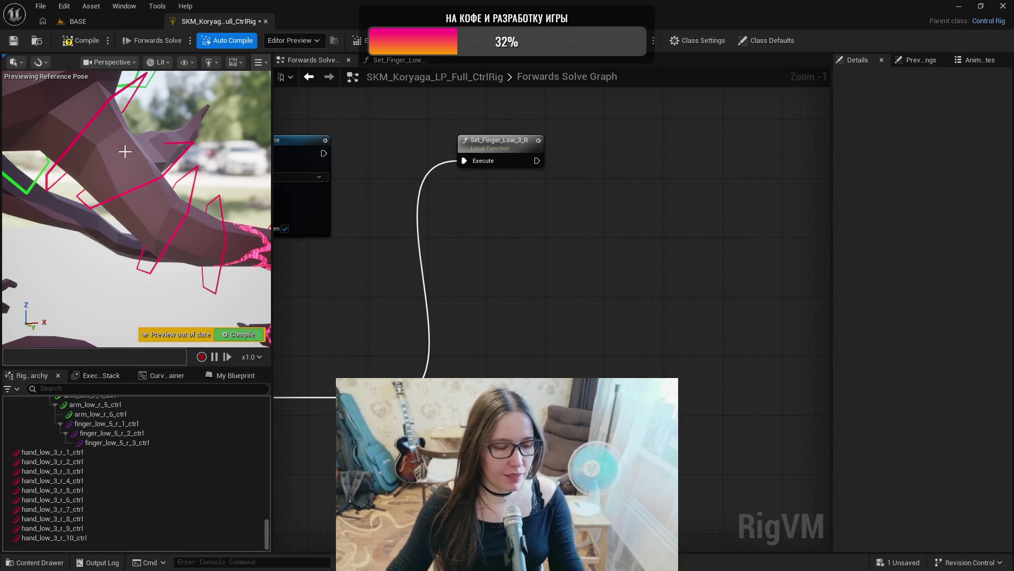
drag(180, 182, 205, 212)
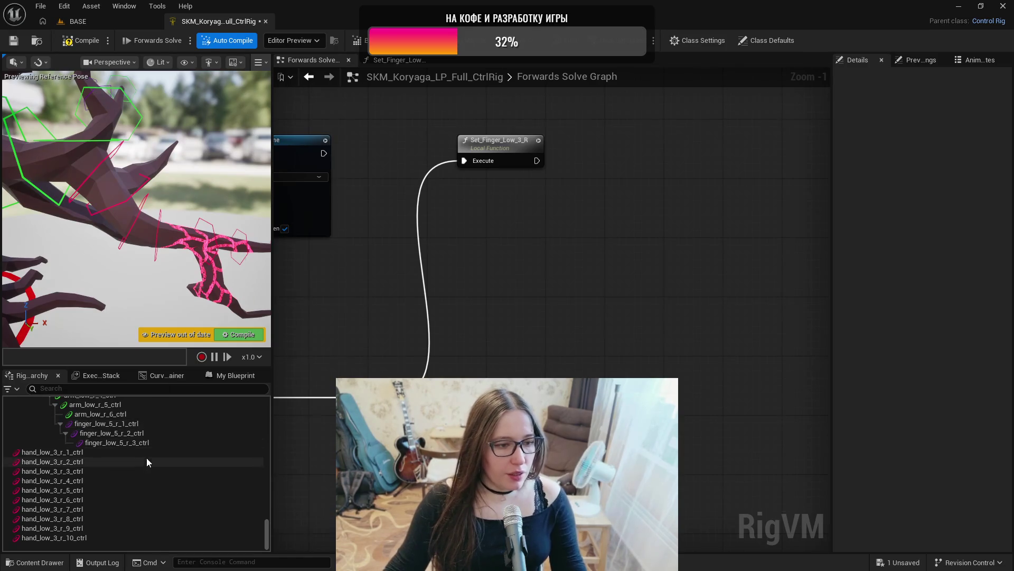
click(133, 453)
shift+click(159, 537)
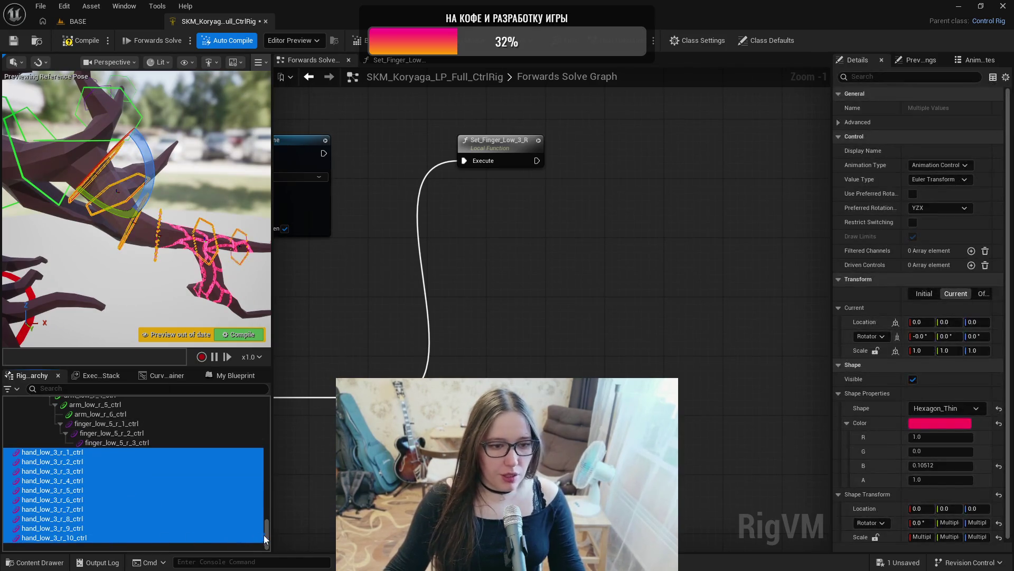
- Parent the hand_low_3_r controls under one another through r_5 in the Rig Hierarchy
drag(267, 537, 270, 419)
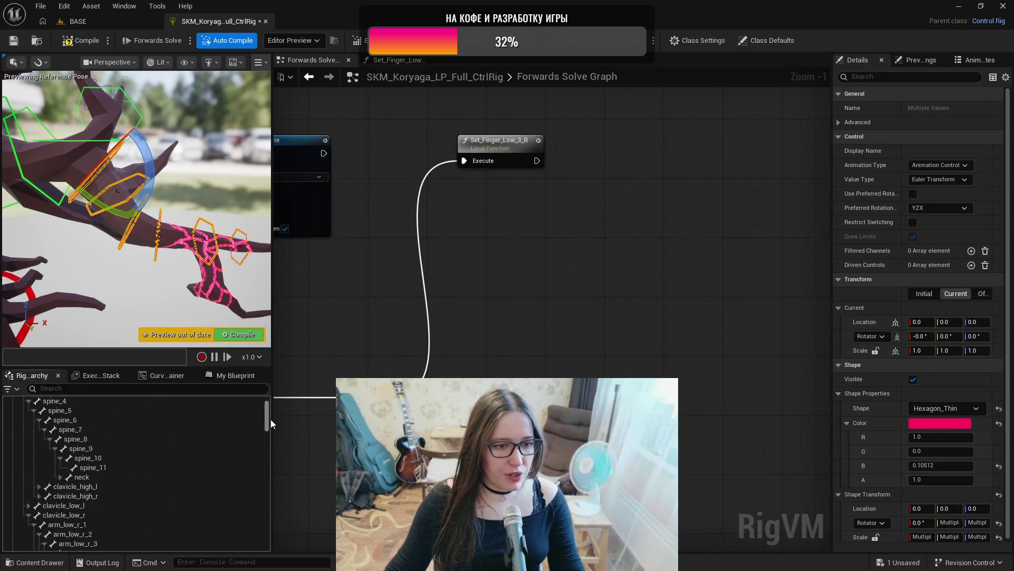
scroll(179, 474, down, 5)
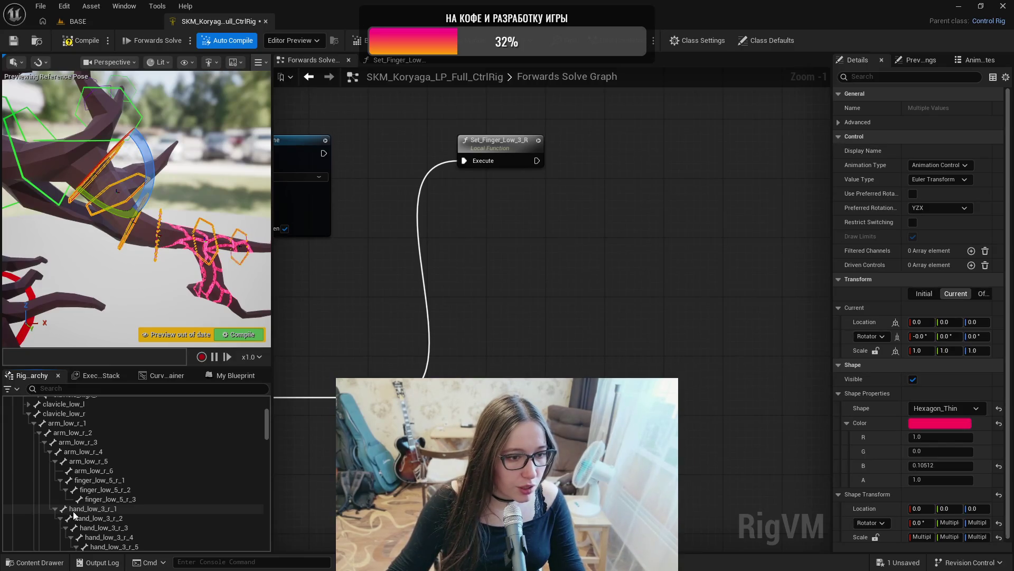
scroll(80, 511, down, 15)
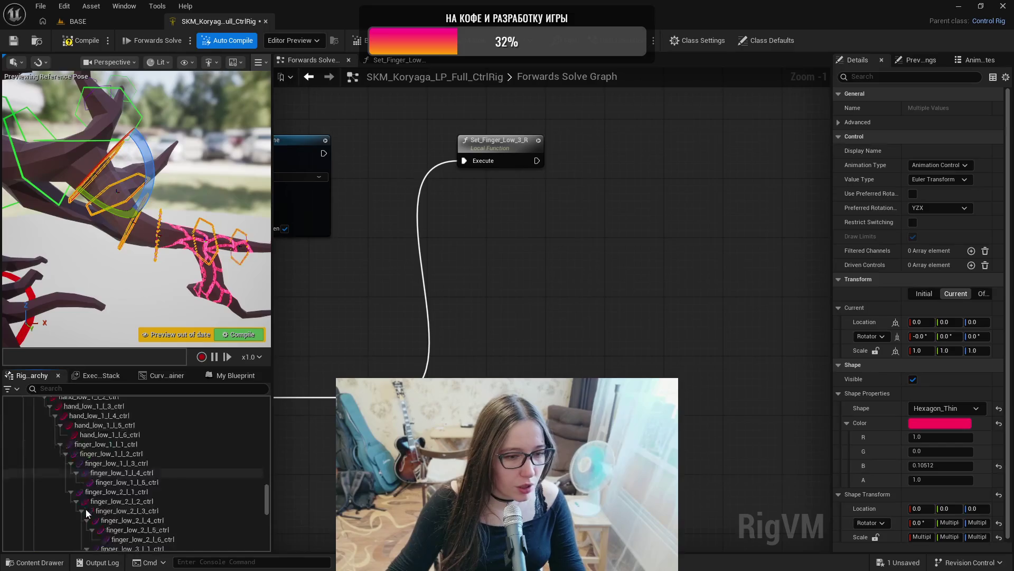
scroll(95, 508, up, 3)
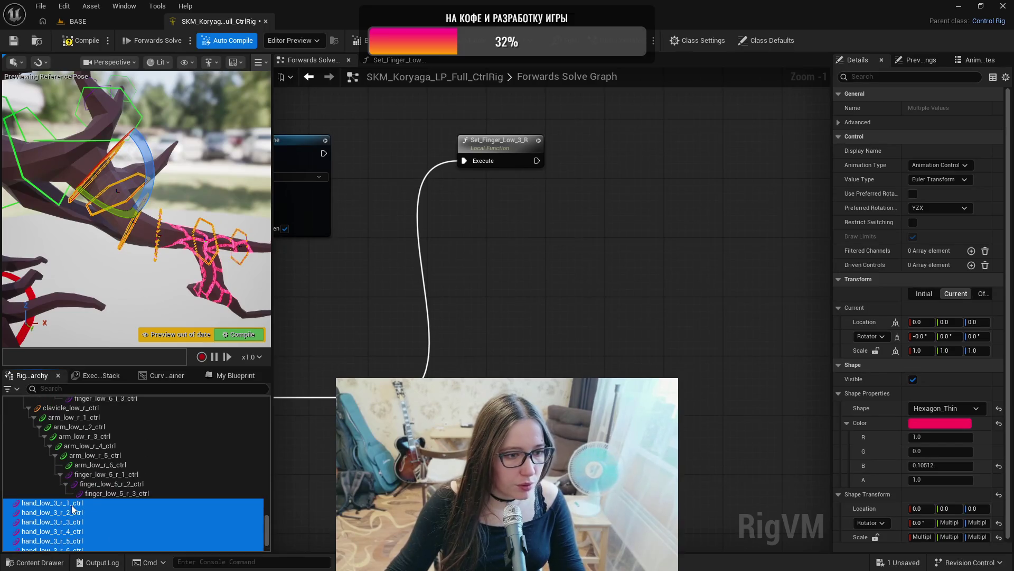
mouse_move(73, 508)
mouse_down()
mouse_move(85, 448)
mouse_move(132, 463)
mouse_move(185, 528)
mouse_up()
ctrl+click(148, 481)
ctrl+click(151, 489)
- Finish the chain by parenting r_7 through r_10 each under the previous control, then select r_1
ctrl+click(157, 500)
ctrl+click(169, 509)
ctrl+click(173, 518)
ctrl+click(183, 528)
click(186, 537)
key(Return)
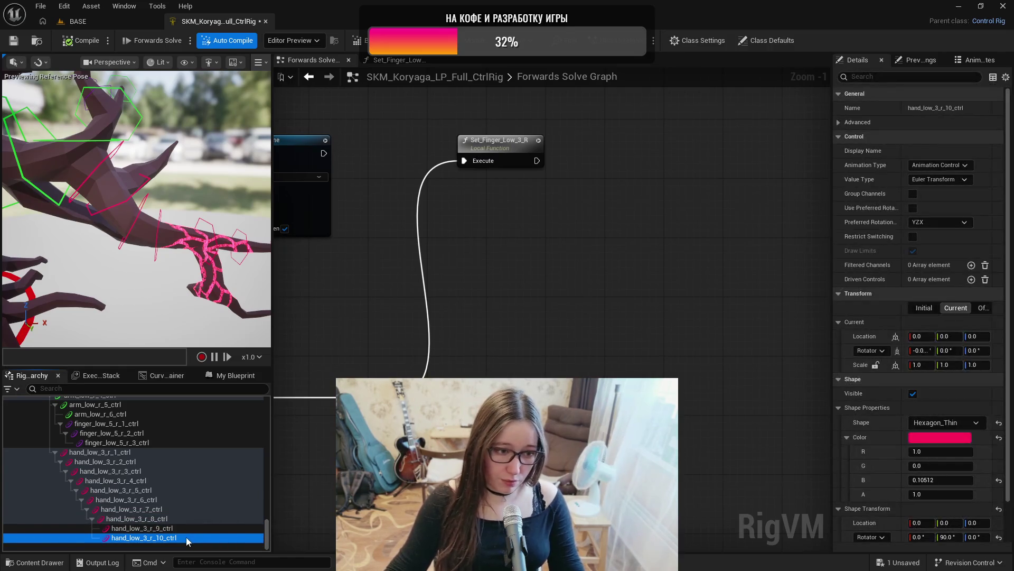
drag(186, 529, 188, 527)
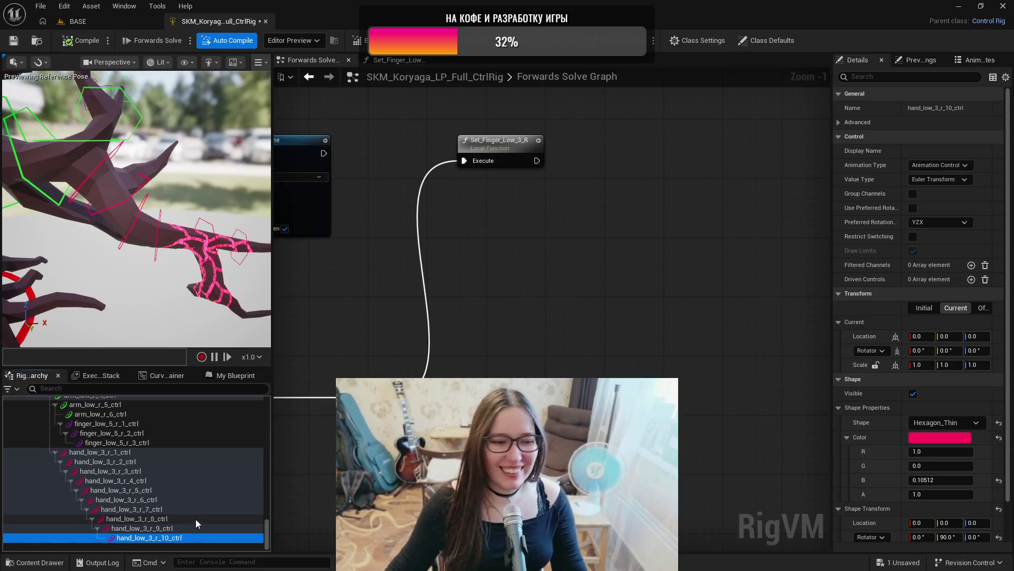
click(134, 452)
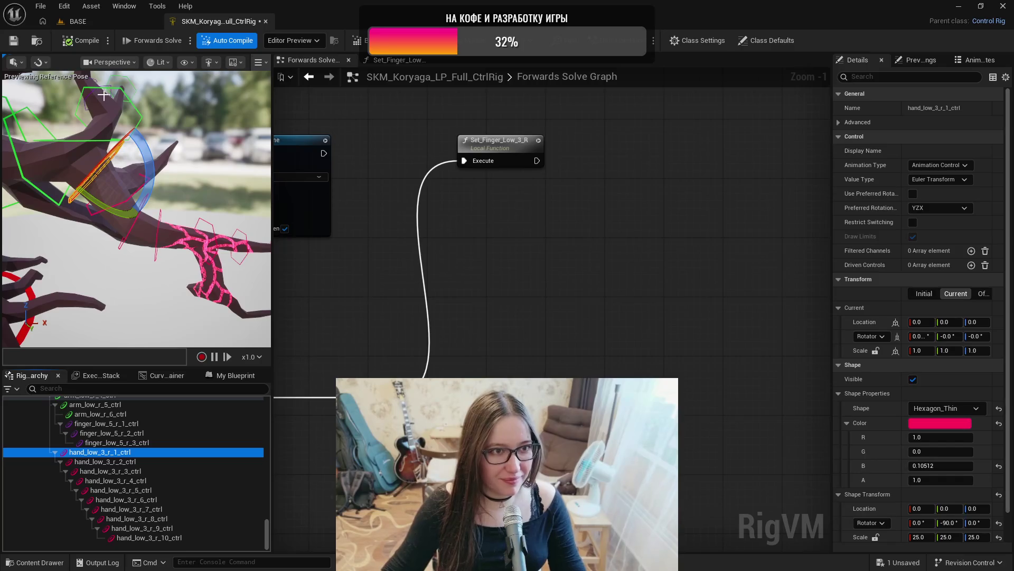
- Save the Control Rig asset
click(15, 45)
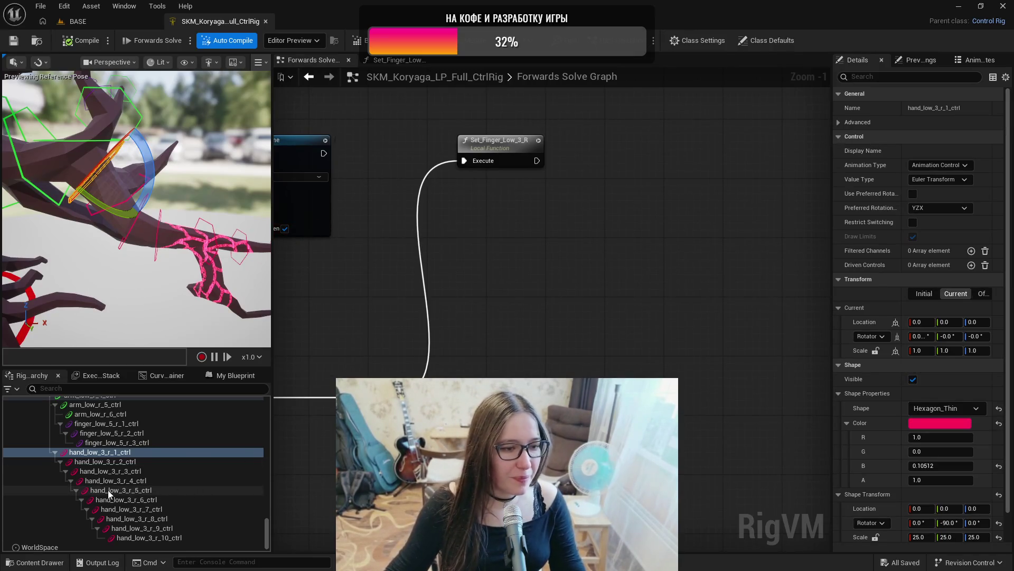
scroll(110, 486, up, 2)
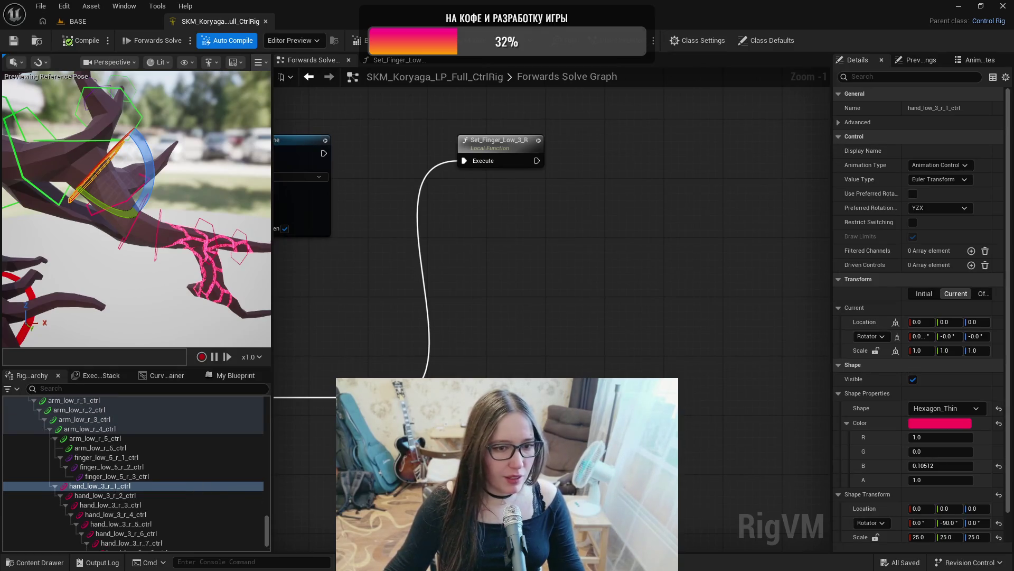
scroll(194, 502, up, 10)
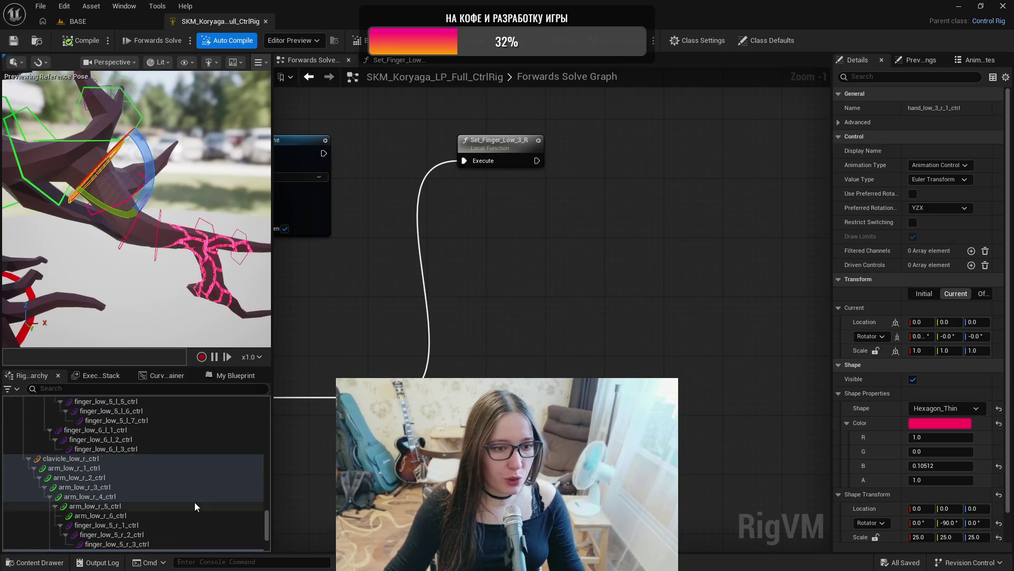
scroll(195, 499, up, 10)
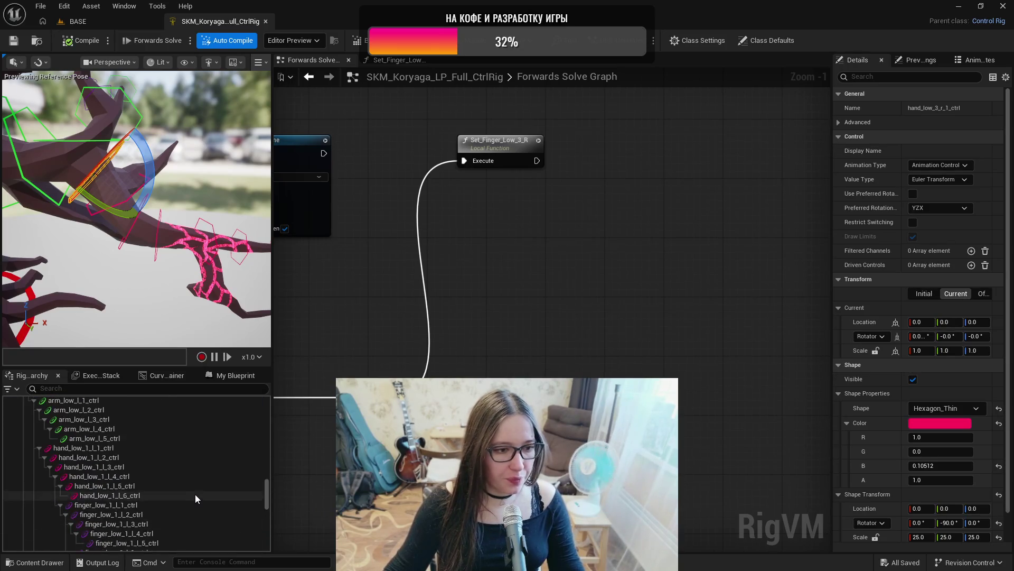
scroll(191, 492, up, 8)
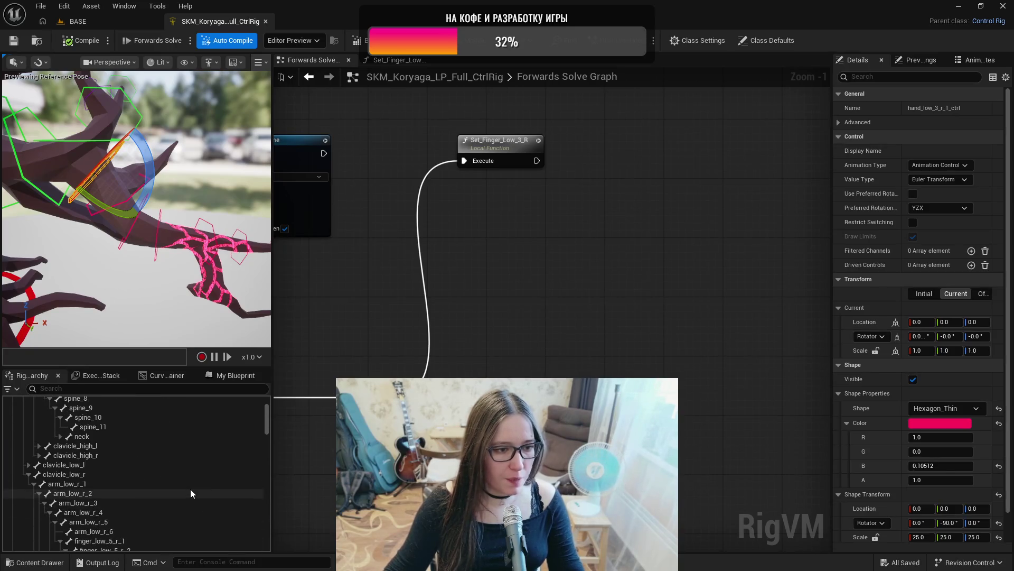
scroll(190, 490, down, 2)
scroll(136, 459, down, 2)
- Select the hand_low_3_r_1 through r_10 bones and drag them into the Forwards Solve graph
click(137, 500)
scroll(152, 498, down, 4)
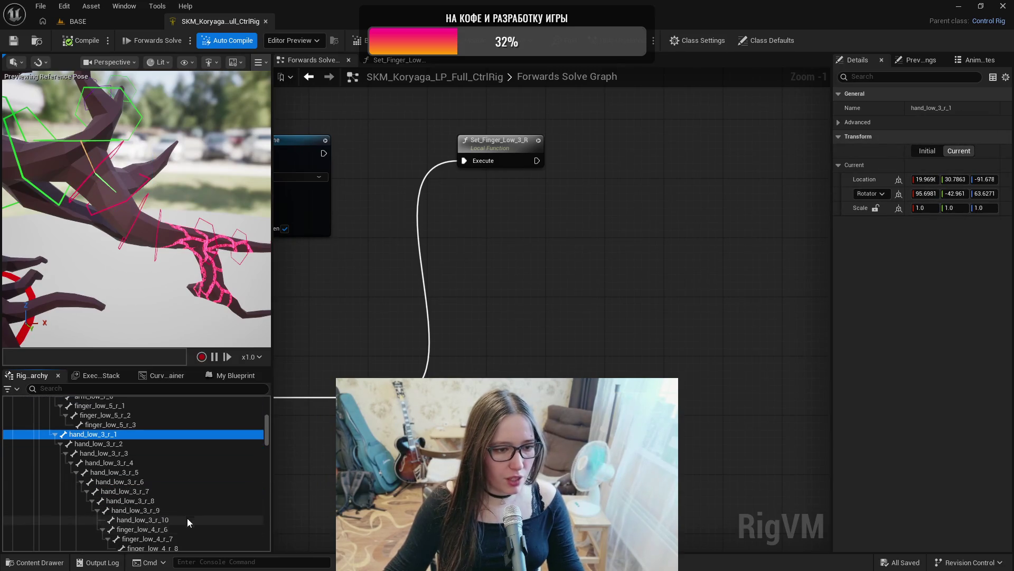
shift+click(180, 519)
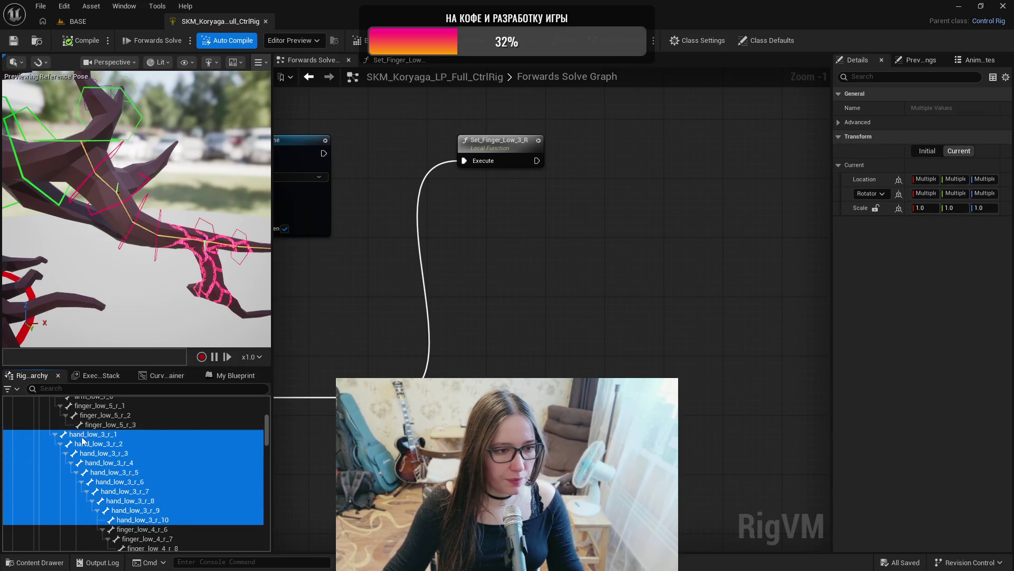
mouse_move(88, 440)
mouse_down()
mouse_move(296, 454)
mouse_move(511, 397)
mouse_move(512, 350)
mouse_up()
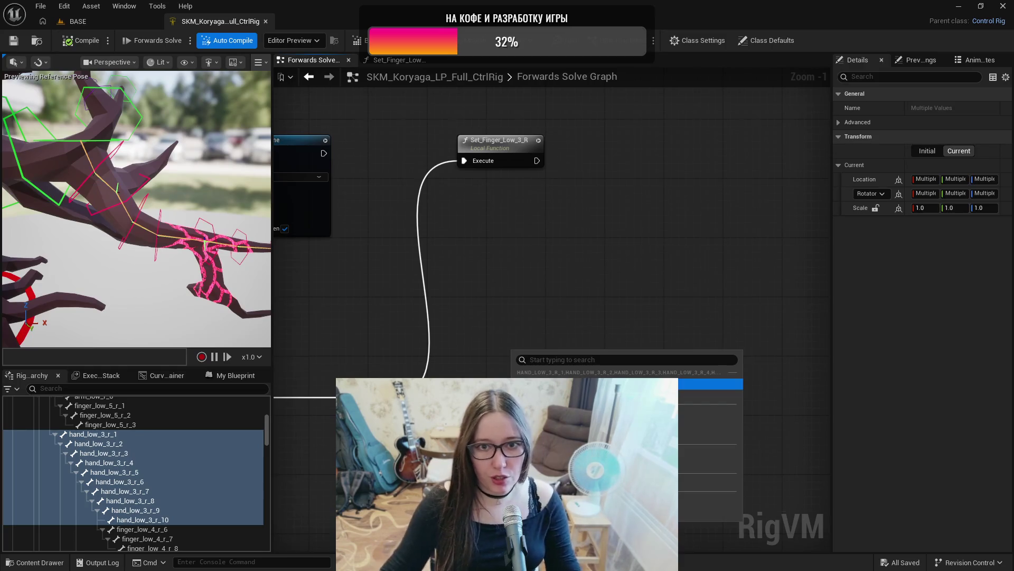
- Create an item array node from the bones and name it hand_low_3_r
key(Return)
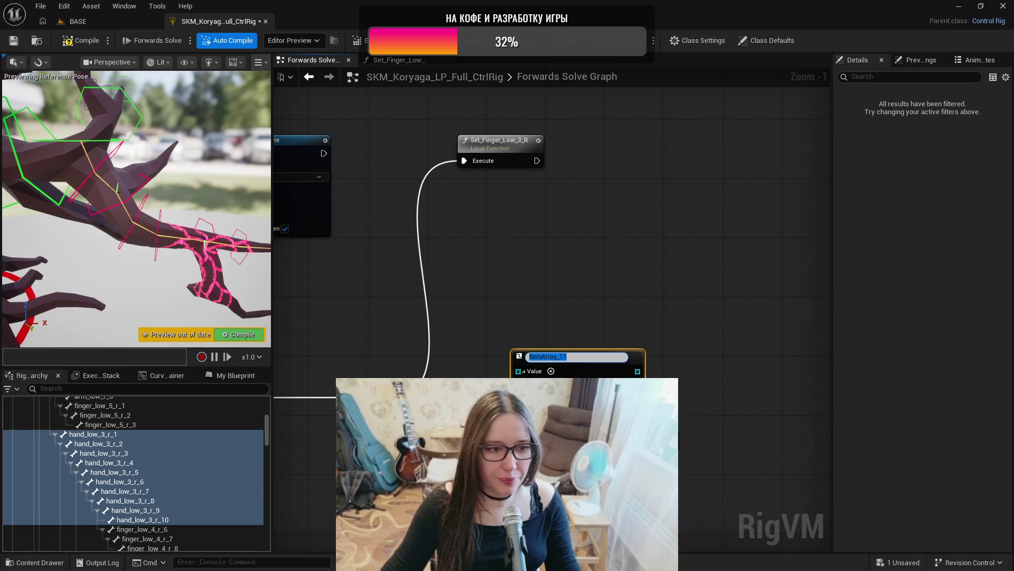
text(ha)
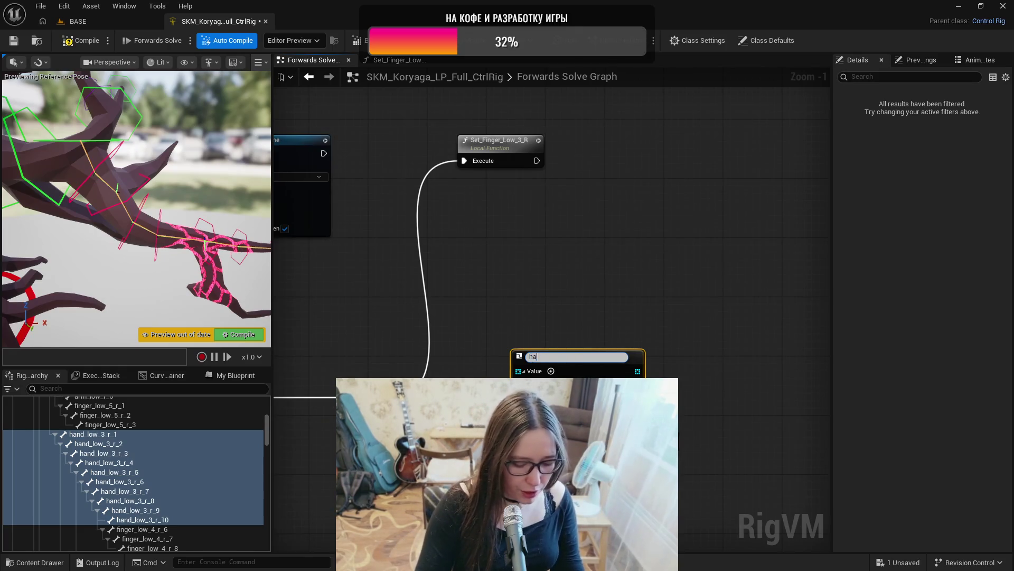
text(nd_low_)
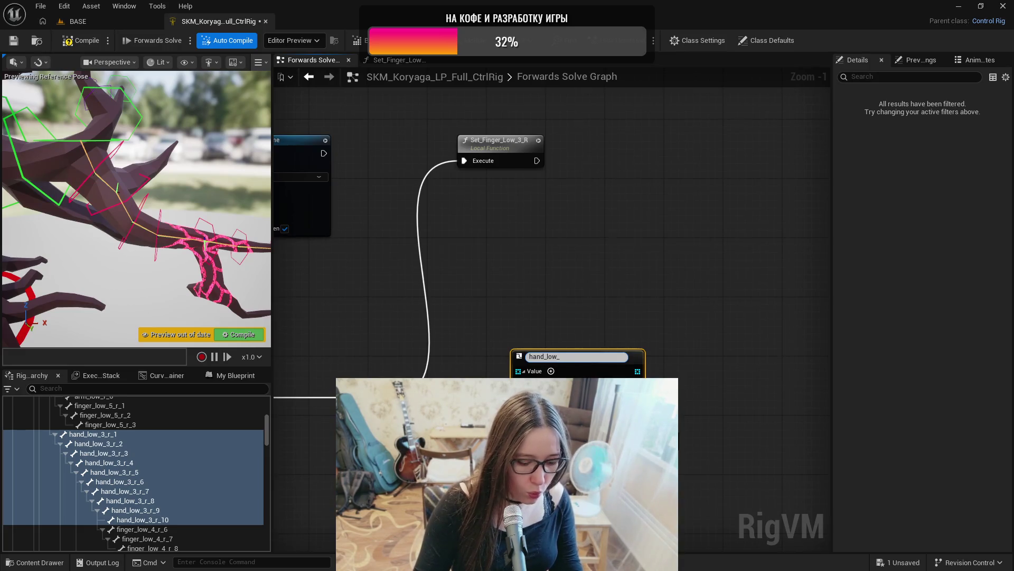
text(3)
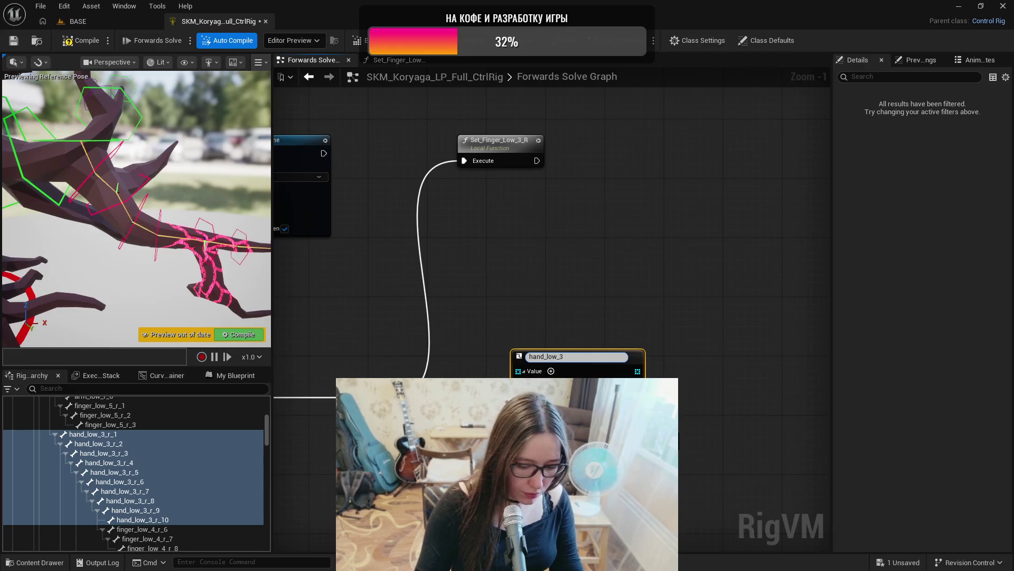
text(_r)
key(Return)
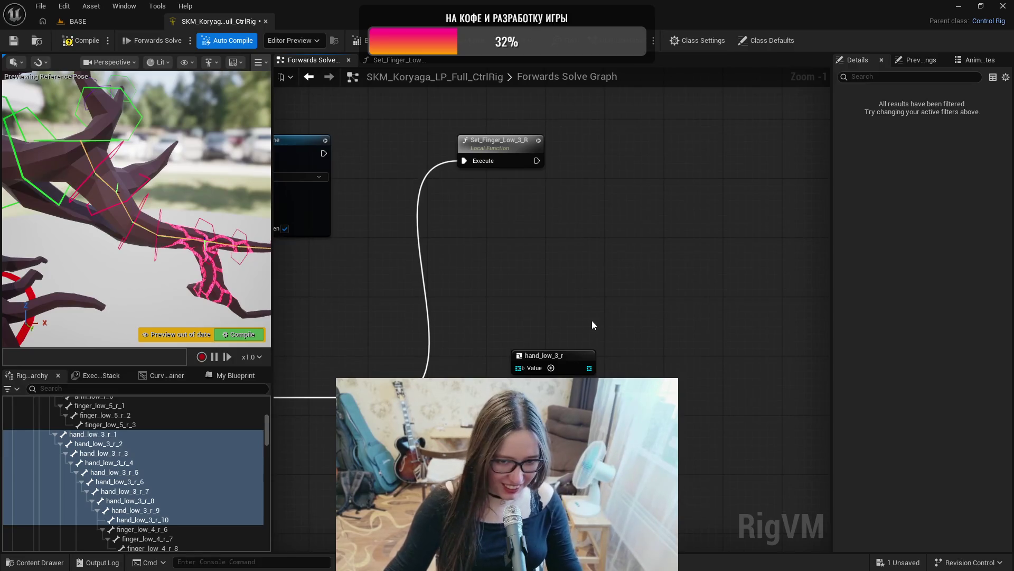
drag(566, 339, 528, 317)
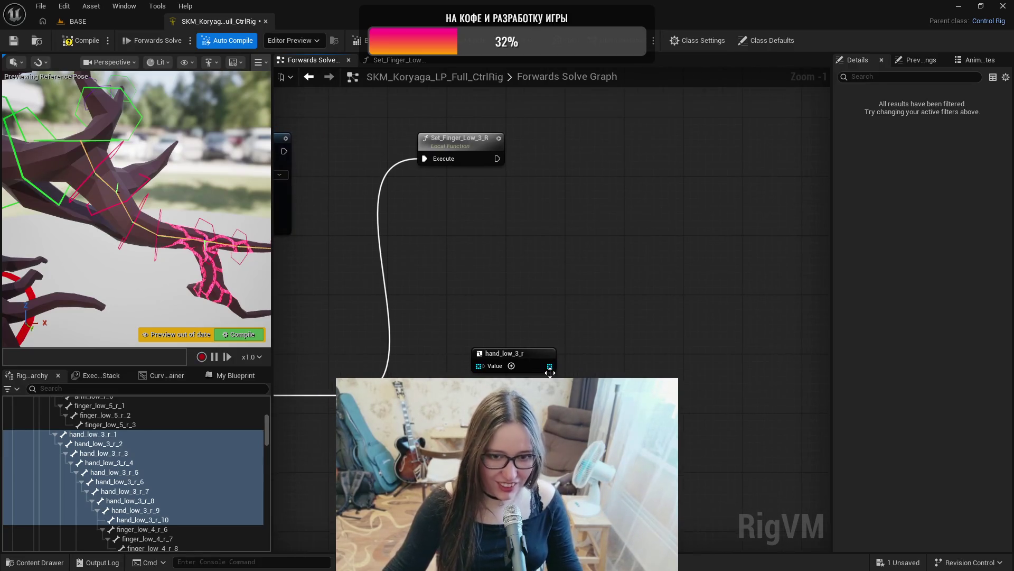
- Add a For Each over the hand_low_3_r array, executed after Set_Finger_Low_3_R
drag(549, 366, 598, 311)
text(for)
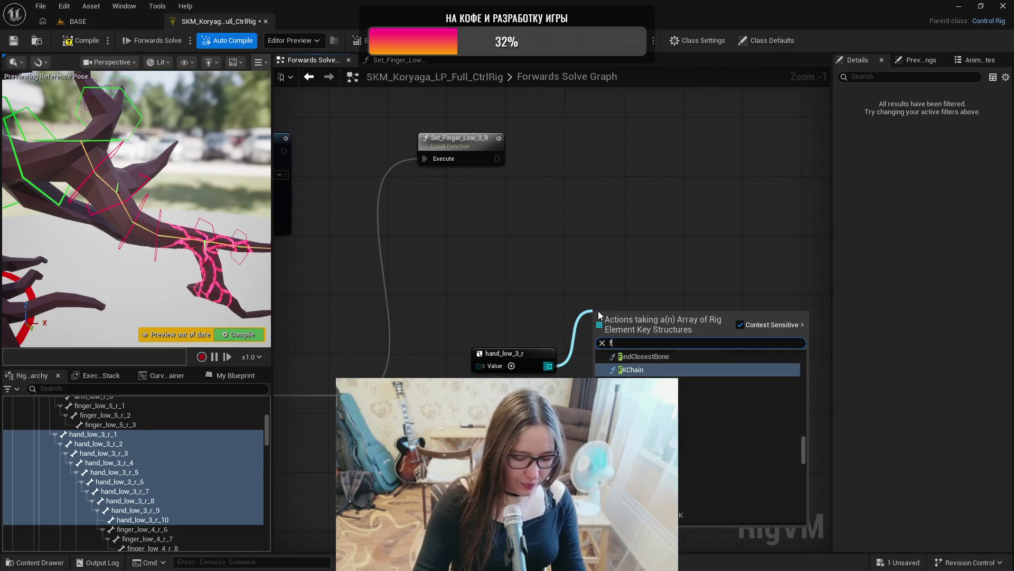
key(Return)
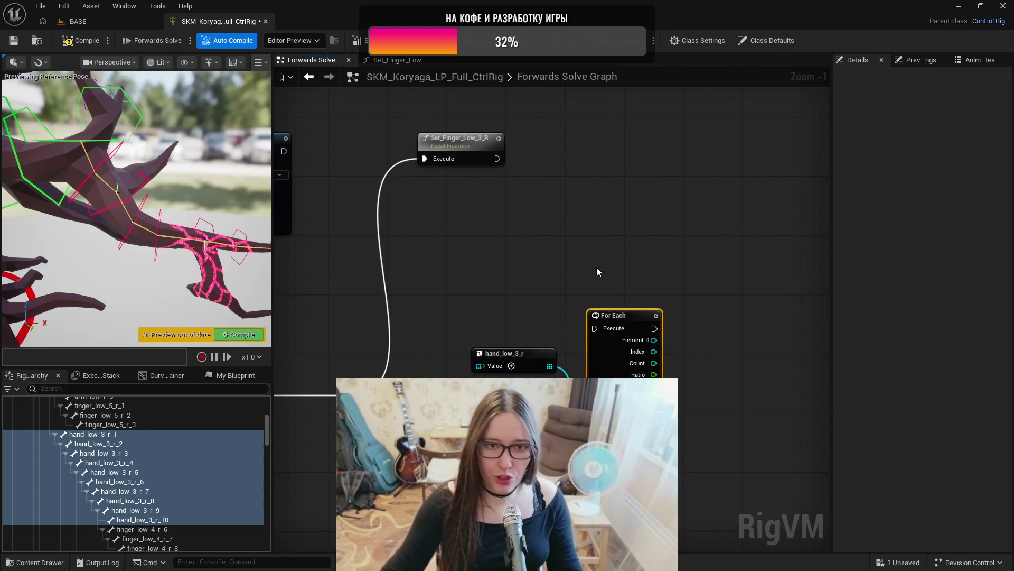
mouse_move(497, 158)
mouse_down()
mouse_move(595, 328)
mouse_move(664, 148)
mouse_up()
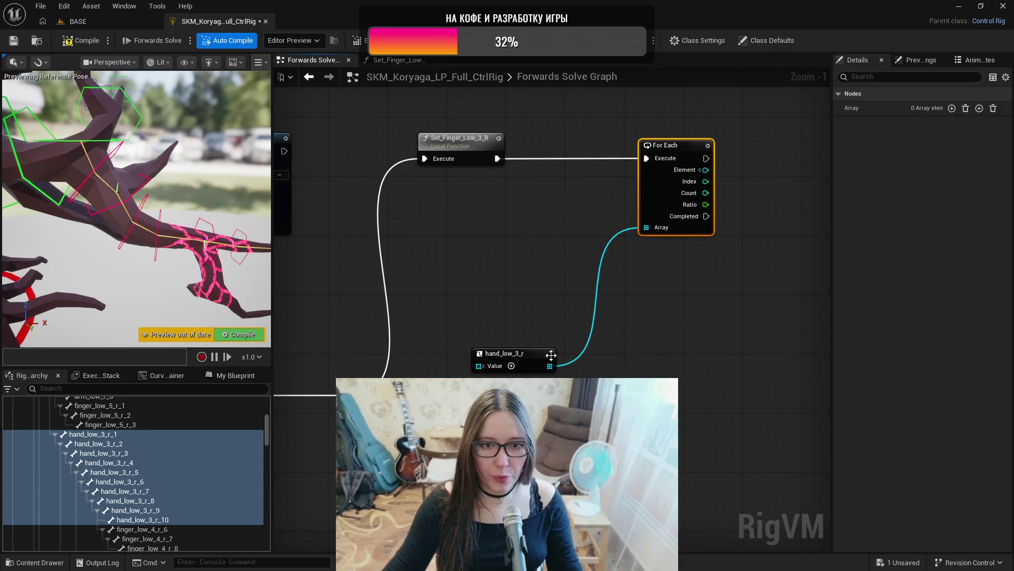
- Tidy the graph and expose the loop element's Type and Name outputs
drag(551, 355, 570, 243)
drag(663, 288, 528, 339)
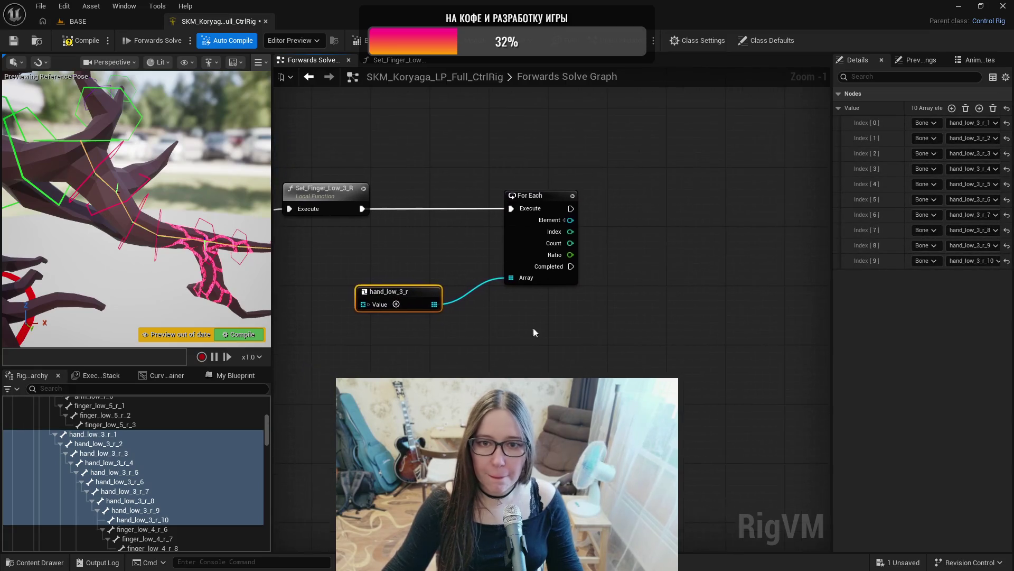
click(564, 220)
drag(573, 242, 734, 344)
- Append '_ctrl' to the bone name with a Concat node and feed it into a Get Transform - Control node
text(conca)
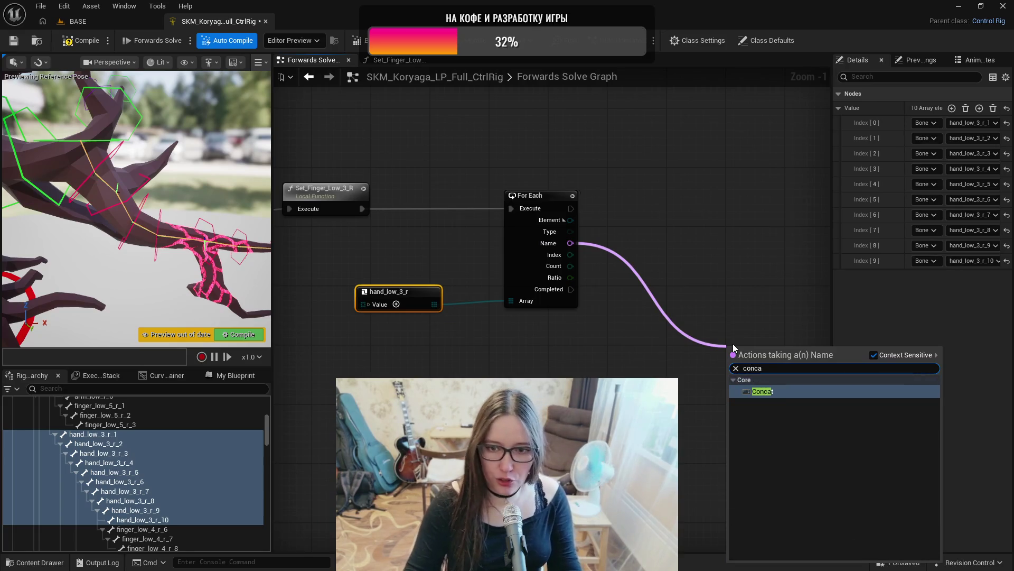
key(Return)
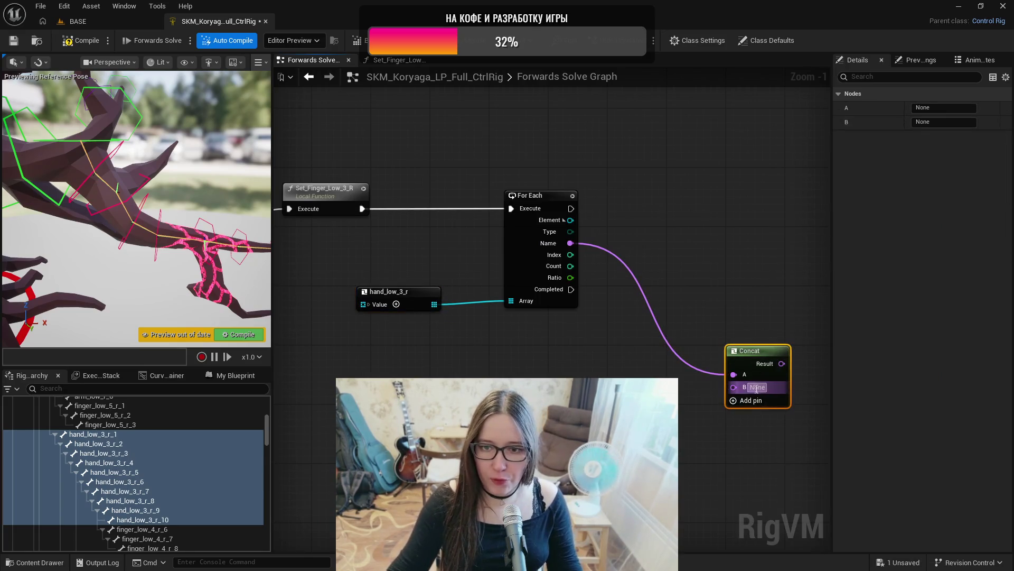
click(763, 387)
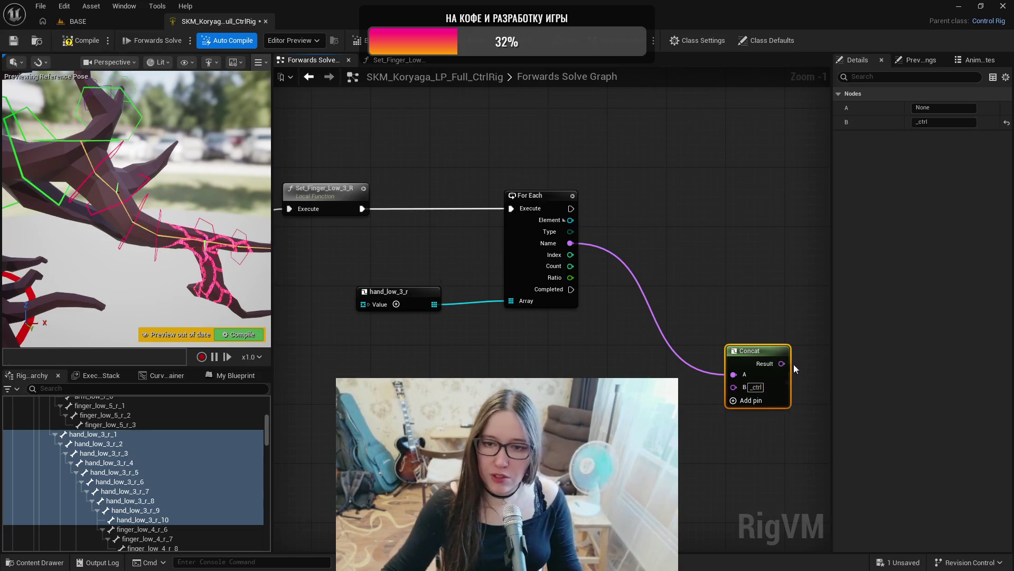
key(Return)
drag(518, 354, 625, 347)
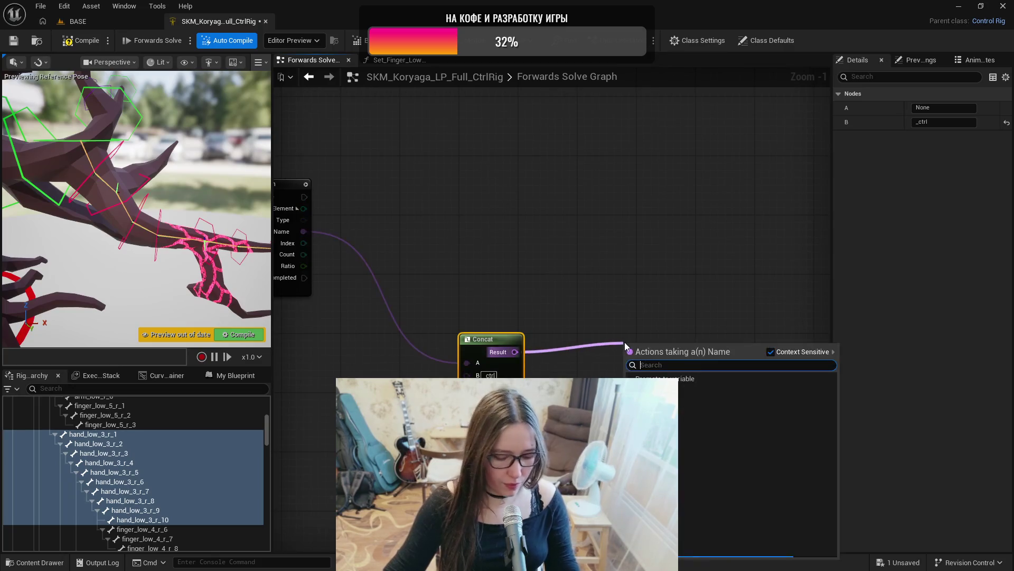
key(Return)
drag(515, 354, 629, 396)
click(685, 383)
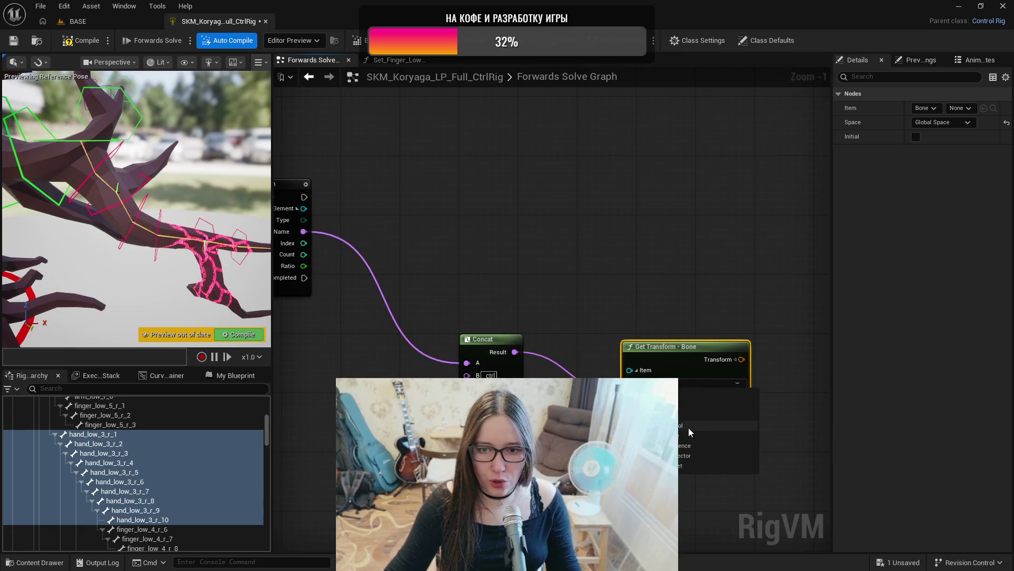
click(689, 426)
drag(682, 353, 667, 305)
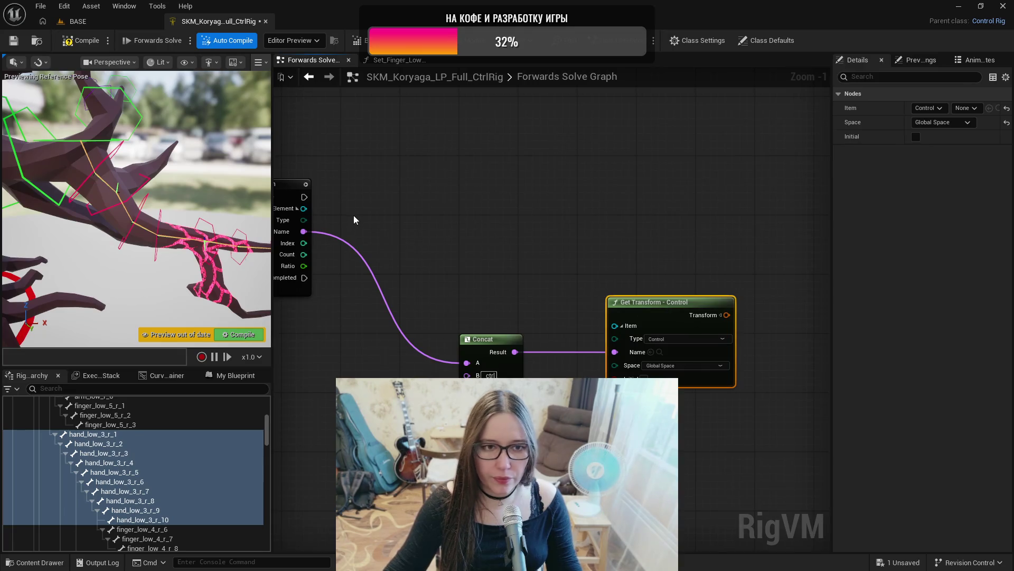
- Add a Set Transform - Bone on each loop iteration, fed by the control's transform, then compile and save
mouse_move(304, 208)
mouse_down()
mouse_move(645, 233)
mouse_move(788, 182)
mouse_up()
text(settra)
click(709, 351)
mouse_move(304, 197)
mouse_down()
mouse_move(656, 187)
mouse_move(740, 196)
mouse_up()
mouse_move(569, 176)
mouse_down()
mouse_move(624, 174)
mouse_move(445, 153)
mouse_up()
drag(603, 292, 616, 224)
drag(644, 161, 697, 161)
drag(526, 142, 652, 149)
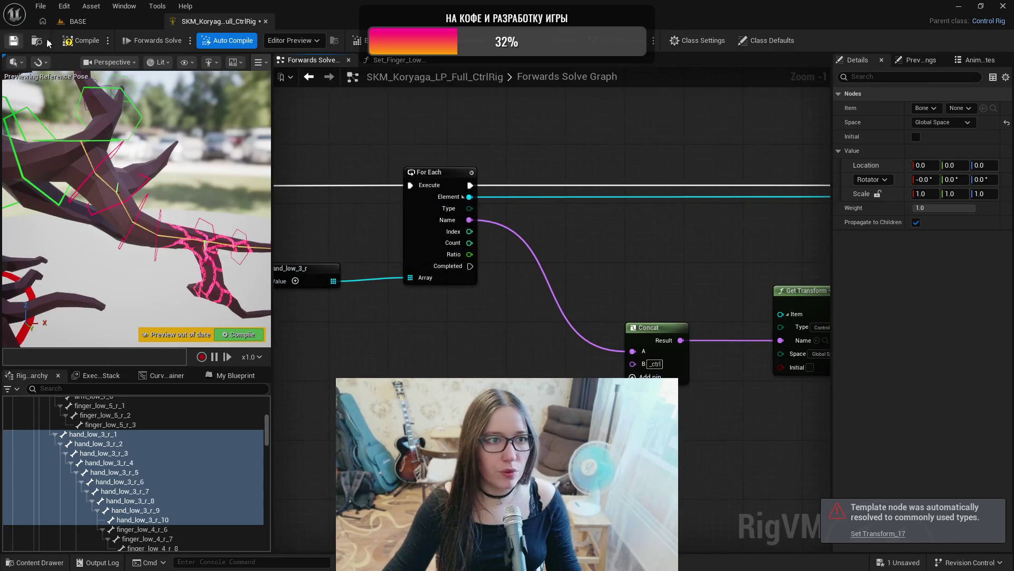
click(13, 40)
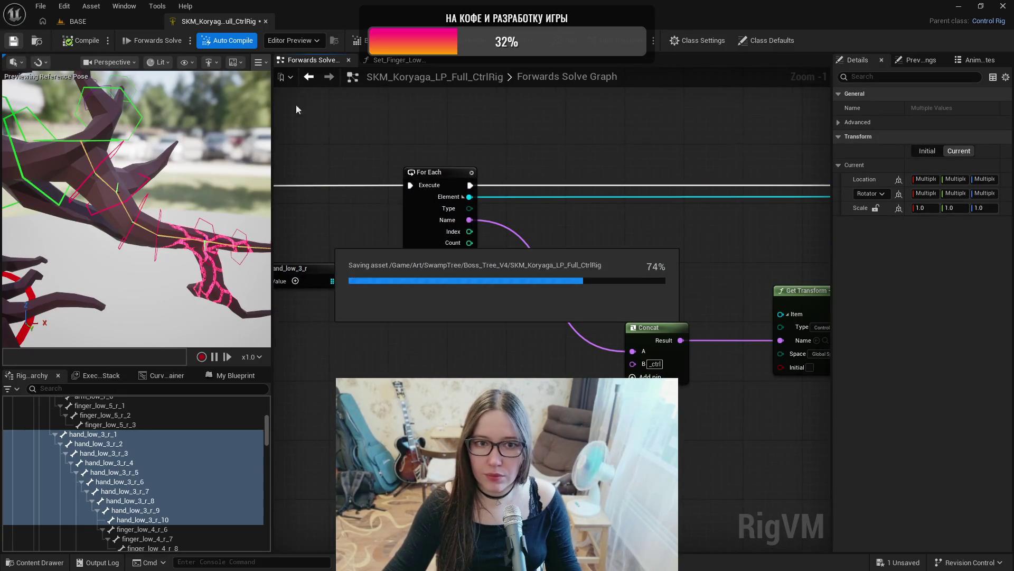
scroll(541, 236, down, 2)
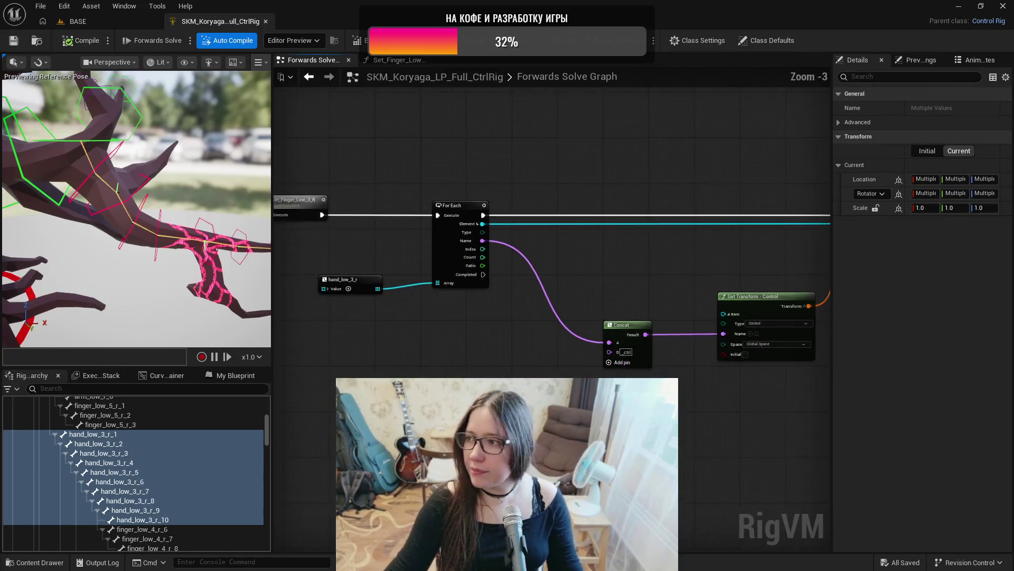
drag(541, 235, 710, 235)
mouse_move(792, 328)
mouse_down()
mouse_move(681, 306)
mouse_move(364, 280)
mouse_move(706, 280)
mouse_move(536, 256)
mouse_up()
drag(696, 386, 665, 414)
scroll(708, 404, down, 1)
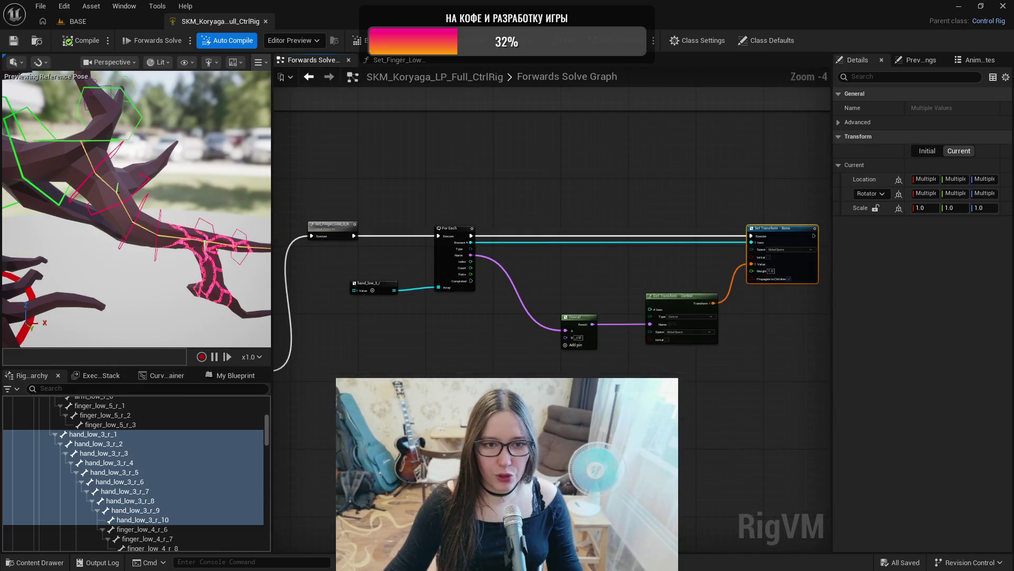
mouse_move(380, 177)
mouse_down()
mouse_move(734, 511)
mouse_move(783, 485)
mouse_up()
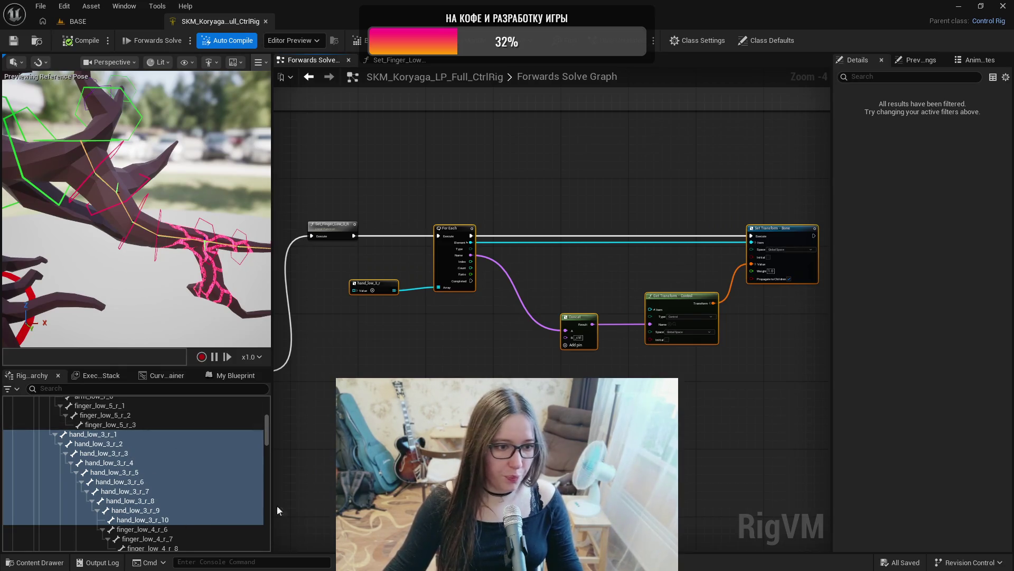
click(165, 530)
scroll(185, 497, down, 1)
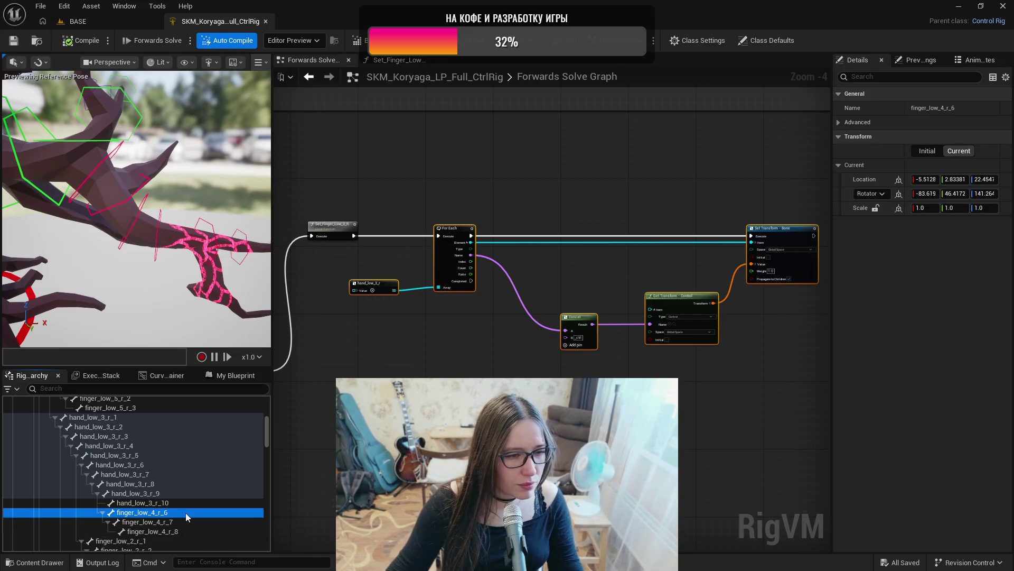
scroll(185, 513, up, 1)
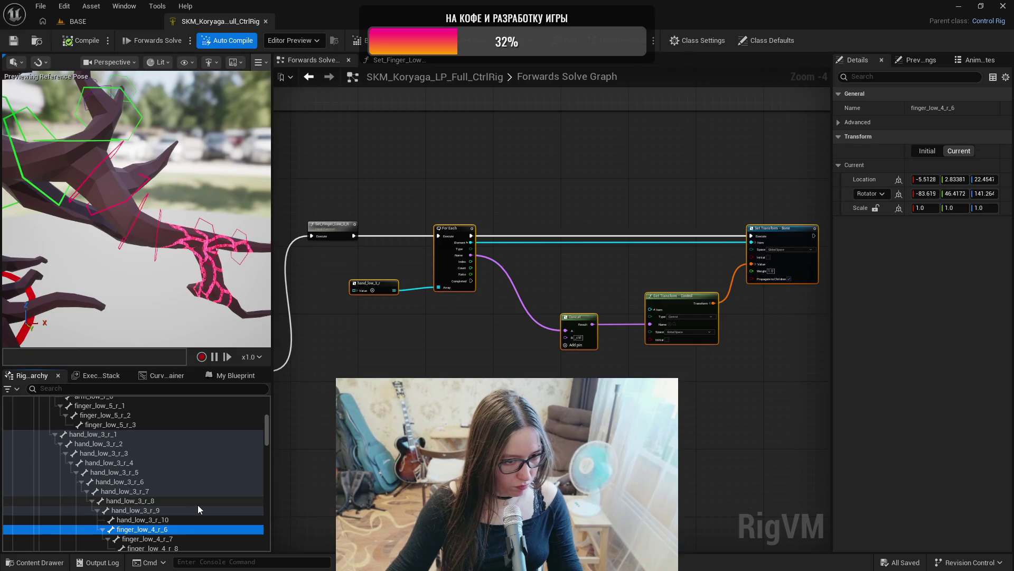
scroll(201, 499, up, 1)
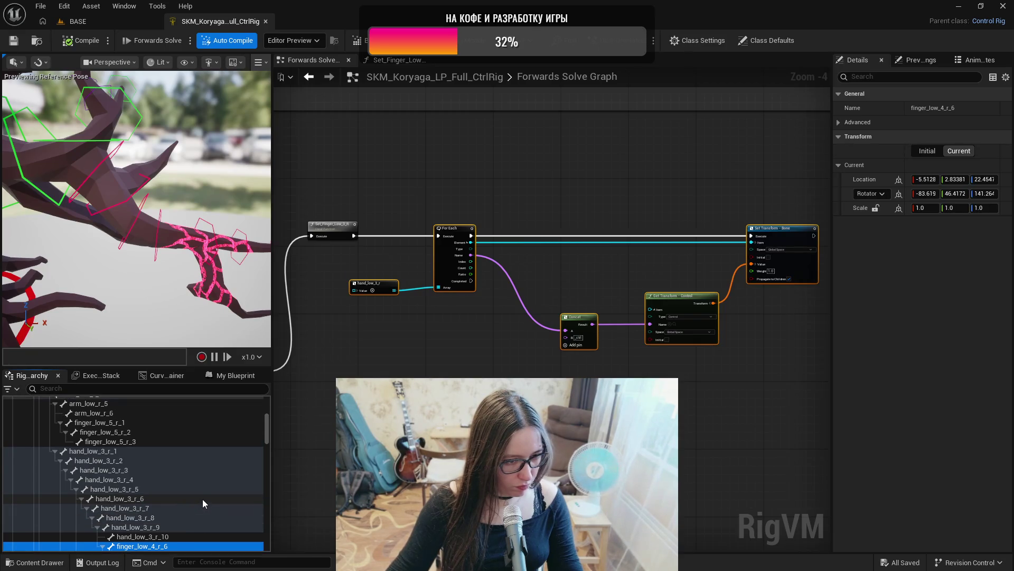
scroll(205, 497, down, 1)
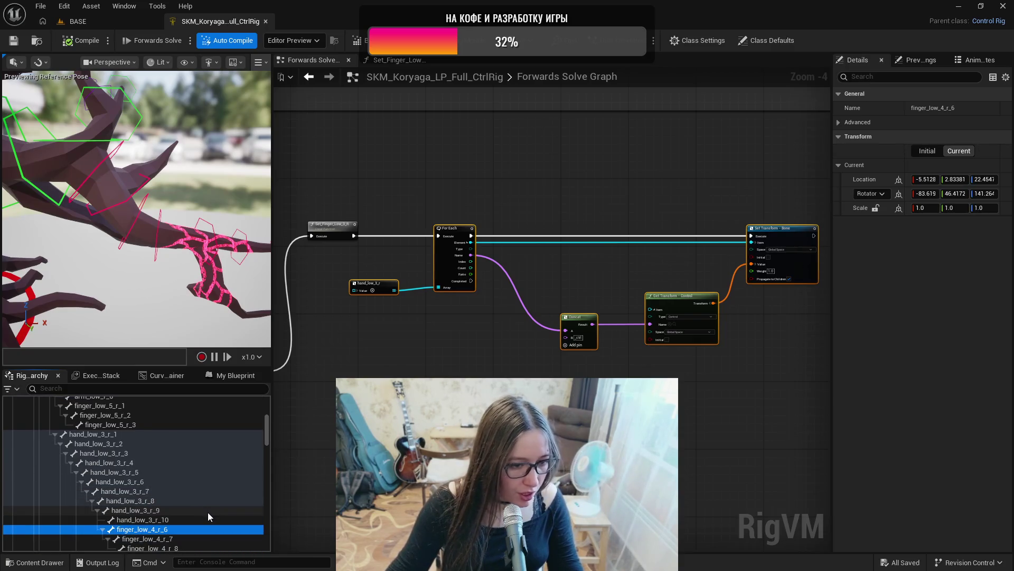
scroll(208, 512, down, 1)
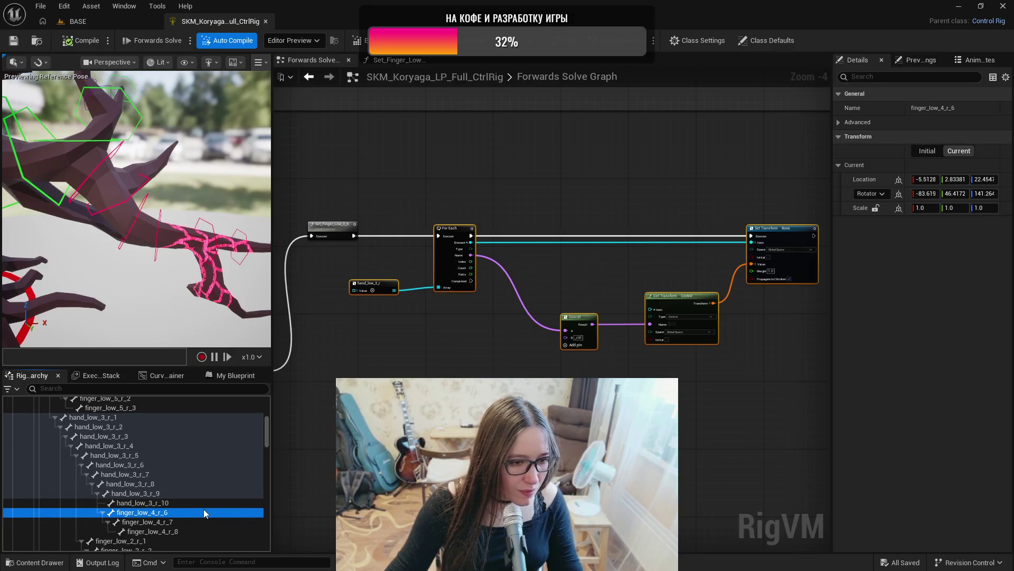
scroll(175, 502, up, 3)
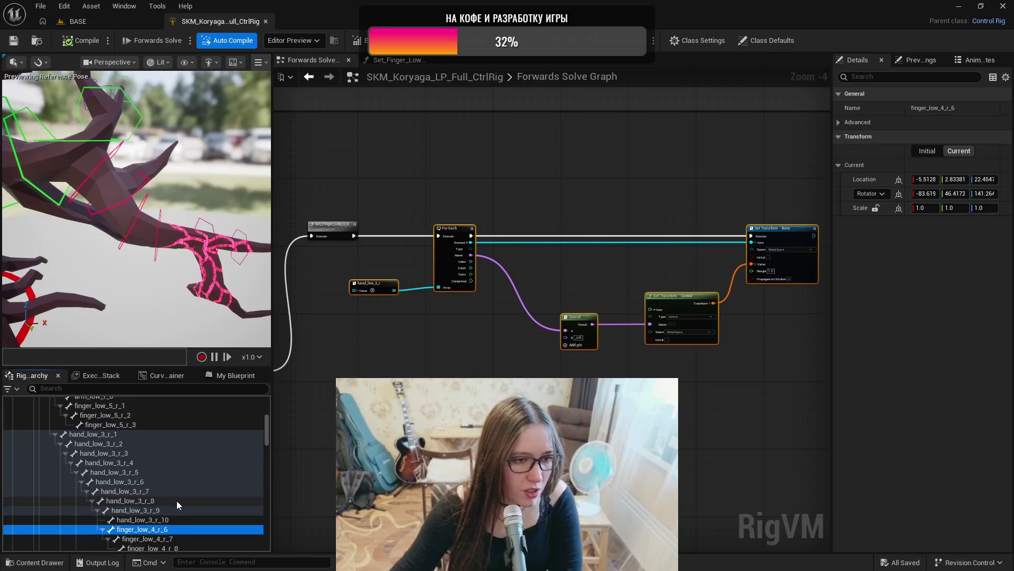
scroll(176, 503, up, 1)
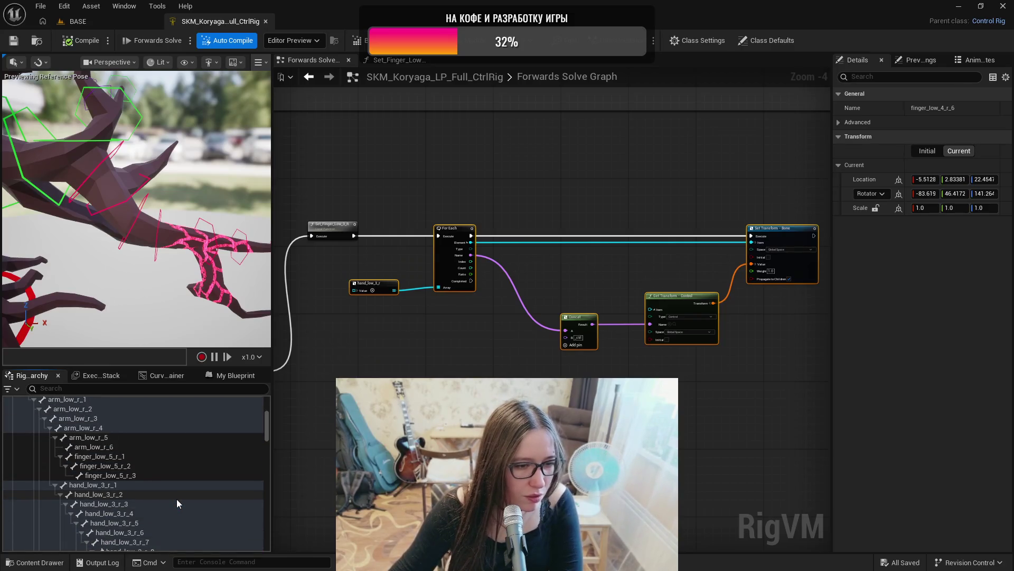
scroll(176, 498, down, 5)
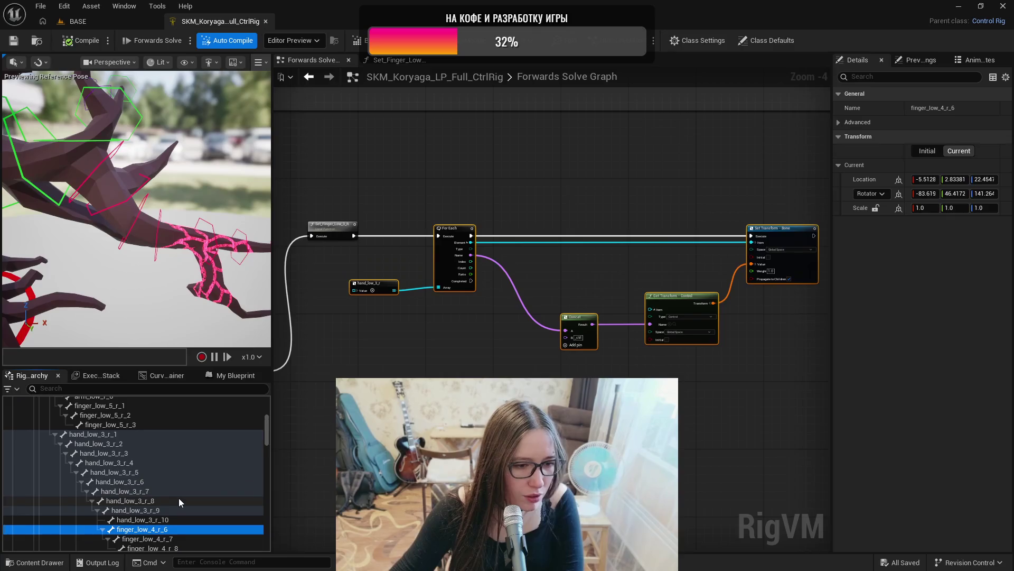
scroll(187, 497, down, 3)
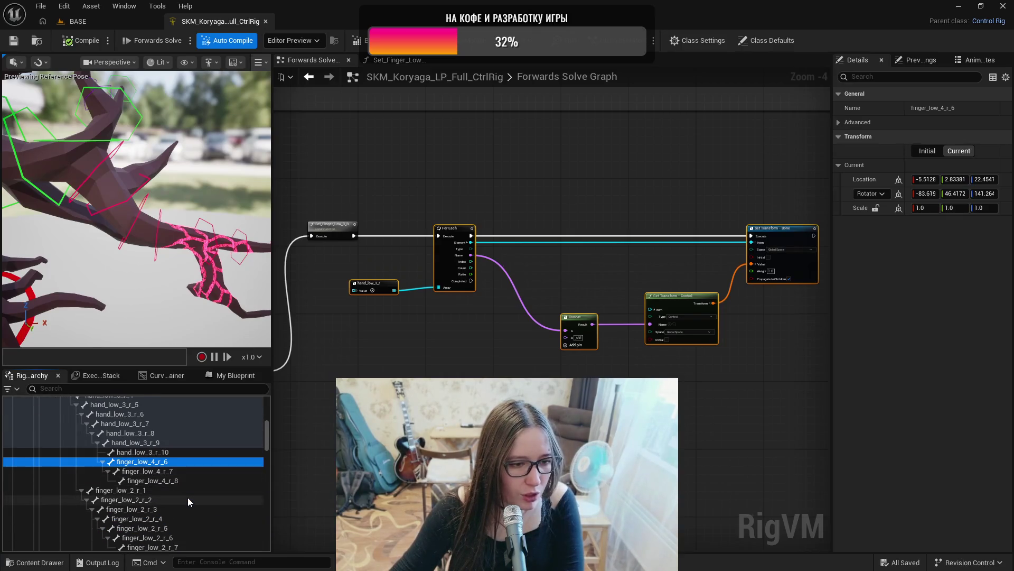
scroll(191, 495, down, 1)
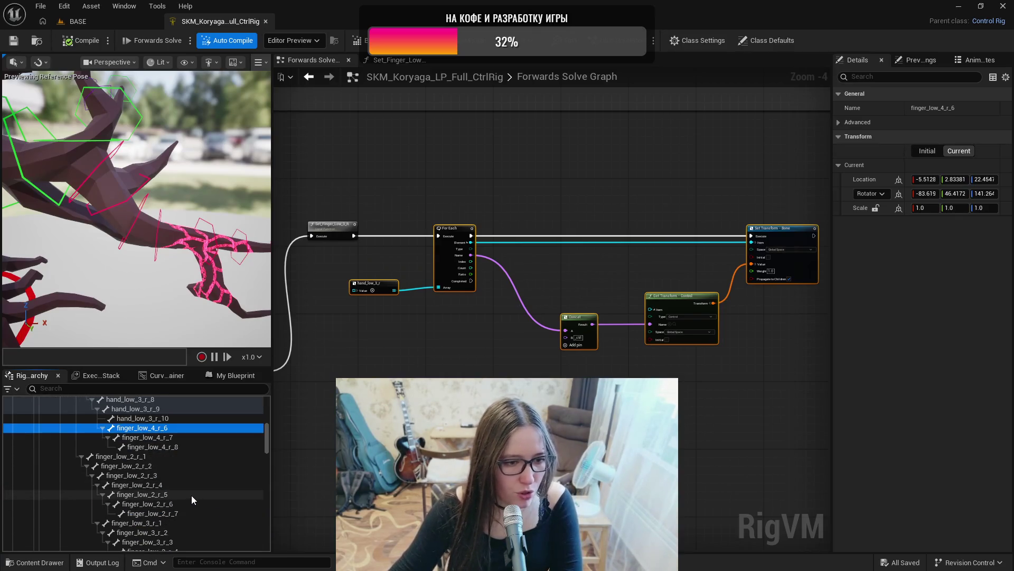
scroll(191, 495, down, 5)
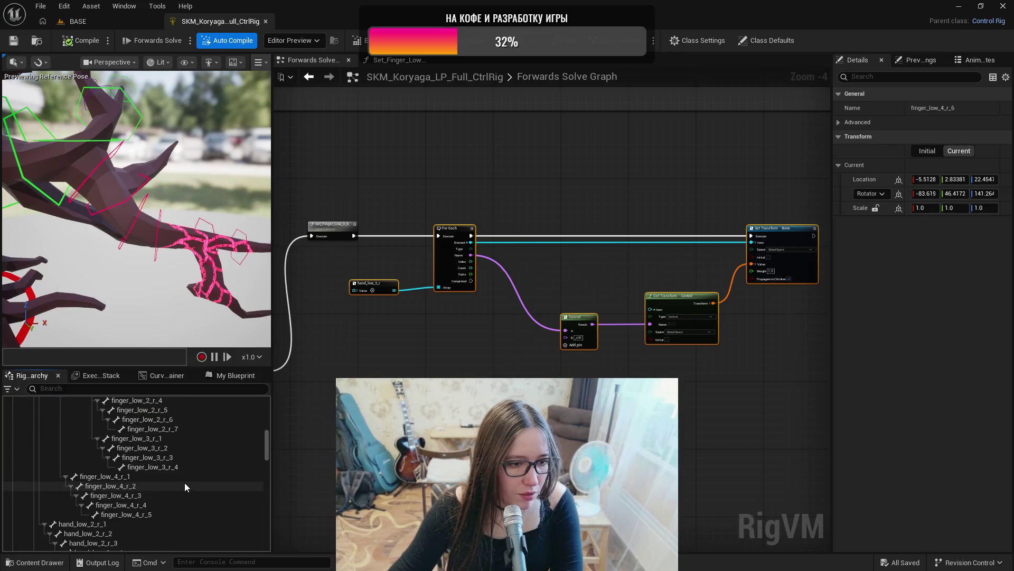
click(166, 514)
scroll(179, 499, up, 2)
scroll(178, 494, up, 2)
scroll(180, 495, down, 2)
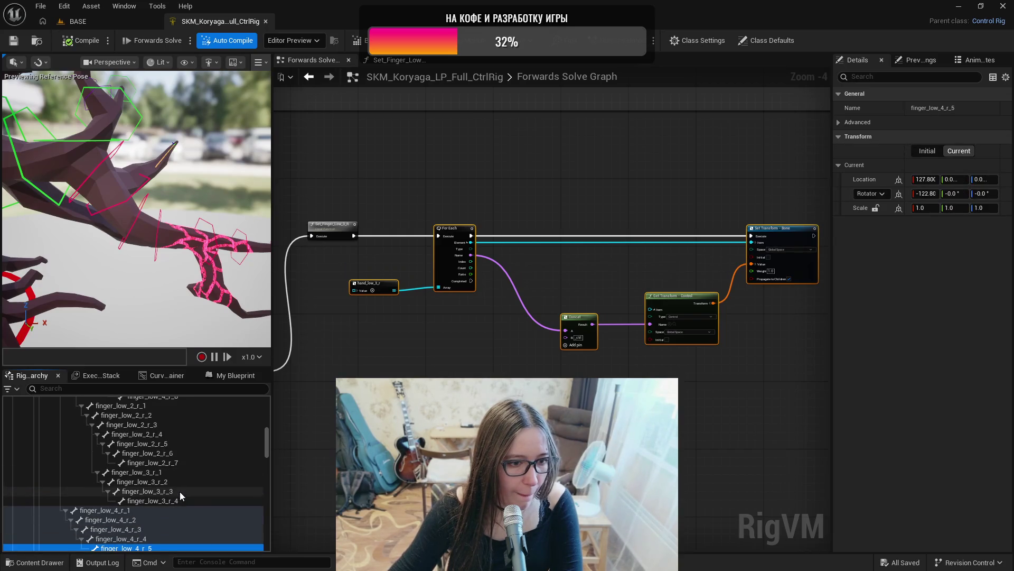
scroll(180, 491, up, 3)
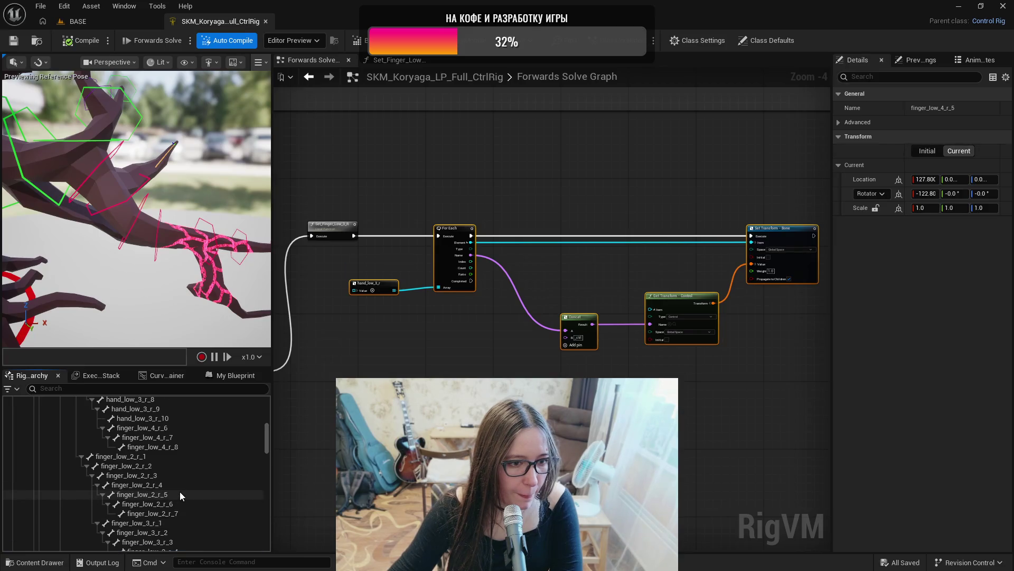
click(169, 428)
key(f)
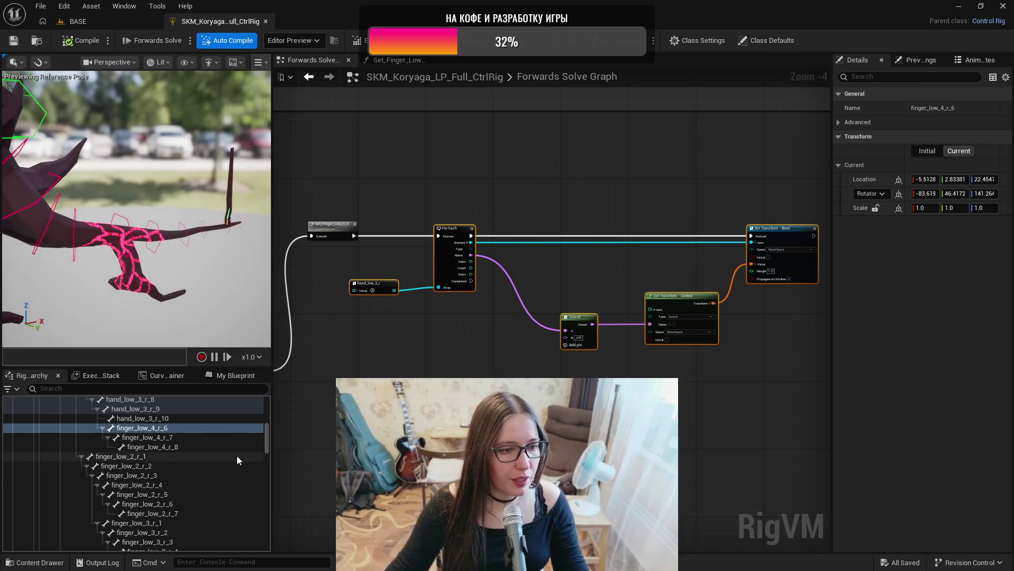
ctrl+click(194, 428)
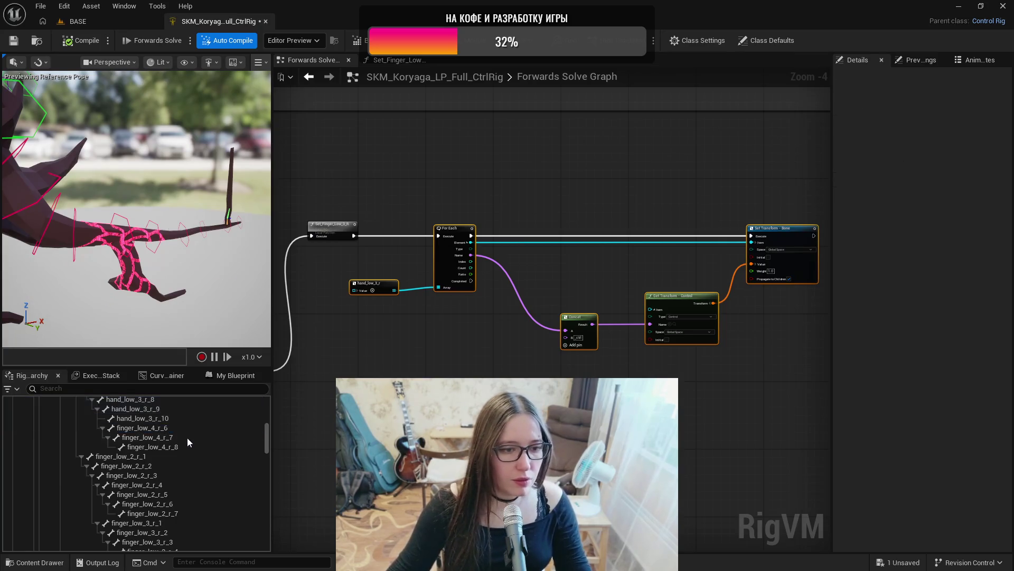
click(188, 438)
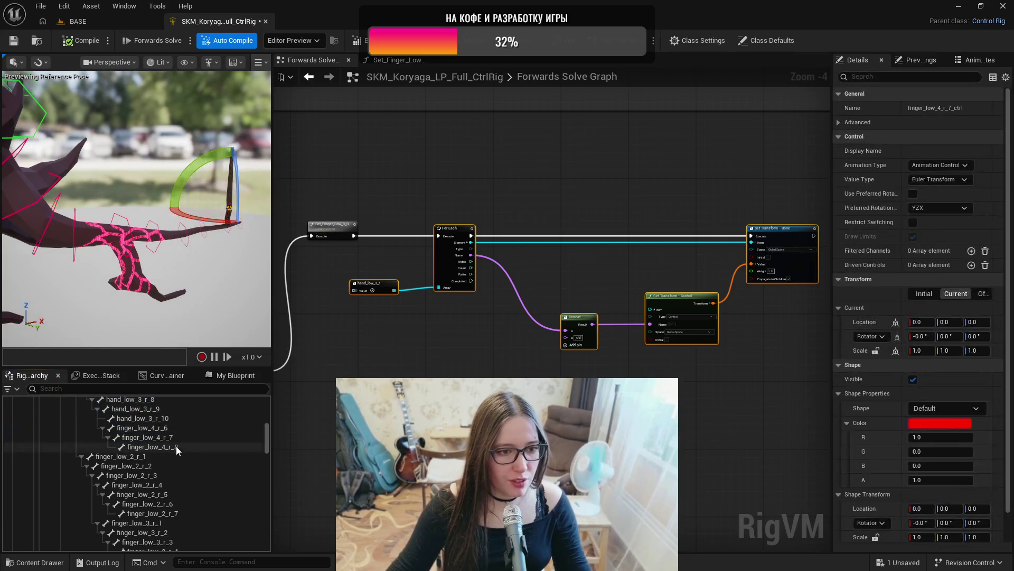
click(176, 445)
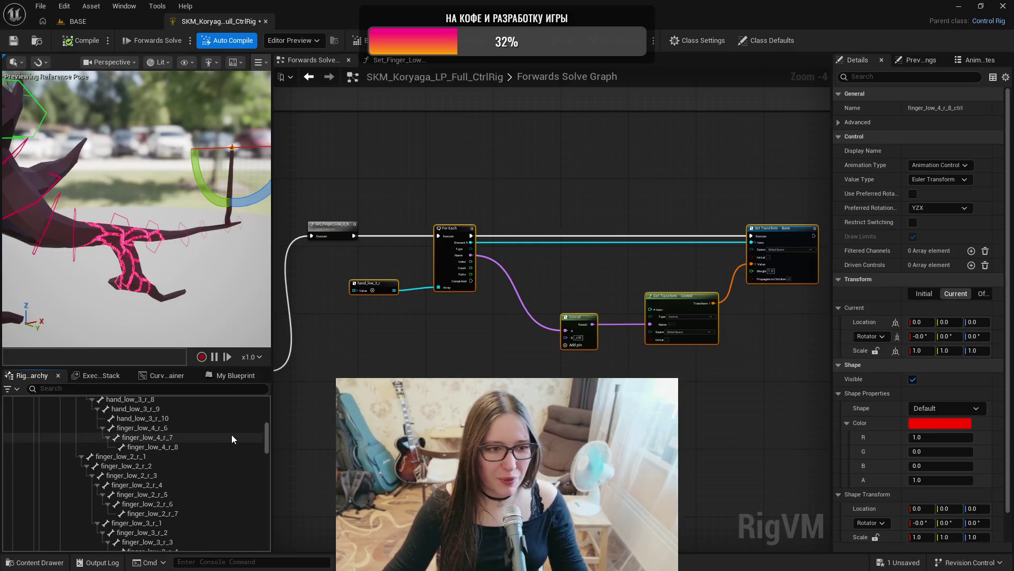
drag(222, 274, 188, 281)
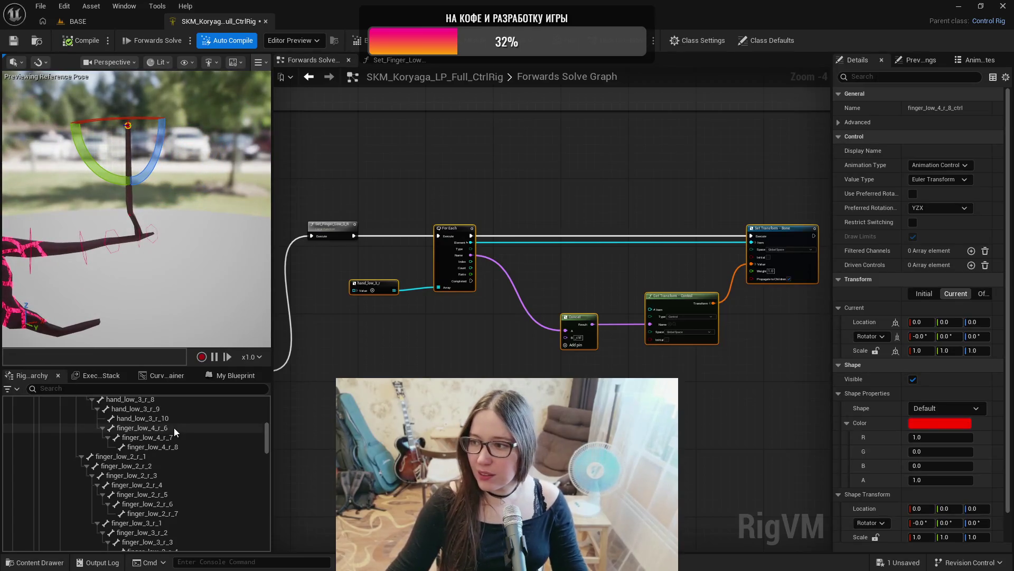
- Paste finger_low_5_r_3_ctrl's purple Hexagon_Thin shape onto finger_low_4_r_6, _7 and _8 controls
scroll(160, 487, down, 10)
scroll(160, 487, down, 5)
click(66, 519)
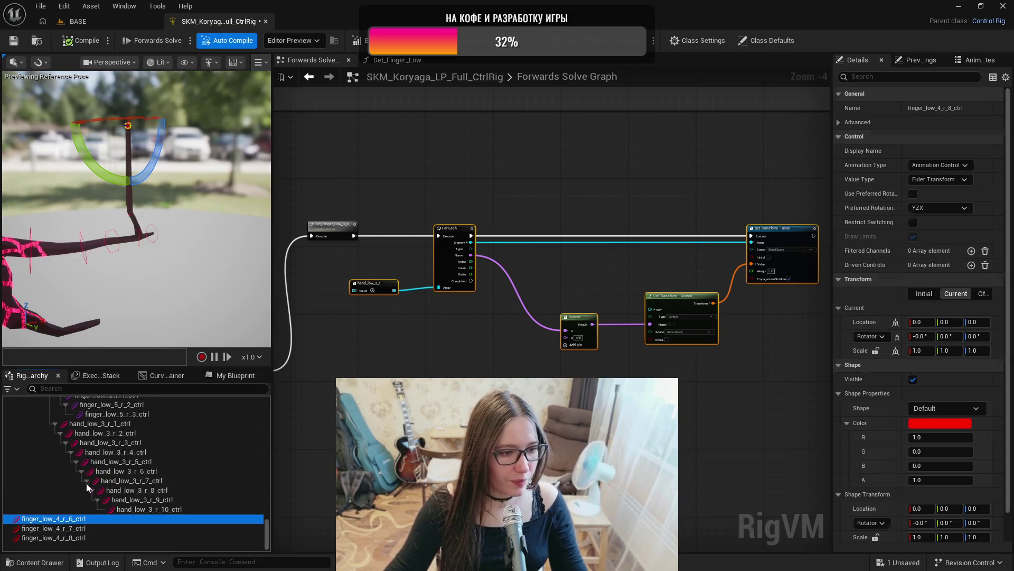
click(106, 417)
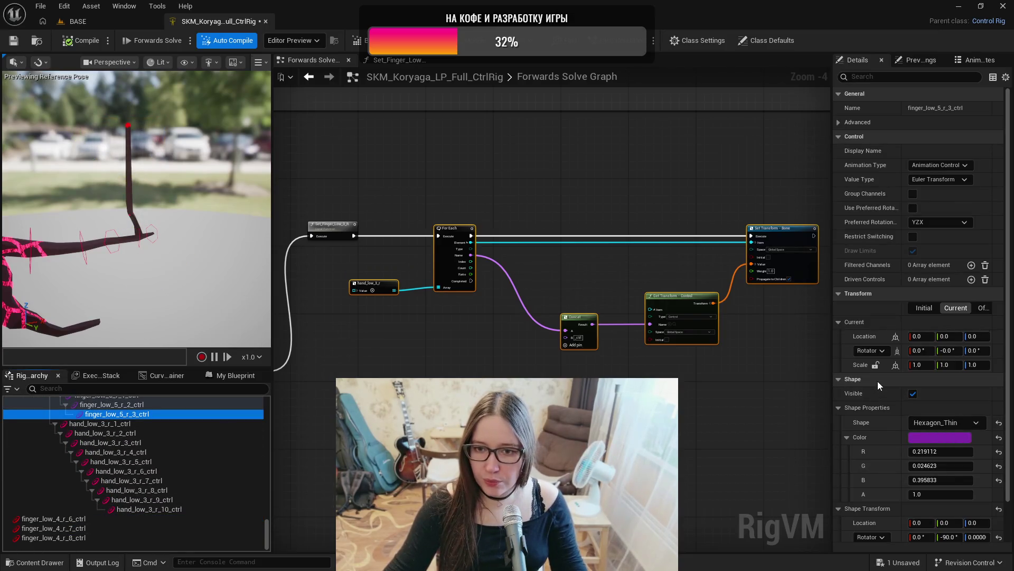
click(83, 518)
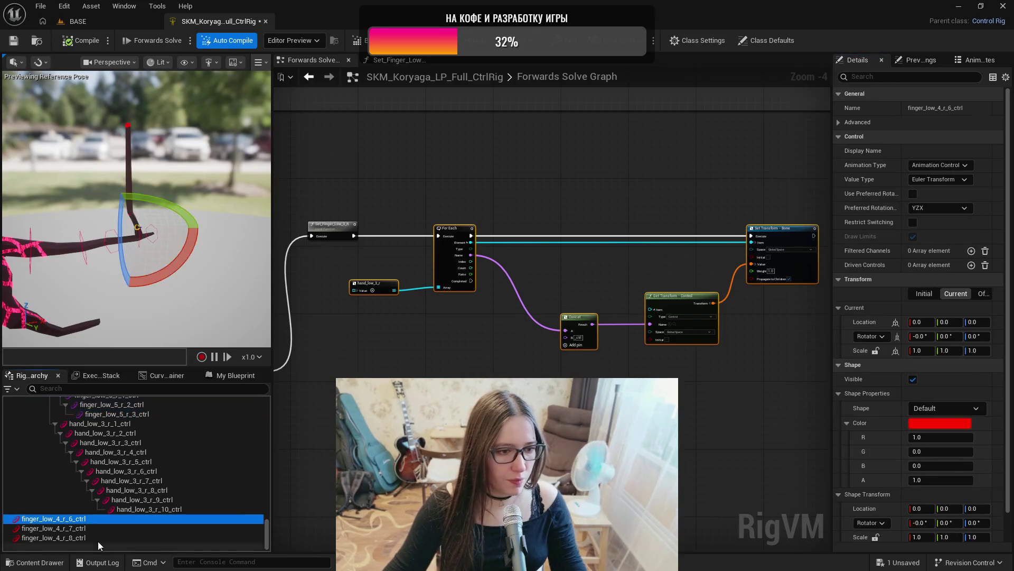
shift+click(98, 537)
click(870, 394)
key(ctrl+v)
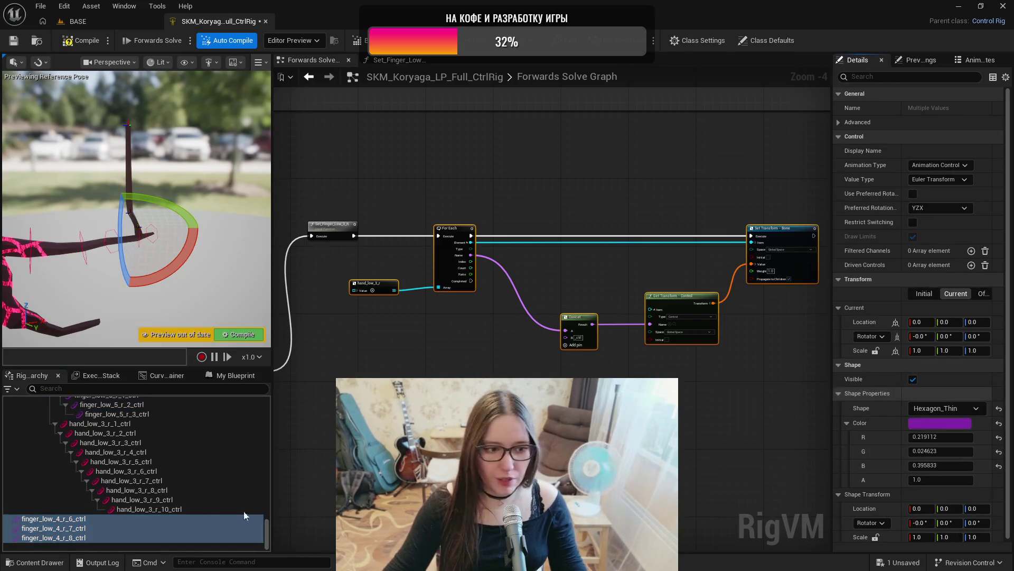
- Lock finger_low_4_r_6_ctrl's shape scale and set it uniformly to 10, then 8
click(68, 520)
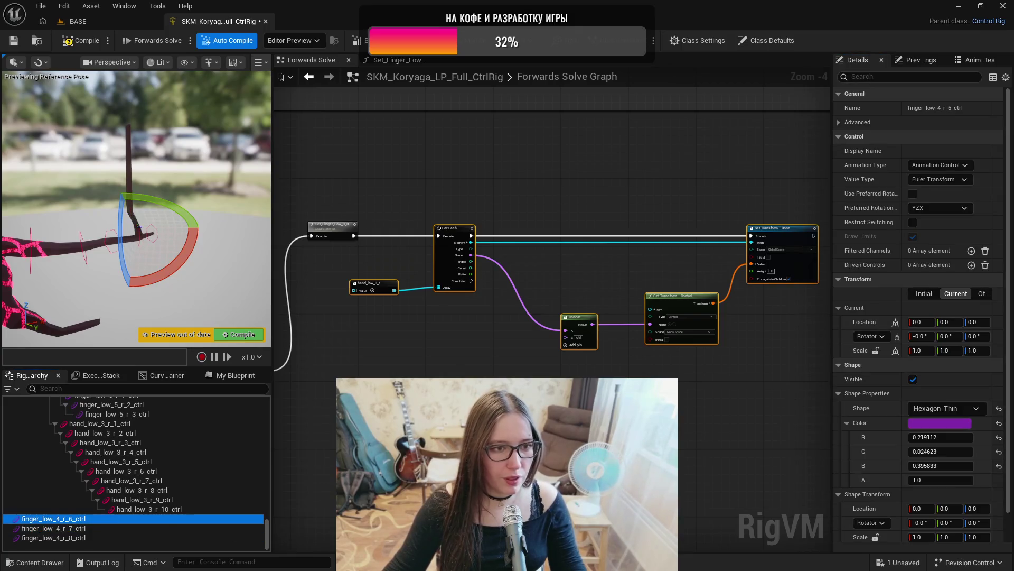
click(875, 537)
click(915, 535)
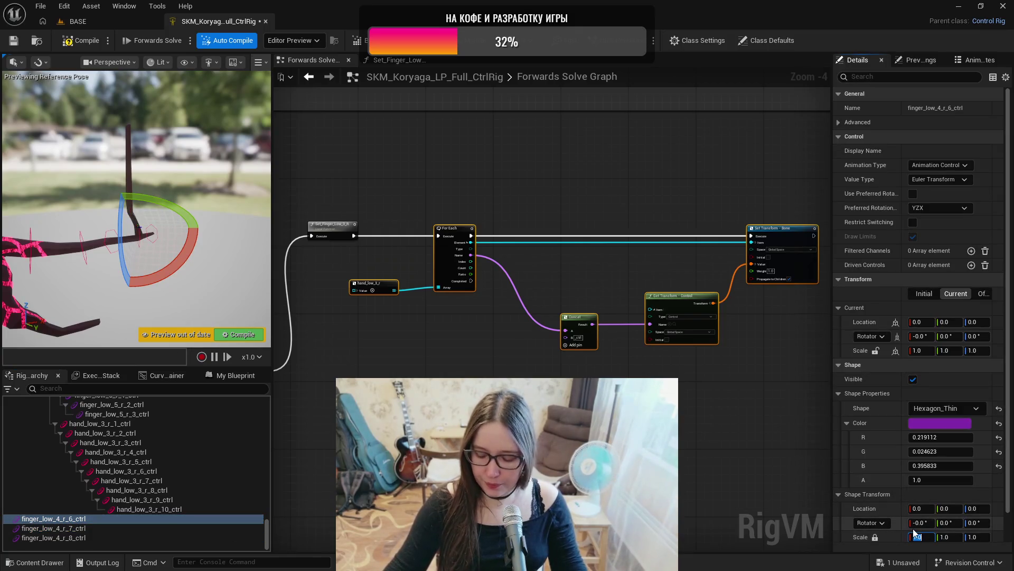
text(10)
key(Return)
text(8)
key(Return)
key(Return)
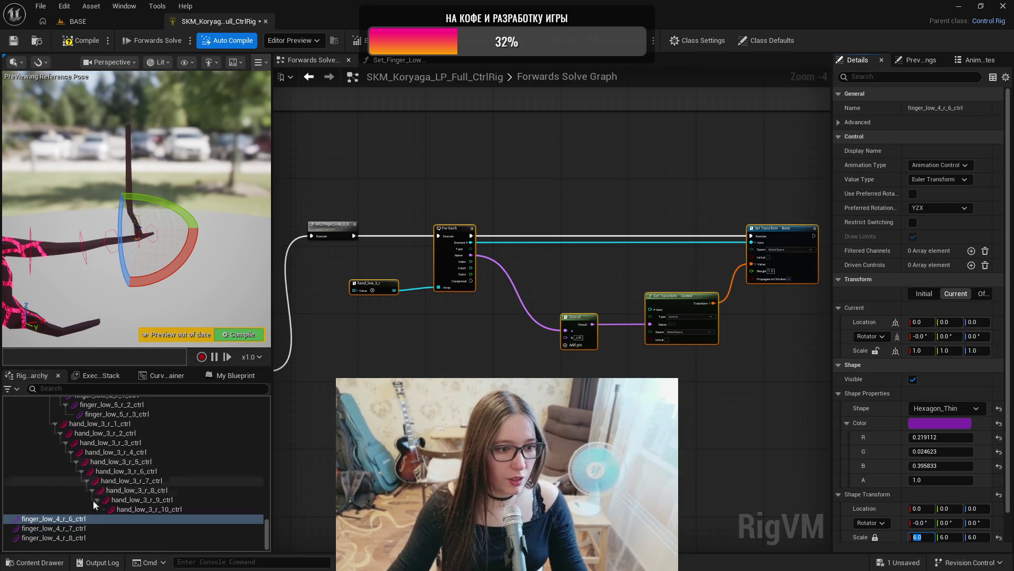
- Give finger_low_4_r_7_ctrl a uniform shape scale of 5 and finger_low_4_r_8_ctrl a scale of 4
click(53, 528)
click(876, 537)
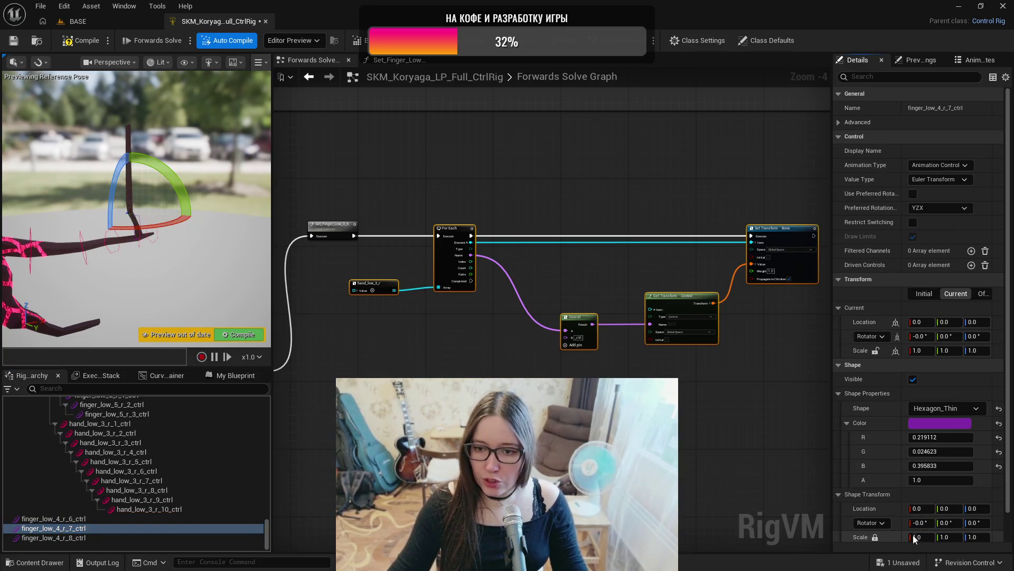
text(5)
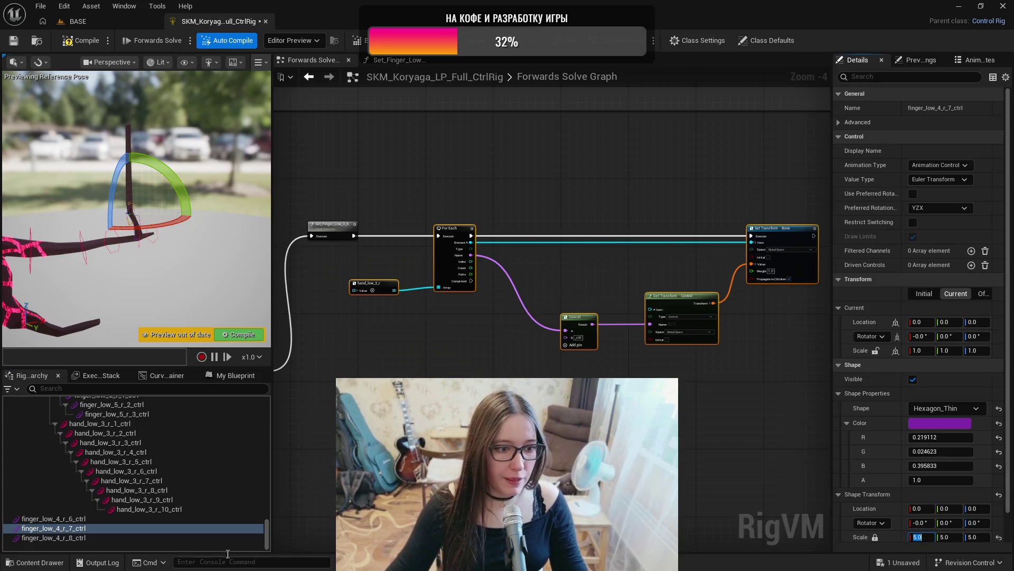
click(141, 537)
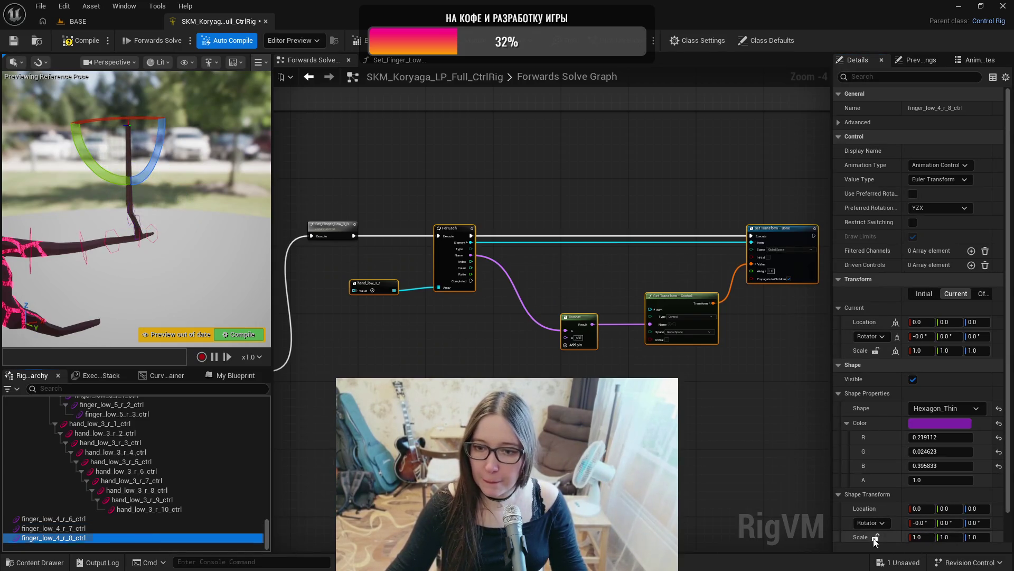
click(918, 536)
text(4)
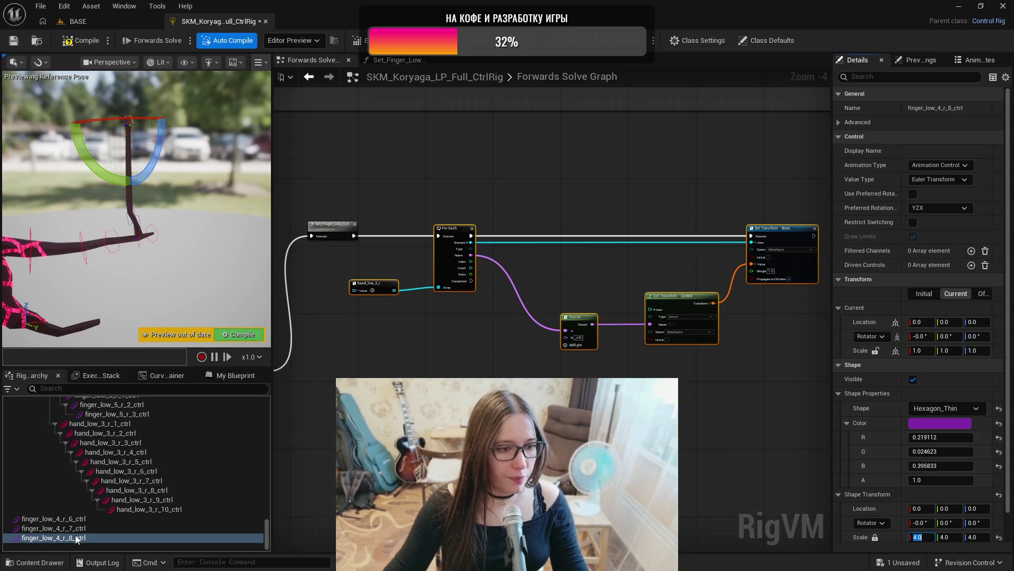
key(ctrl+period)
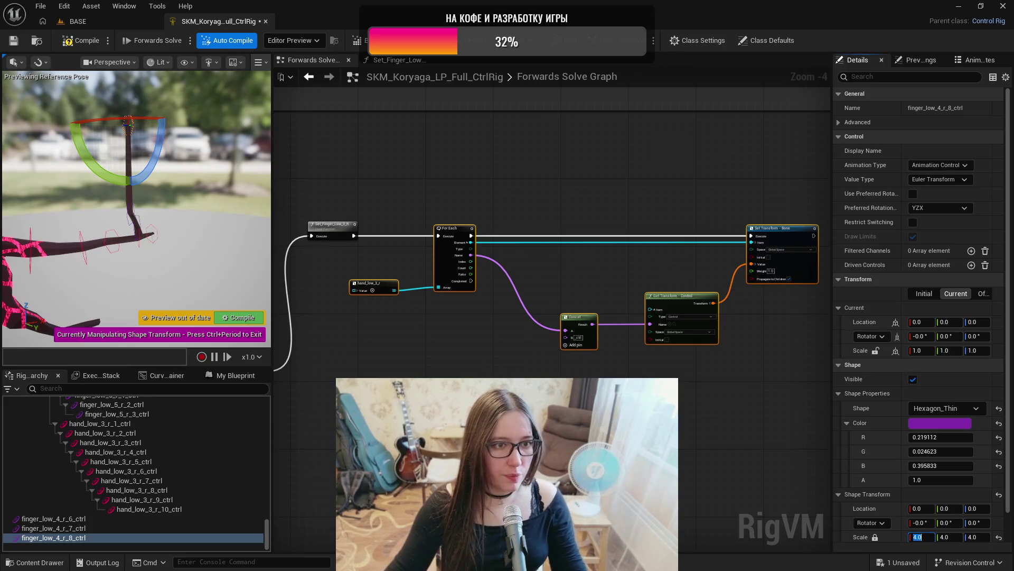
scroll(116, 339, up, 3)
scroll(193, 231, up, 5)
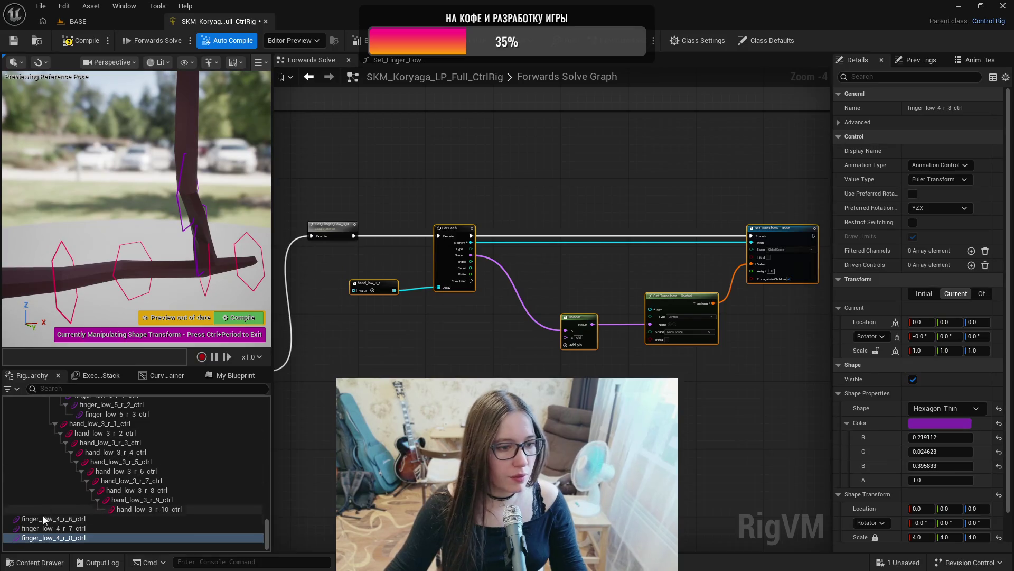
- Turn on rotation snapping and rotate the finger_low_4_r_6 shape by 90 degrees
click(52, 518)
click(39, 64)
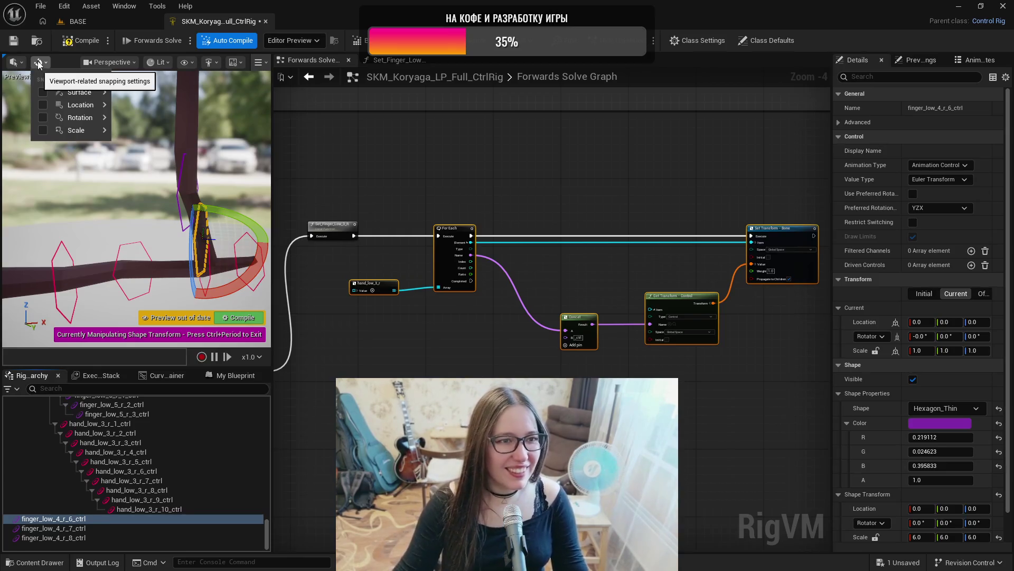
mouse_move(79, 130)
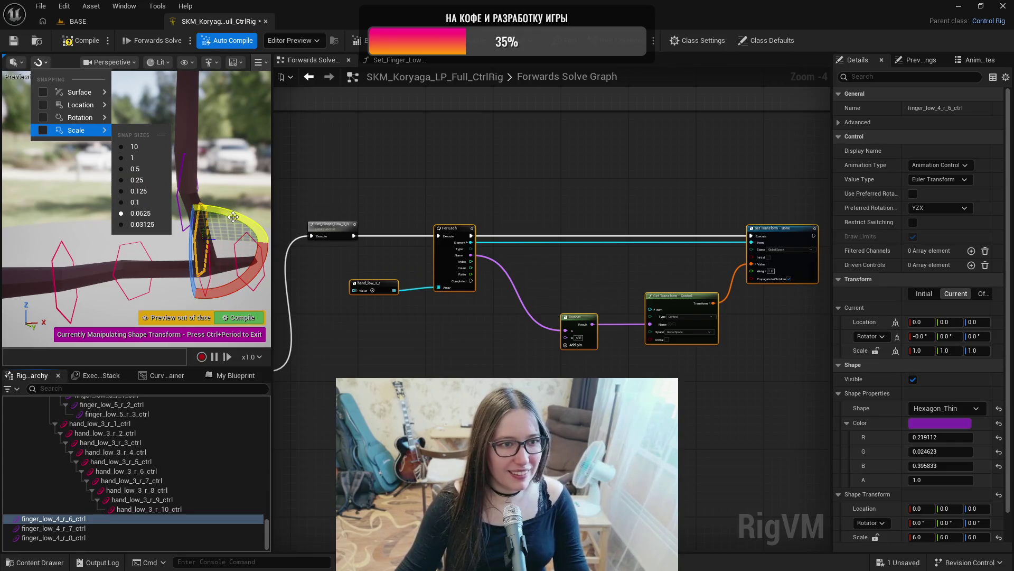
click(42, 117)
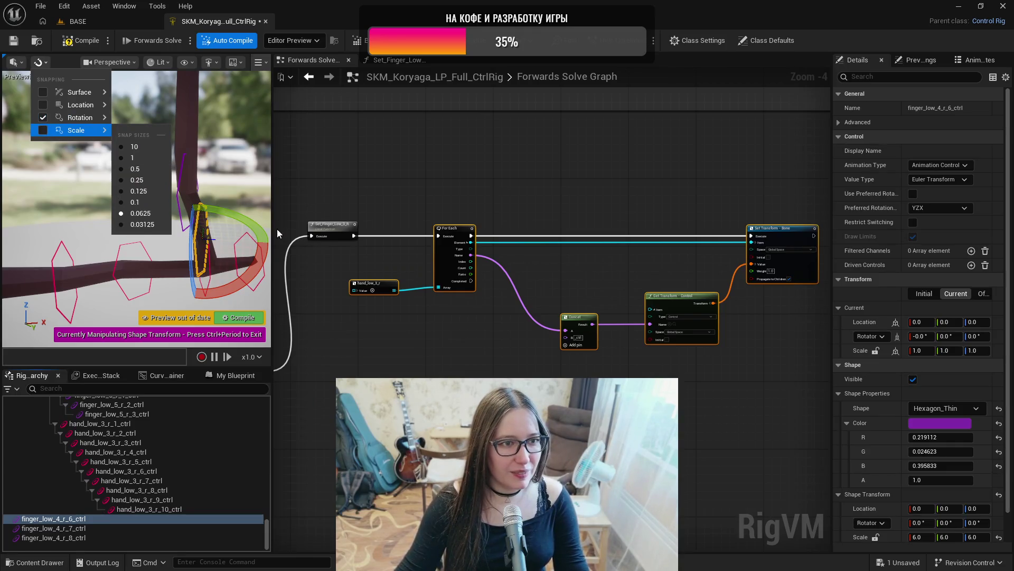
click(237, 215)
drag(236, 215, 222, 254)
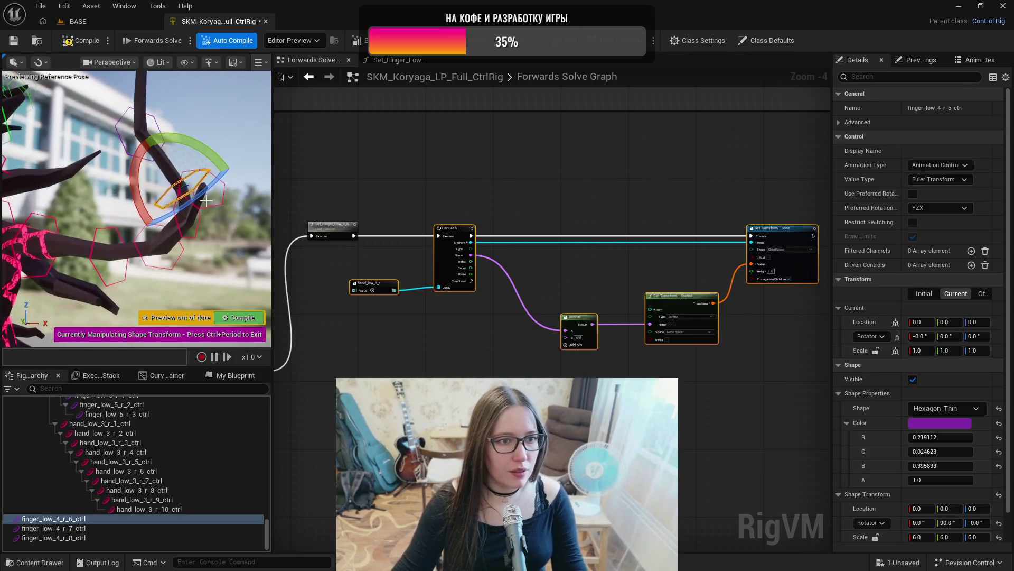
- Rotate the finger_low_4_r_7 shape by -90 degrees and the r_8 shape by 90 degrees
click(90, 528)
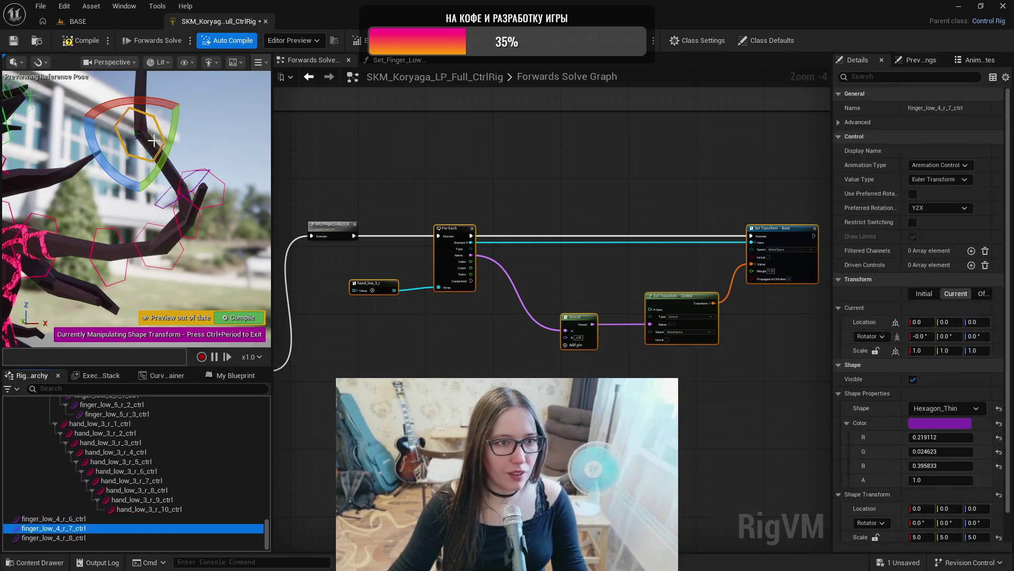
drag(172, 84, 180, 101)
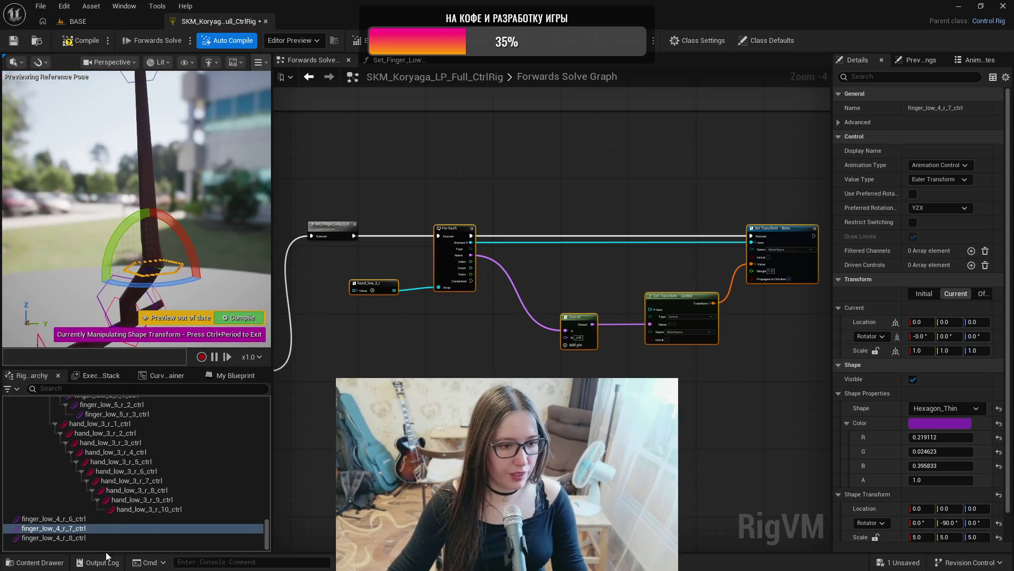
click(105, 538)
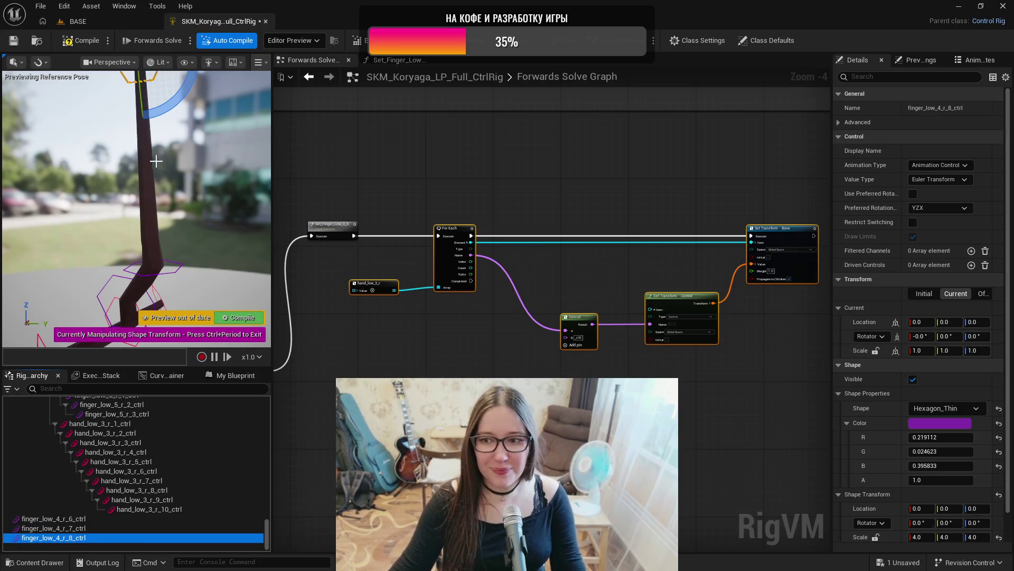
key(f)
mouse_move(190, 179)
mouse_down()
mouse_move(174, 211)
mouse_move(143, 201)
mouse_move(164, 190)
mouse_move(115, 180)
mouse_move(160, 177)
mouse_up()
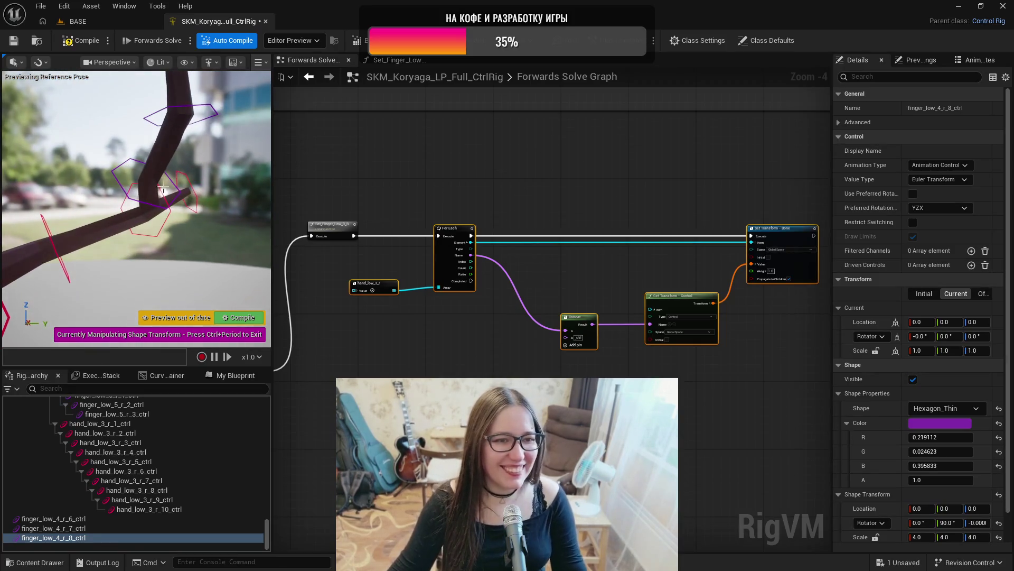
key(Escape)
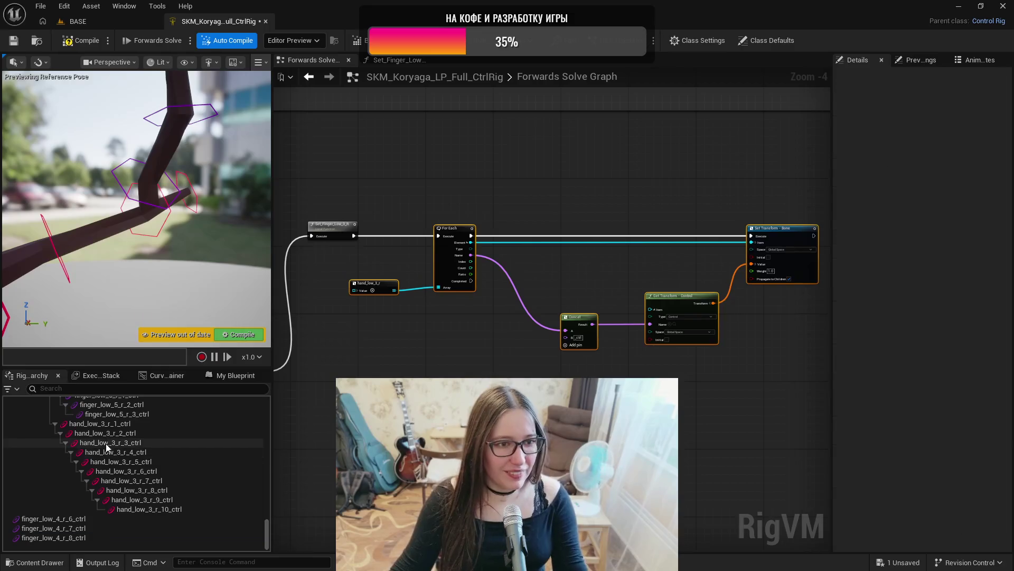
- Set uniform shape scales of 5, 4 and 3 on finger_low_4_r_6, _7 and _8 controls
click(74, 519)
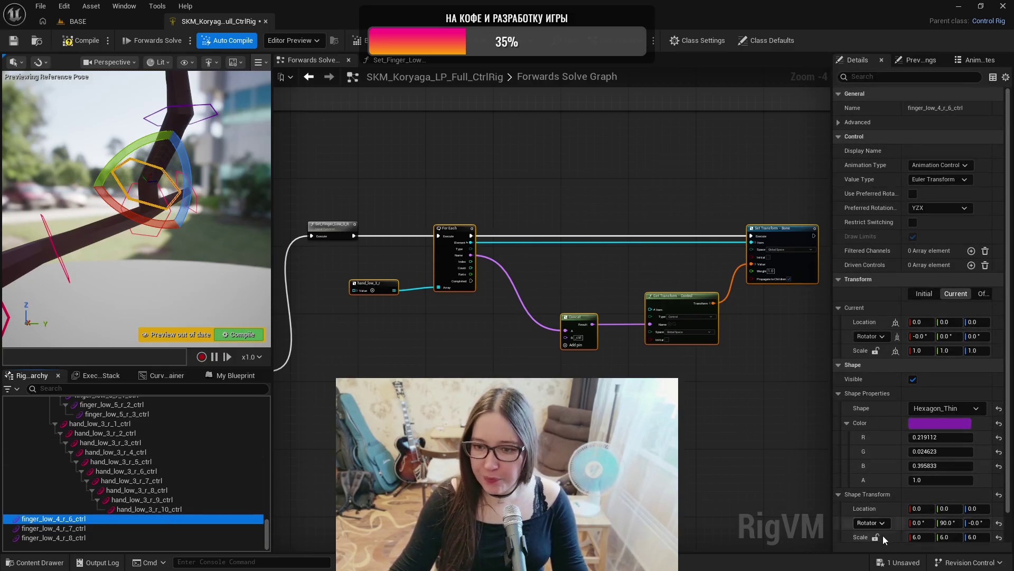
click(874, 537)
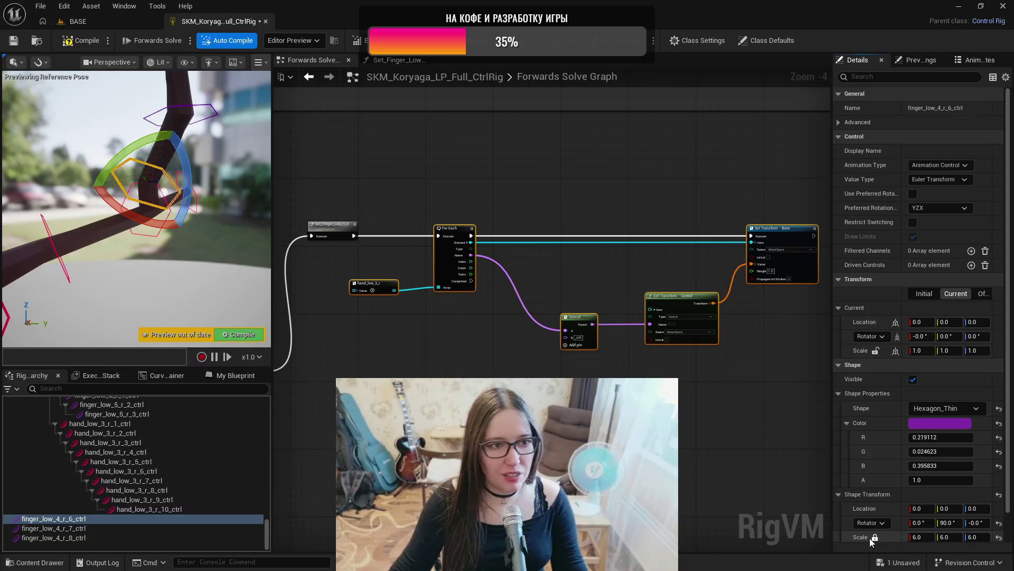
click(926, 538)
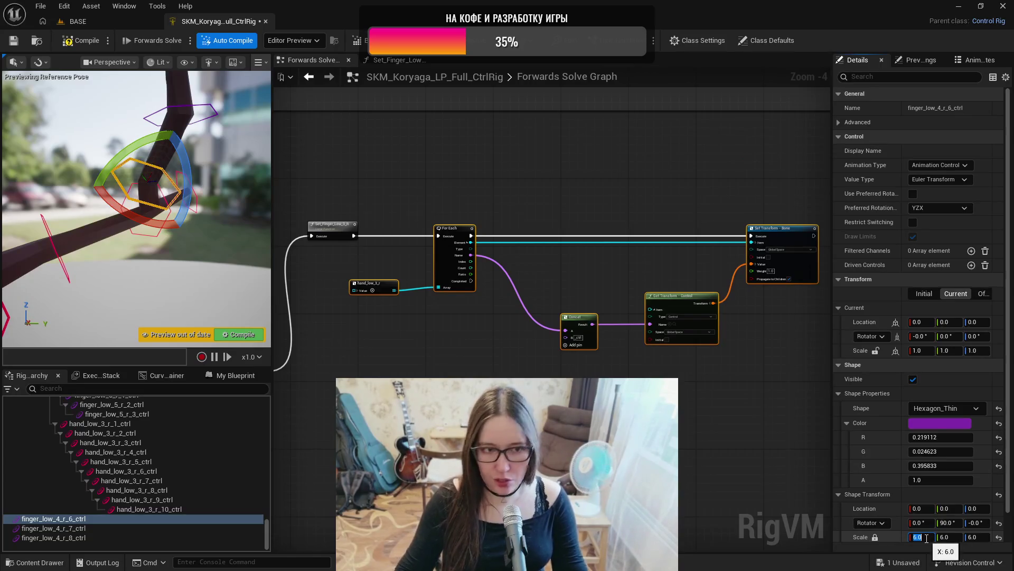
text(5)
key(Return)
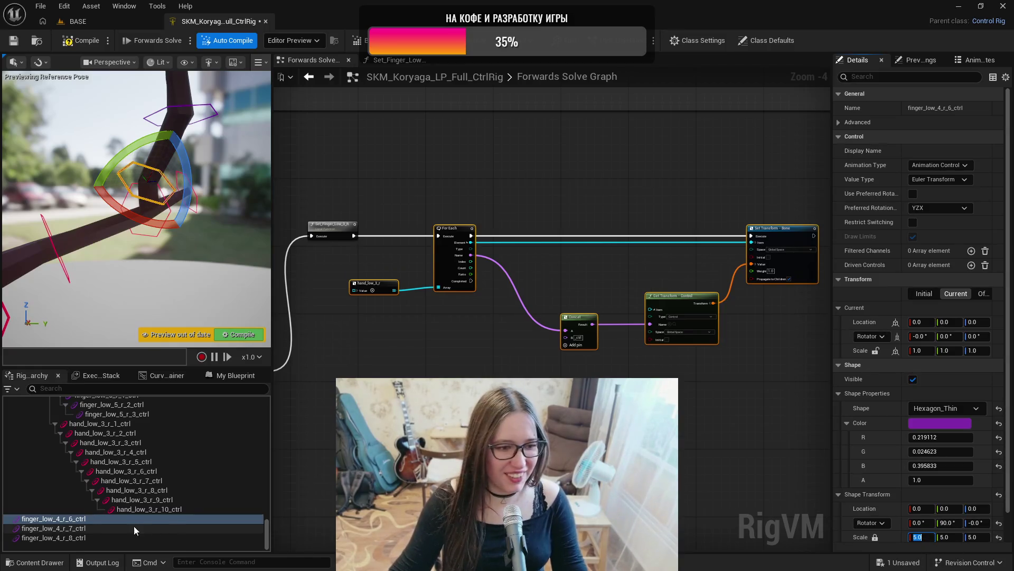
click(138, 527)
click(922, 537)
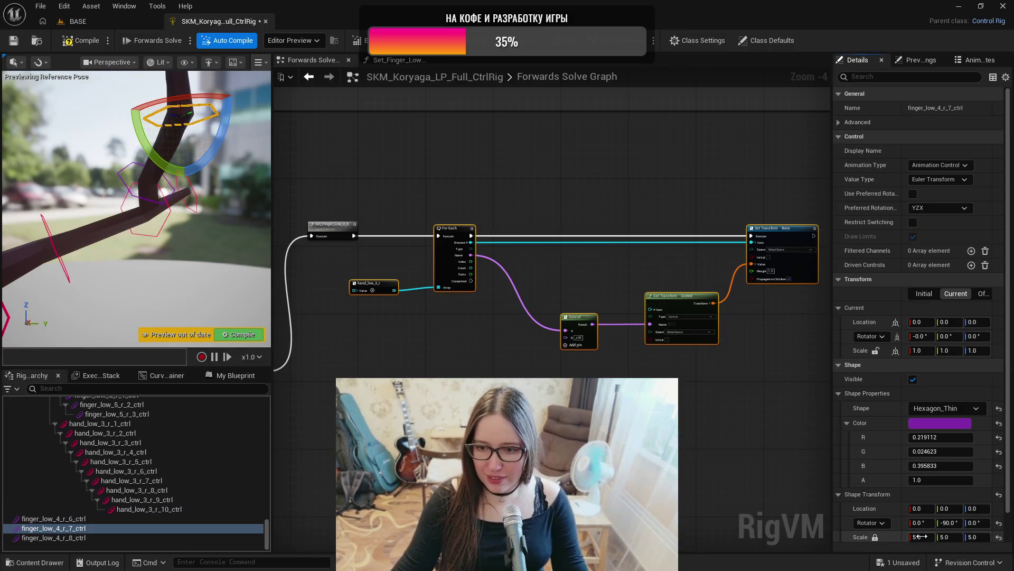
text(4)
key(Return)
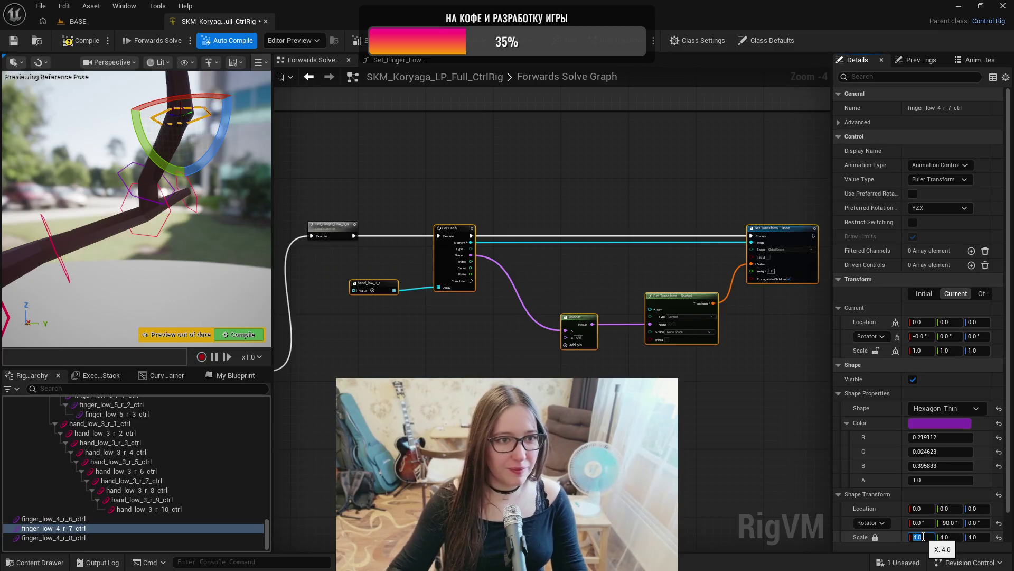
click(186, 537)
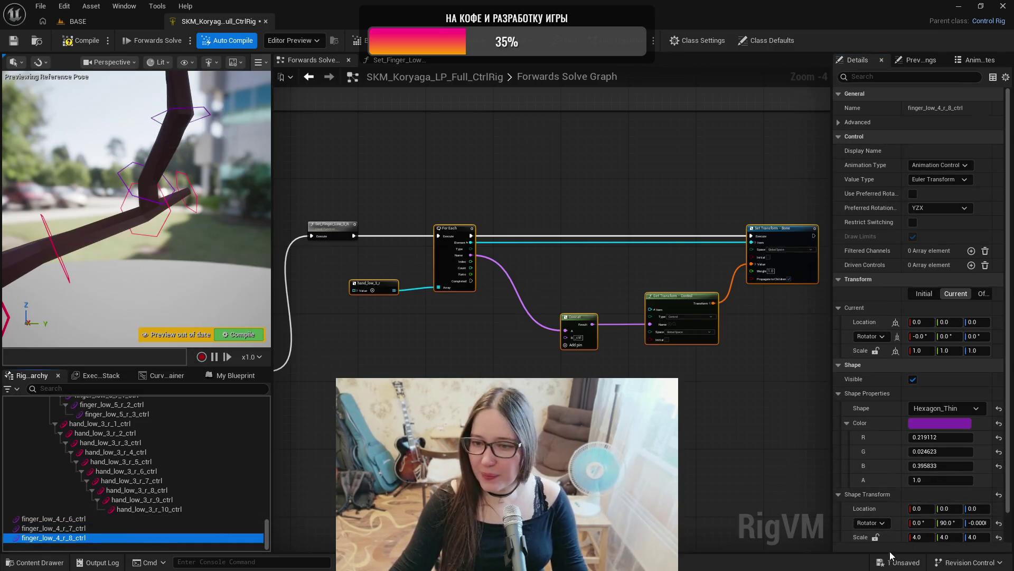
click(922, 537)
text(3)
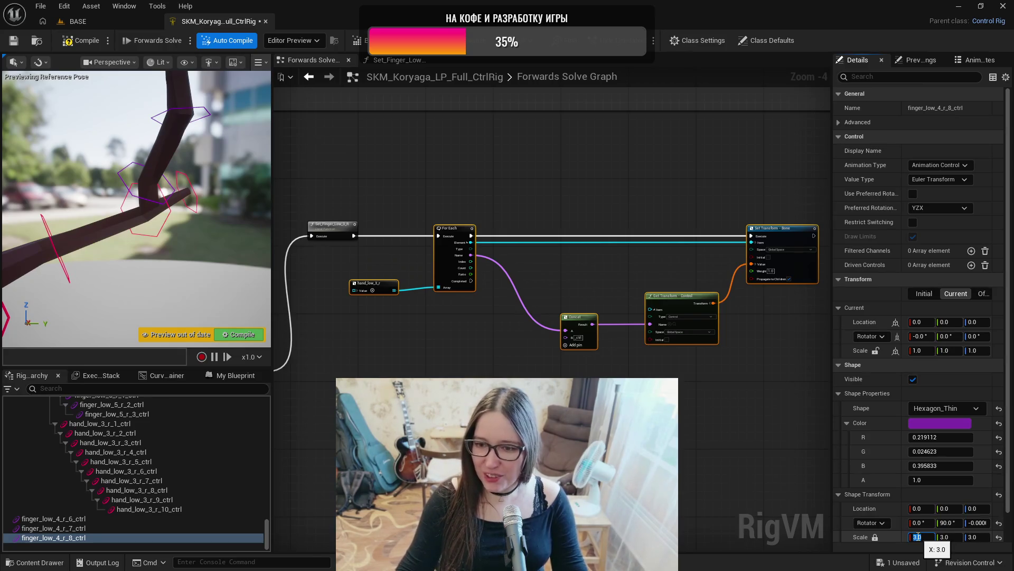
- Check the finger in the preview, then compile and save the Control Rig
drag(231, 281, 232, 281)
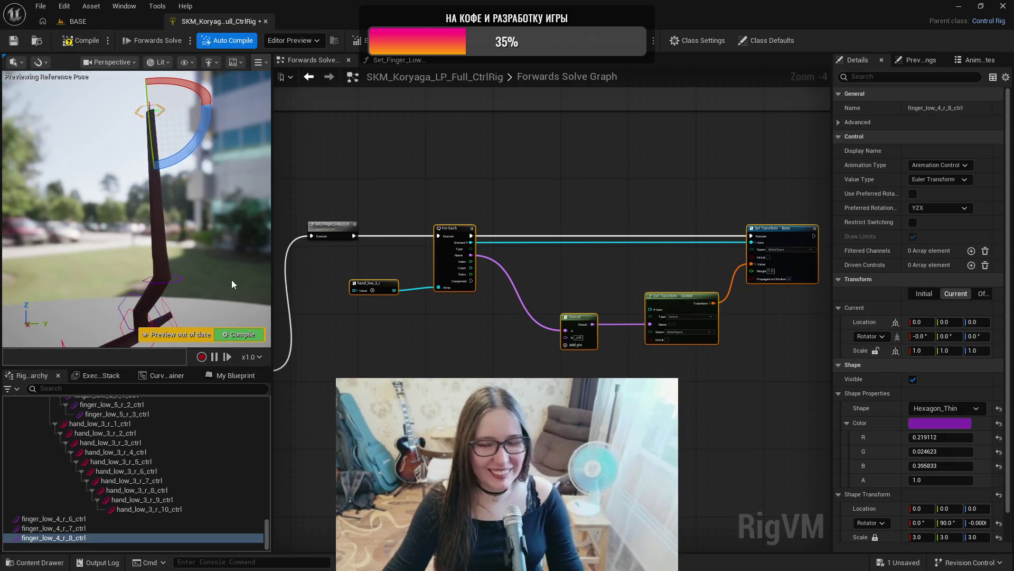
click(81, 41)
click(13, 41)
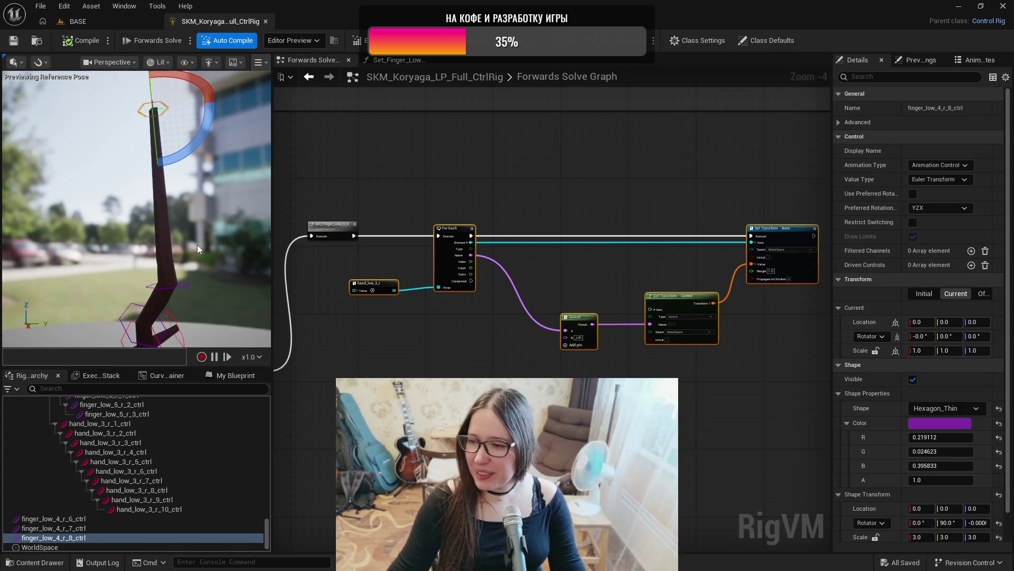
click(91, 519)
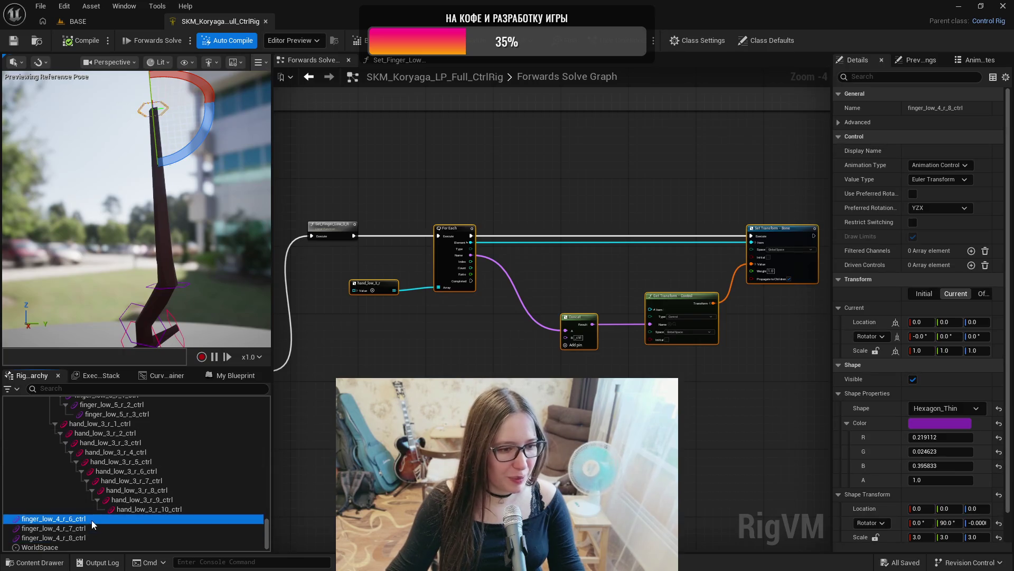
- Parent the three finger_low_4_r controls under hand_low_3_r_10_ctrl, nesting r_7 under r_6 and r_8 under r_7
scroll(220, 459, up, 15)
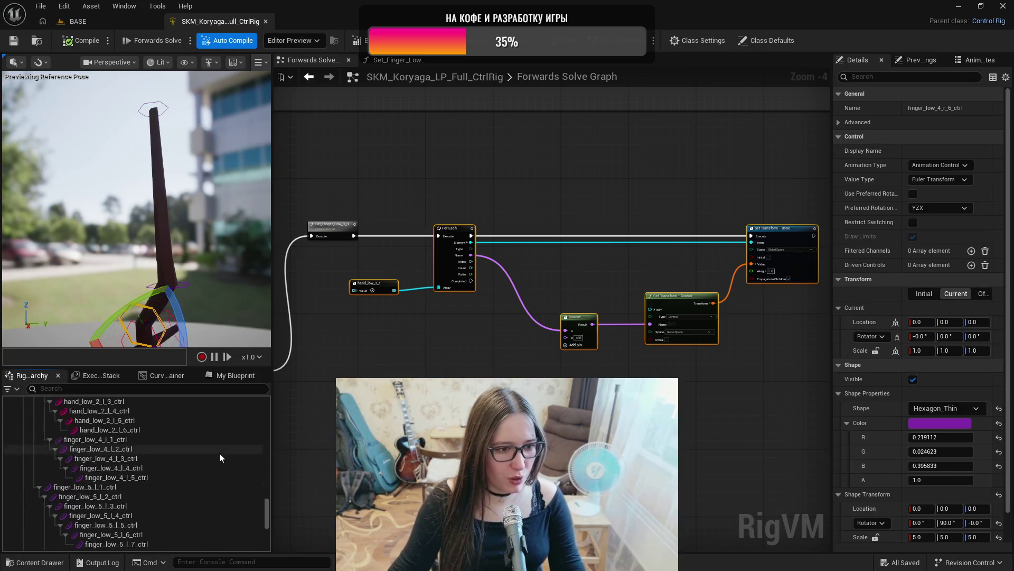
scroll(227, 449, up, 10)
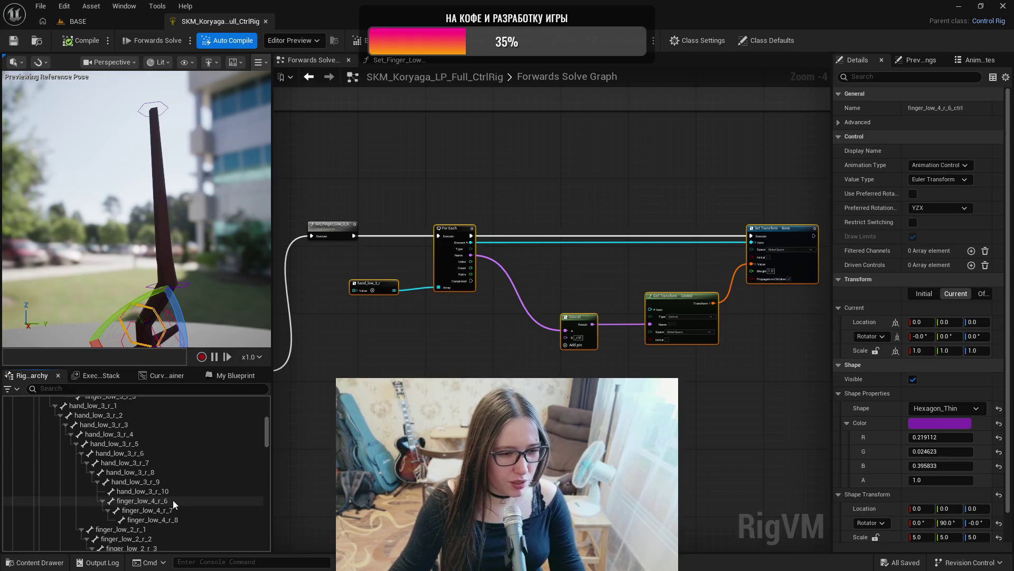
scroll(170, 495, down, 15)
shift+click(91, 529)
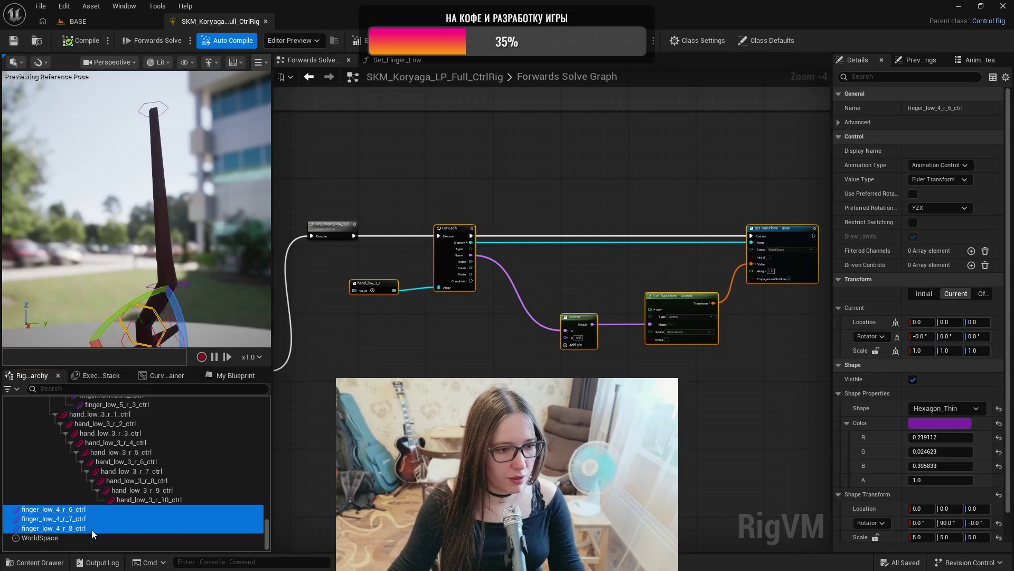
drag(75, 511, 141, 499)
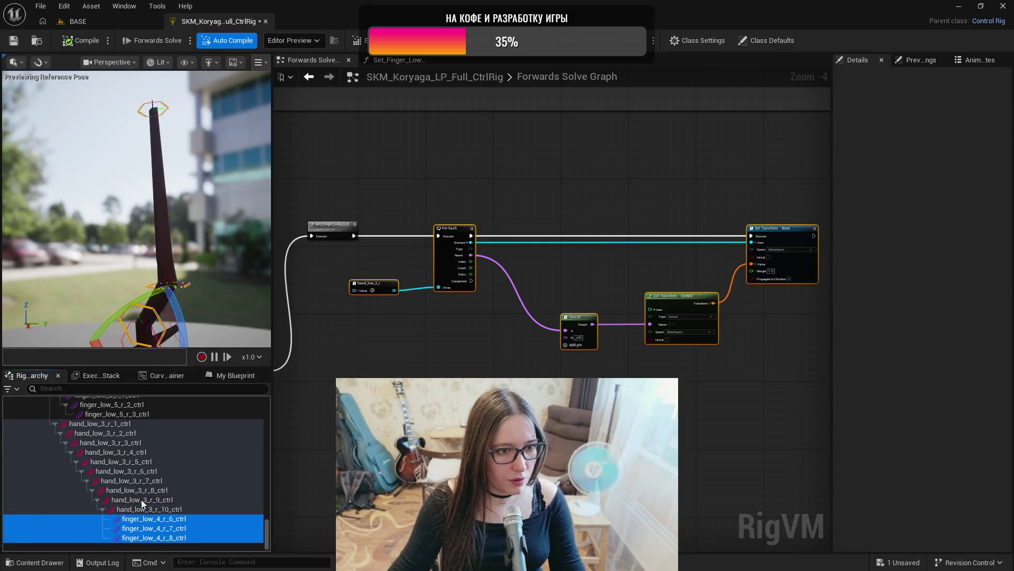
ctrl+click(176, 518)
drag(189, 523, 185, 528)
click(201, 538)
key(Return)
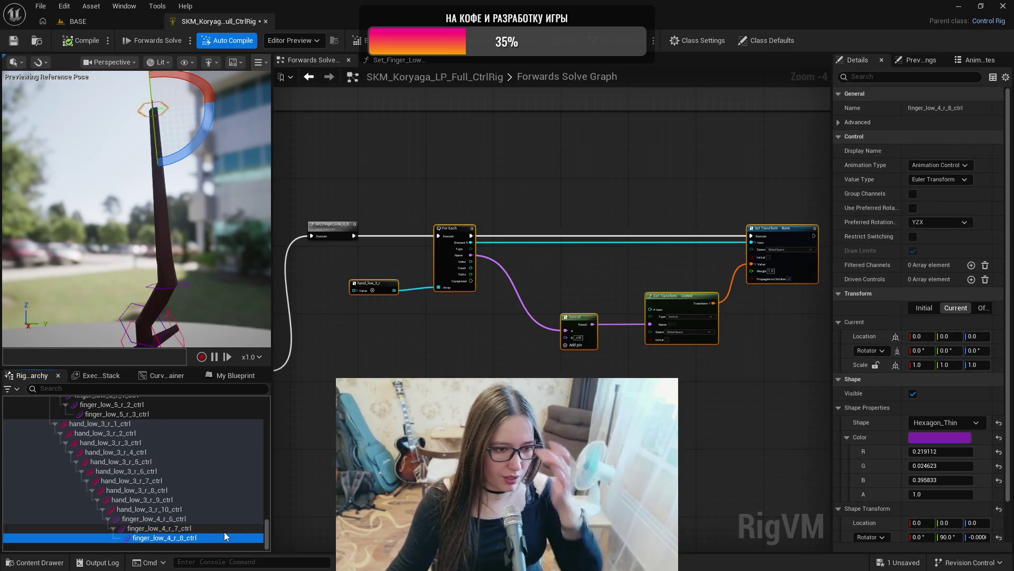
- Add a new Boolean variable, NewVar, in the My Blueprint panel
click(237, 376)
click(257, 545)
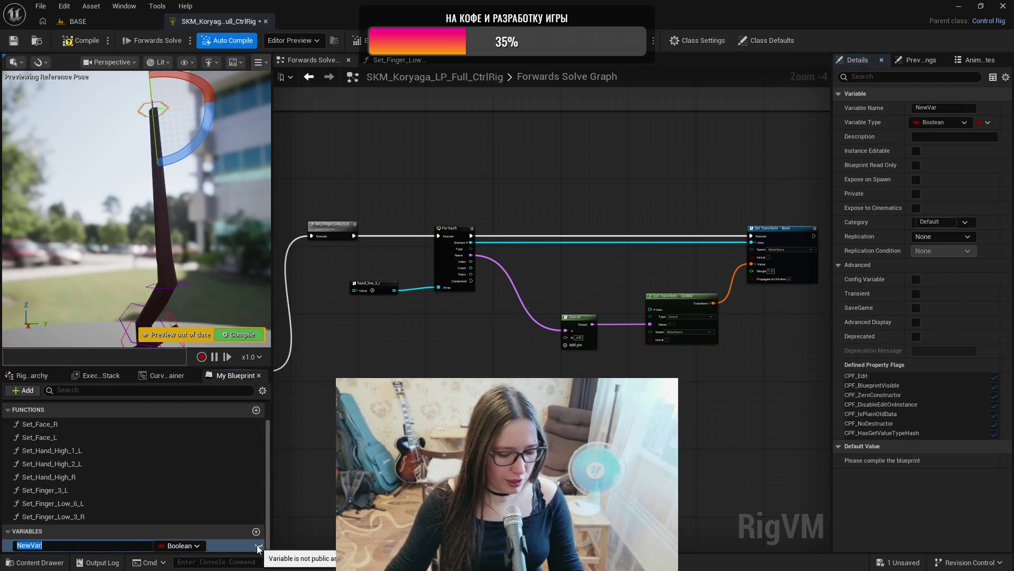
click(256, 410)
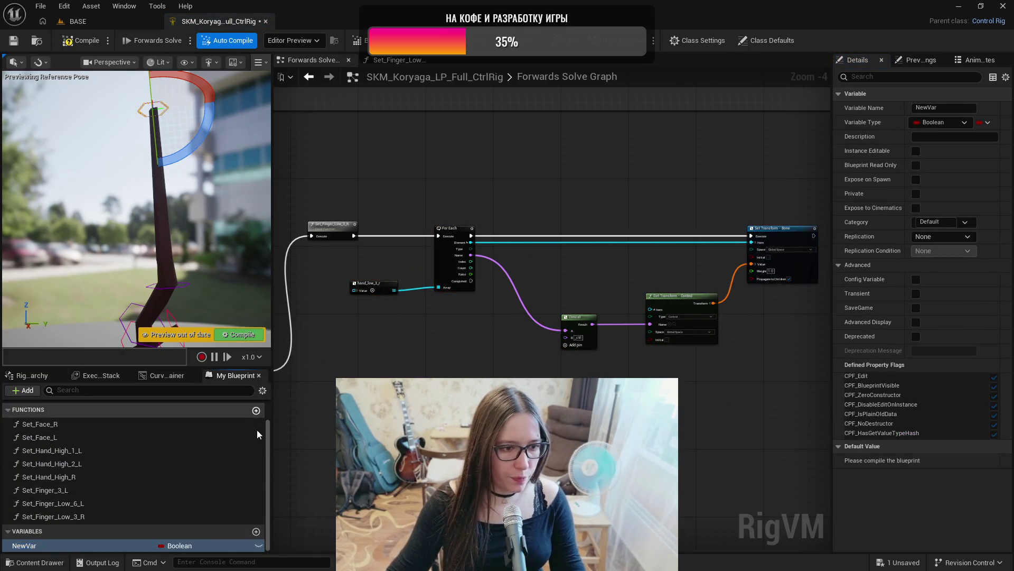
- Name the new function Set_Finger_Low_4_R, break its Entry-to-Return link, and compile
text(Set_Finger_Low_4_R)
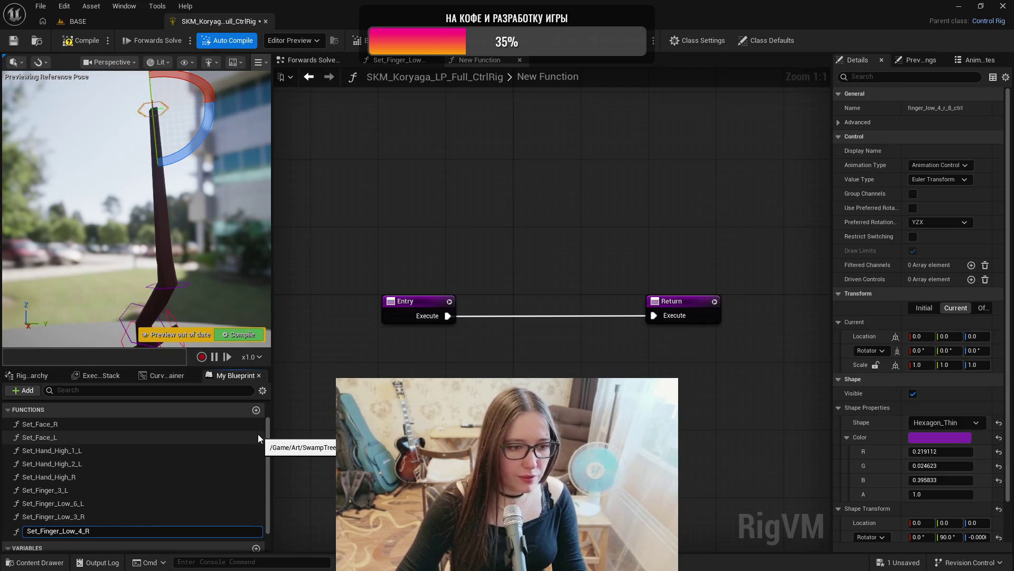
key(Return)
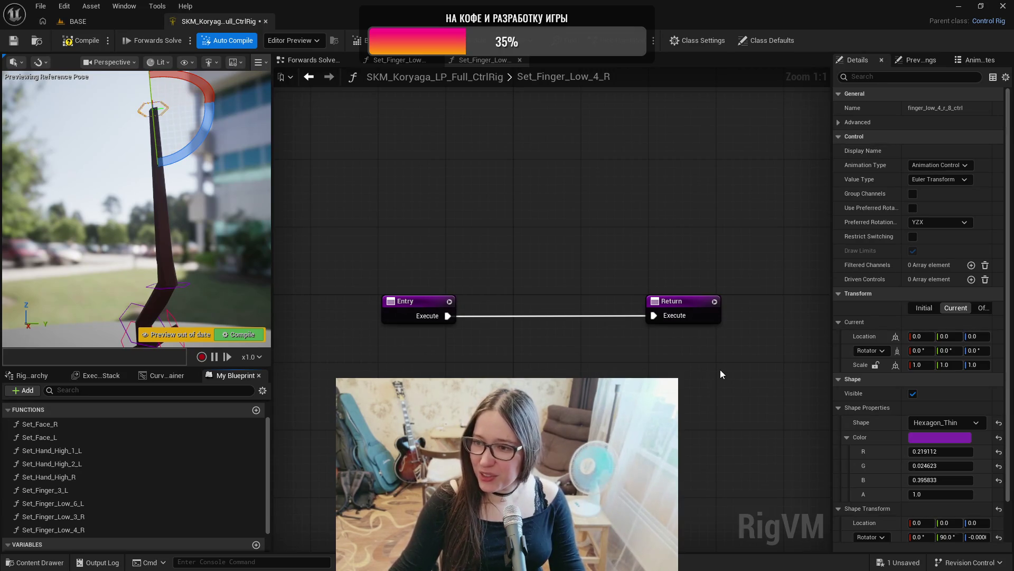
alt+click(654, 315)
drag(682, 301, 709, 241)
click(84, 42)
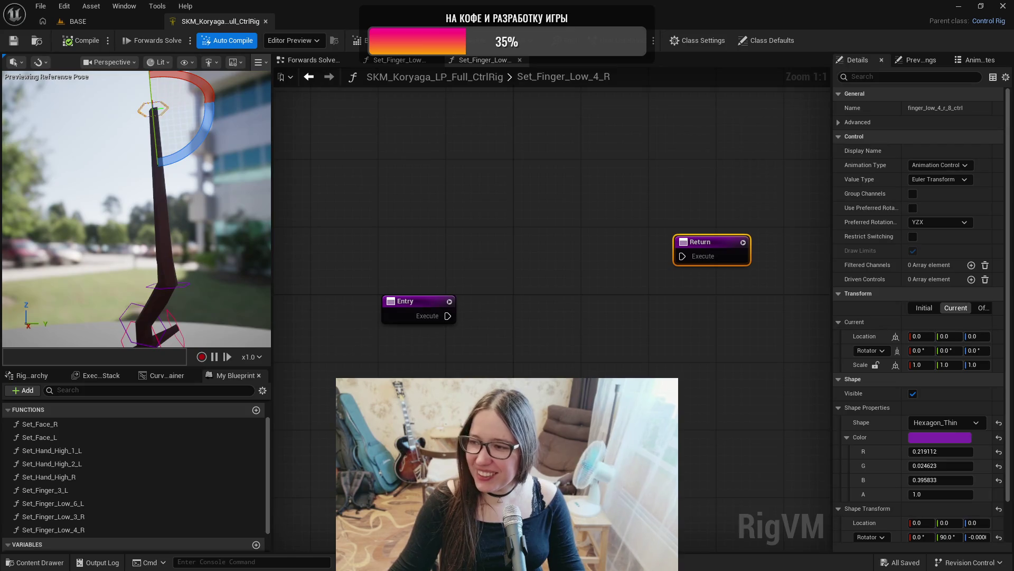
drag(581, 211, 527, 195)
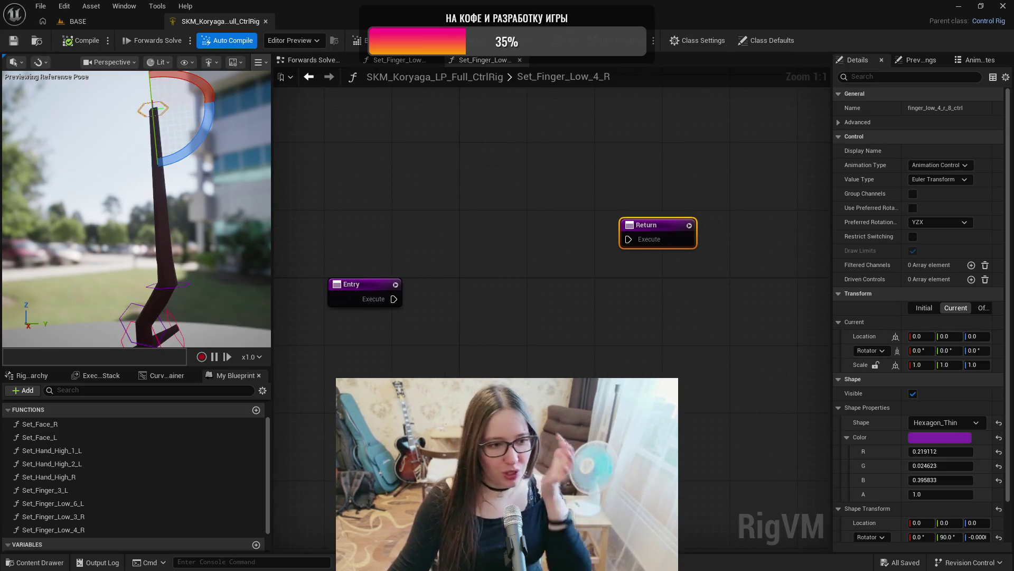
click(26, 377)
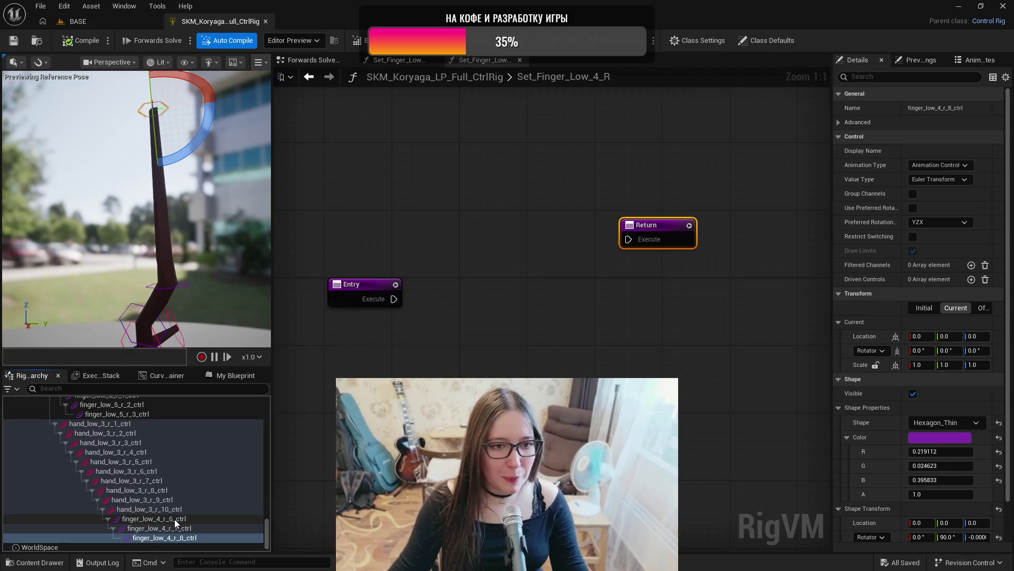
right_click(456, 329)
- Add a Set Transform node targeting bone finger_low_4_r_6 and duplicate it
text(settra)
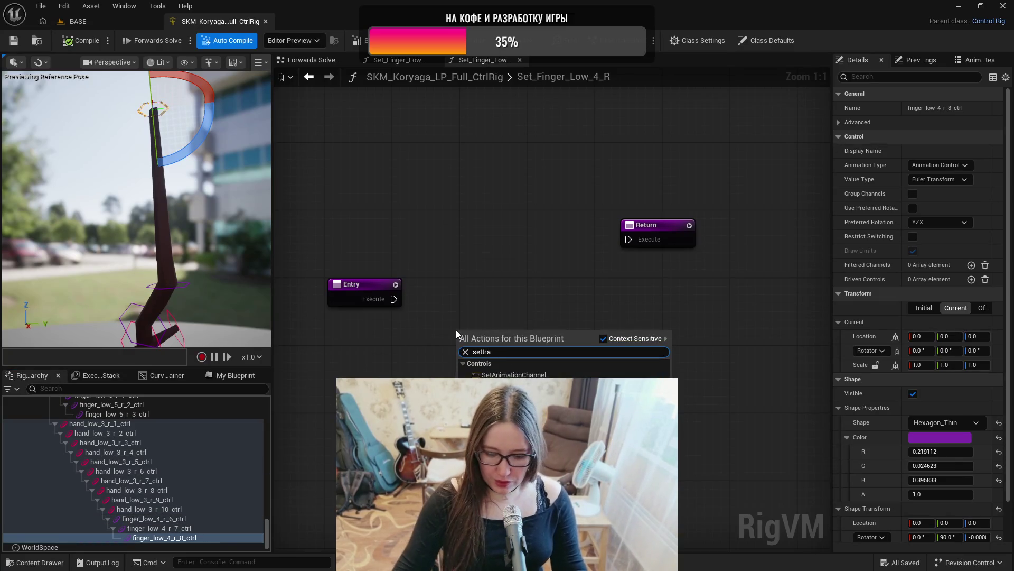
key(Return)
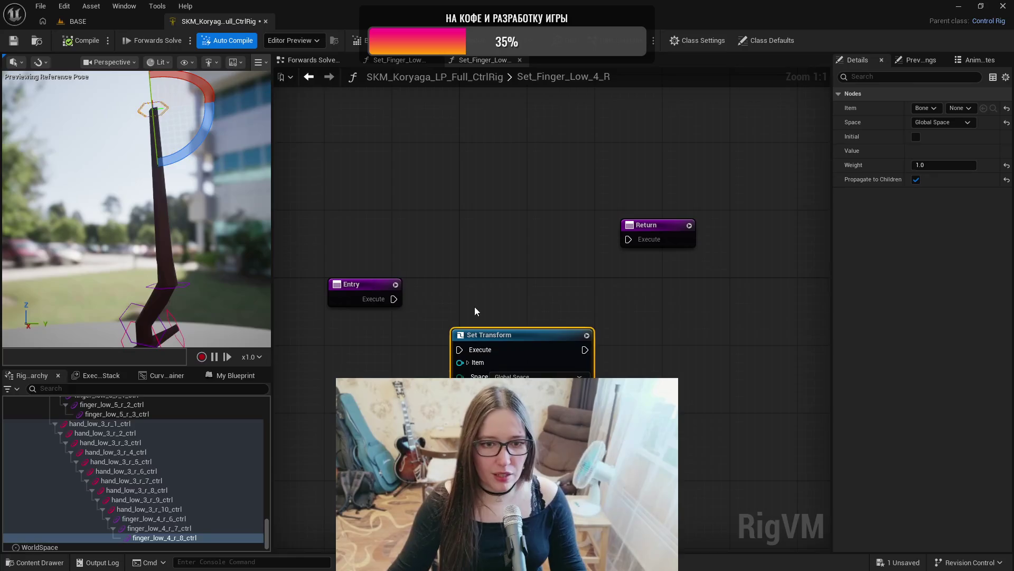
drag(500, 336, 542, 294)
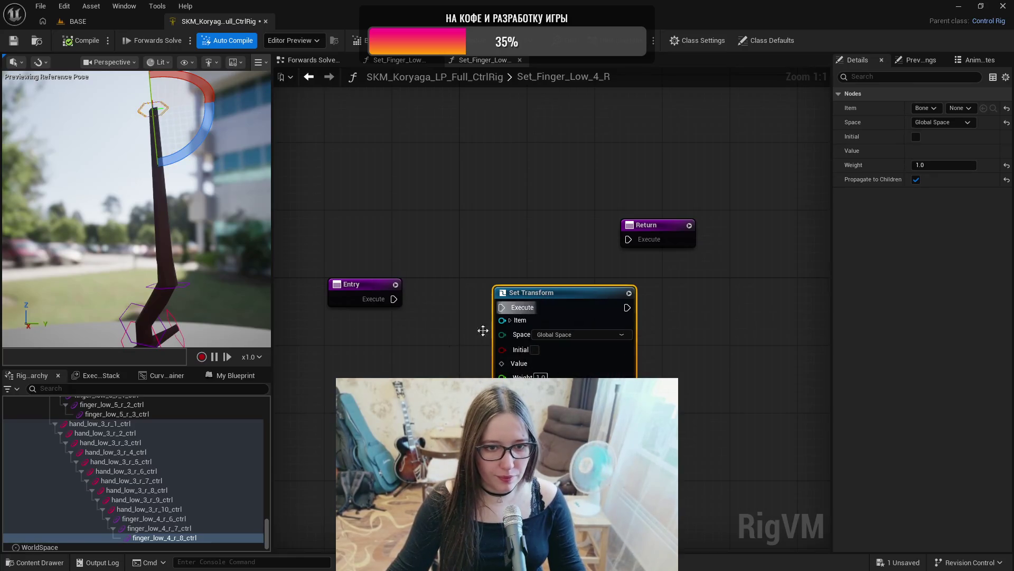
mouse_move(268, 530)
mouse_down()
mouse_move(262, 443)
mouse_move(271, 420)
mouse_move(272, 437)
mouse_up()
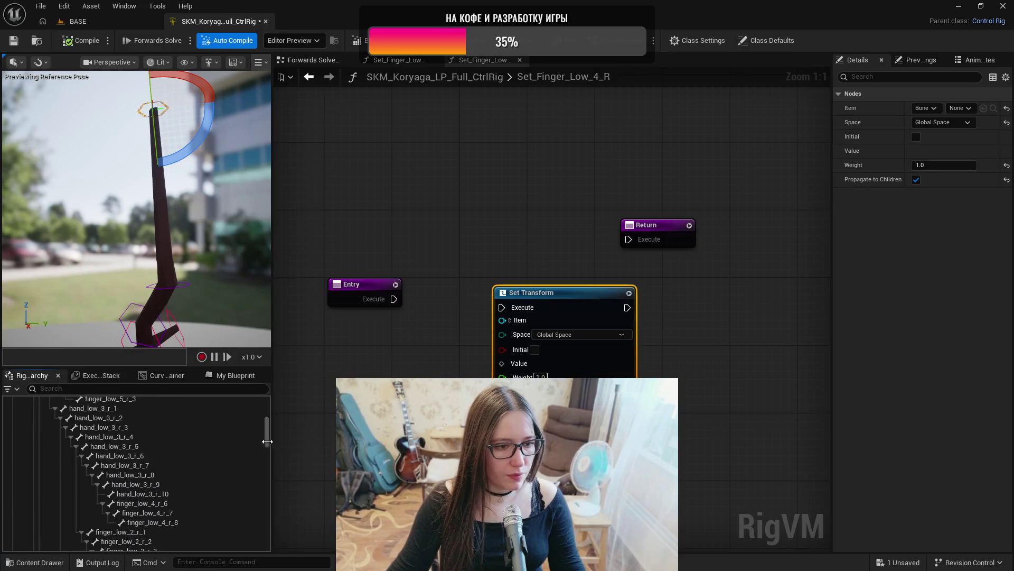
click(186, 504)
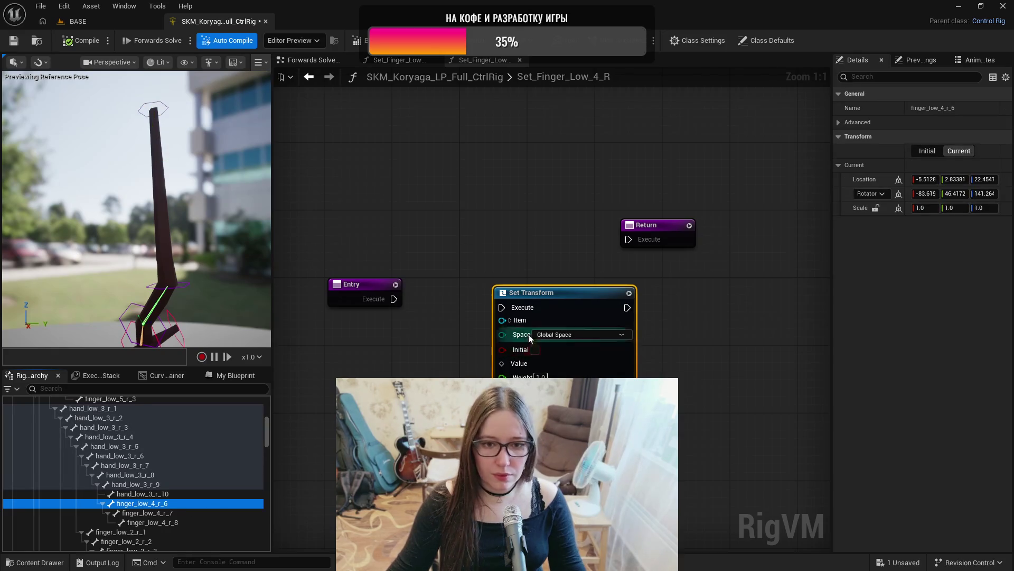
click(509, 321)
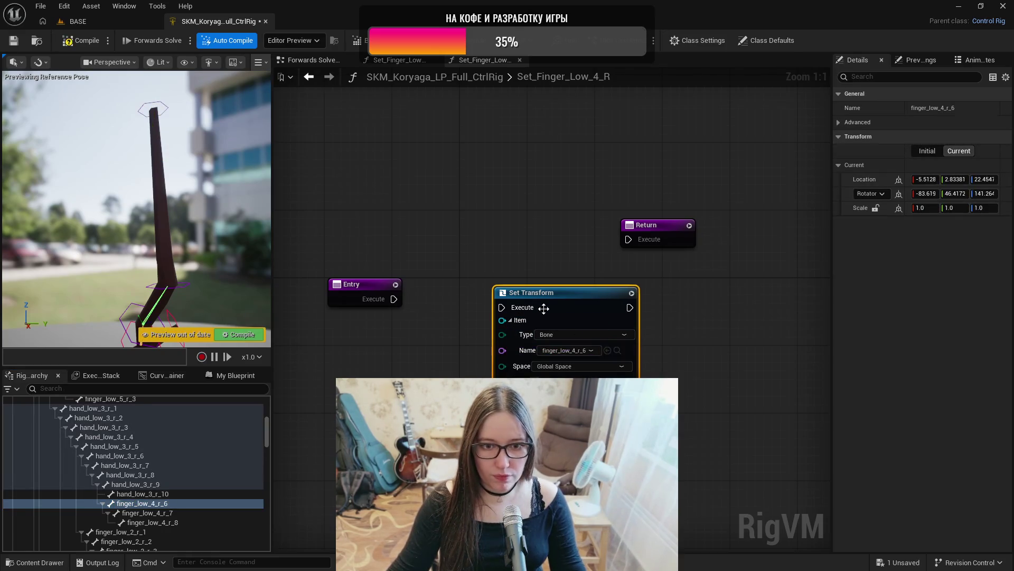
key(ctrl+d)
mouse_move(670, 319)
mouse_down()
mouse_move(567, 273)
mouse_move(676, 236)
mouse_move(674, 248)
mouse_up()
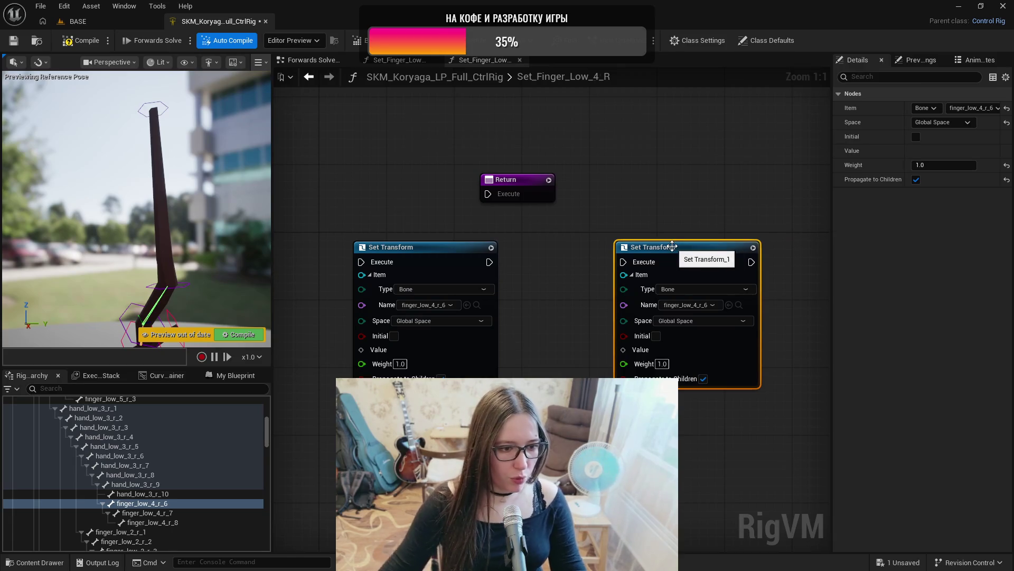
- Retarget the copy to finger_low_4_r_7 and paste a third Set Transform node for finger_low_4_r_8
click(153, 513)
click(728, 304)
drag(713, 271, 577, 208)
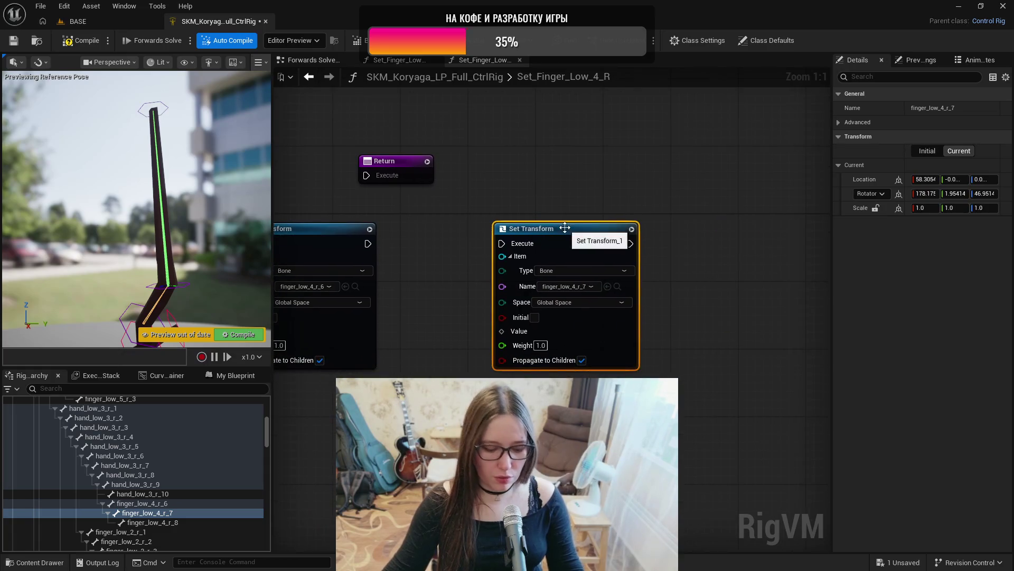
key(ctrl+c)
key(ctrl+v)
mouse_move(801, 254)
mouse_down()
mouse_move(697, 241)
mouse_move(749, 222)
mouse_up()
click(155, 522)
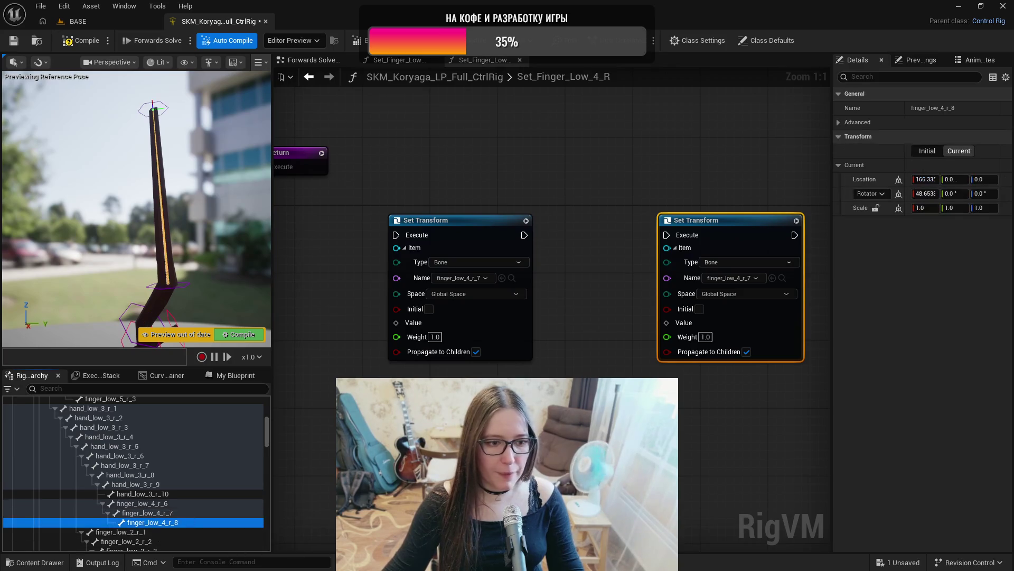
drag(793, 296, 703, 272)
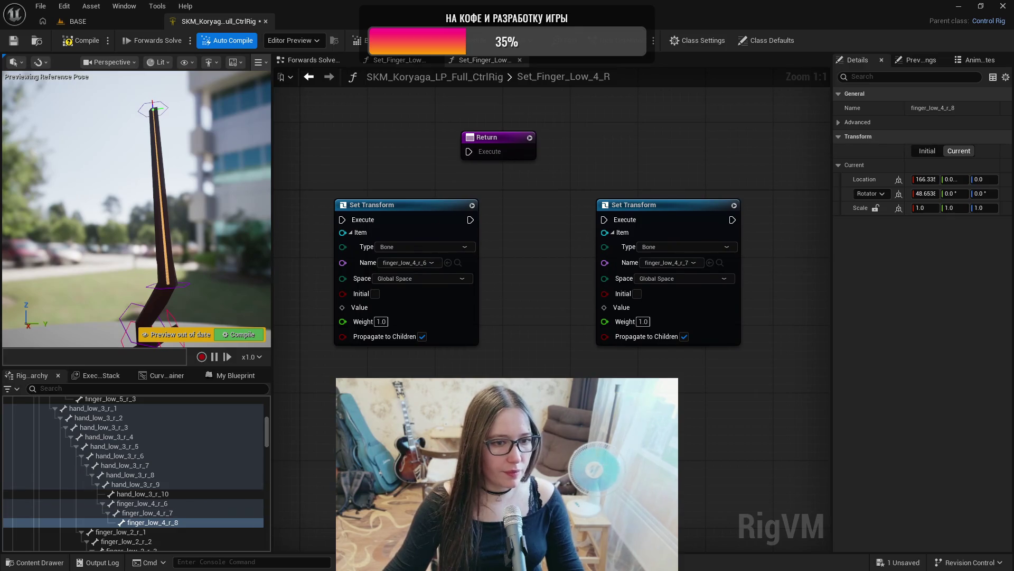
right_click(400, 203)
- Feed a Get Transform of finger_low_4_r_6_ctrl into the first Set Transform's Value
text(gettra)
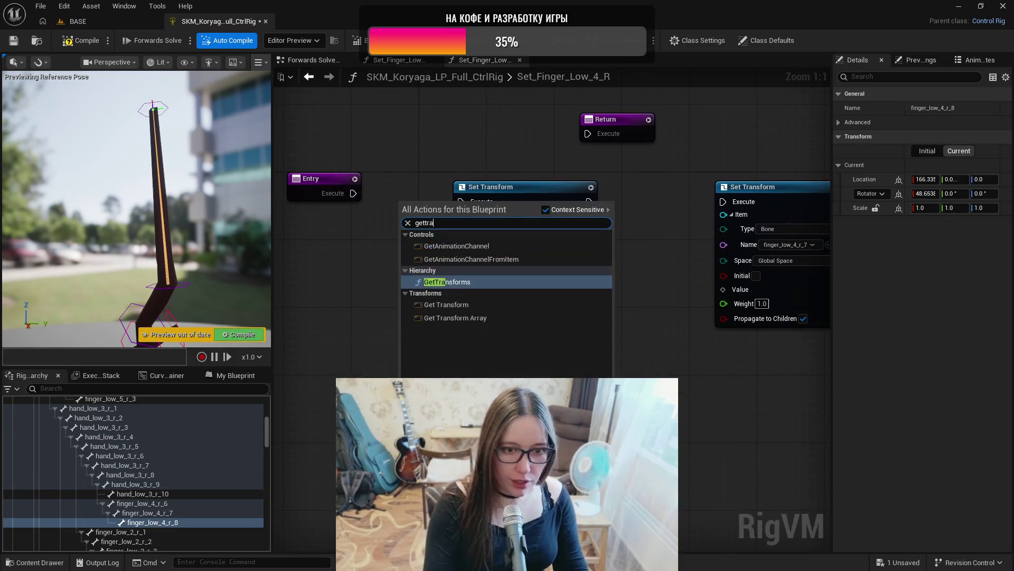
key(Return)
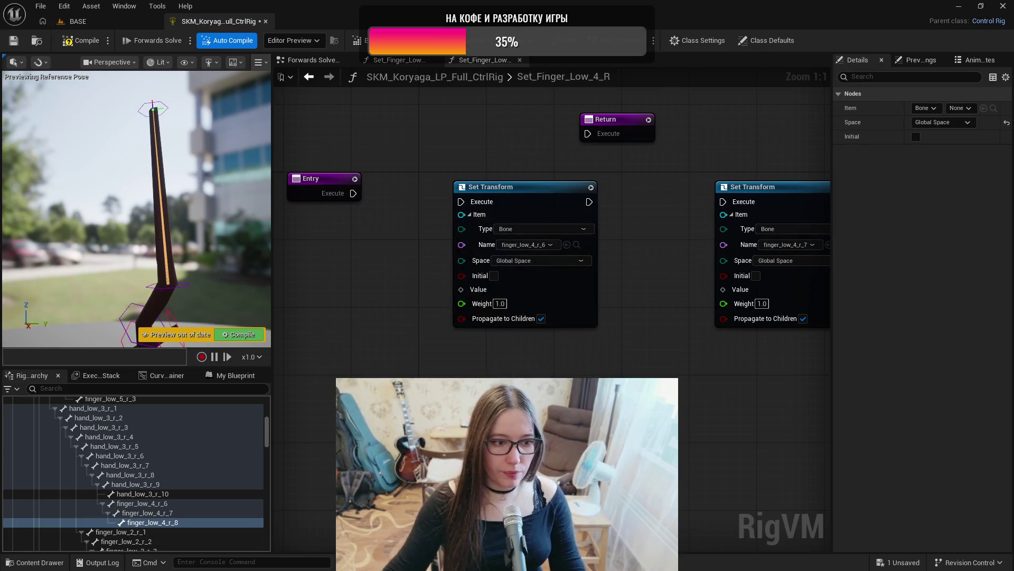
scroll(219, 463, down, 15)
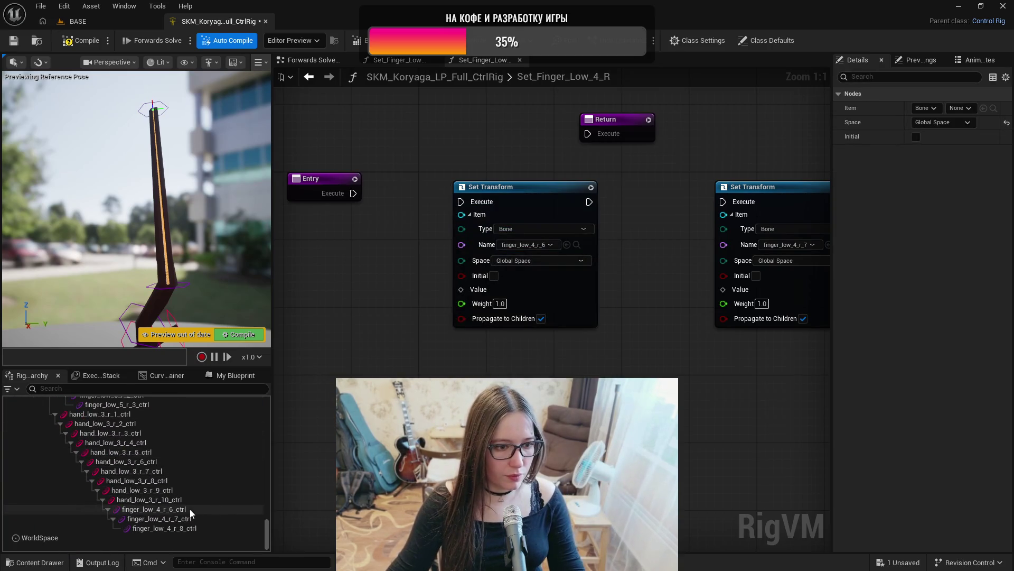
click(159, 509)
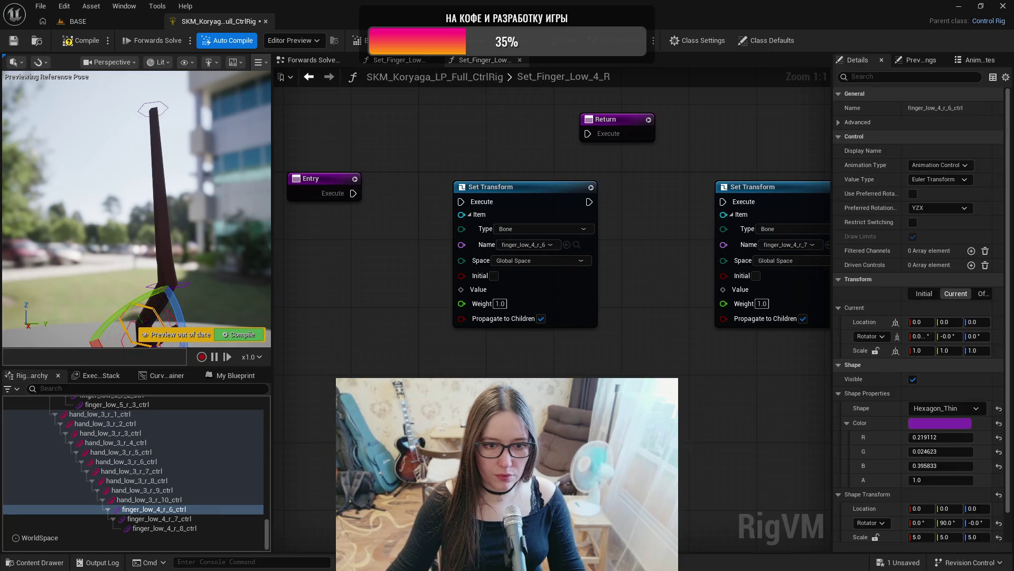
drag(159, 509, 322, 369)
drag(457, 400, 462, 290)
- Add Get Transform nodes for the r_7 and r_8 controls and wire them into the other Set Transform Values
key(ctrl+v)
mouse_move(750, 407)
mouse_down()
mouse_move(703, 373)
mouse_move(715, 296)
mouse_move(730, 319)
mouse_move(726, 291)
mouse_up()
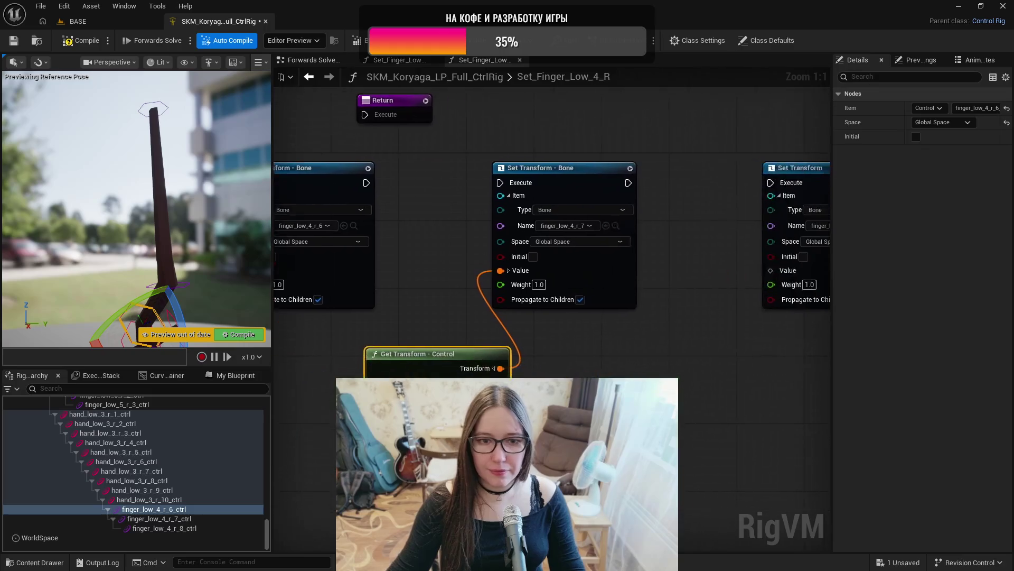
key(Escape)
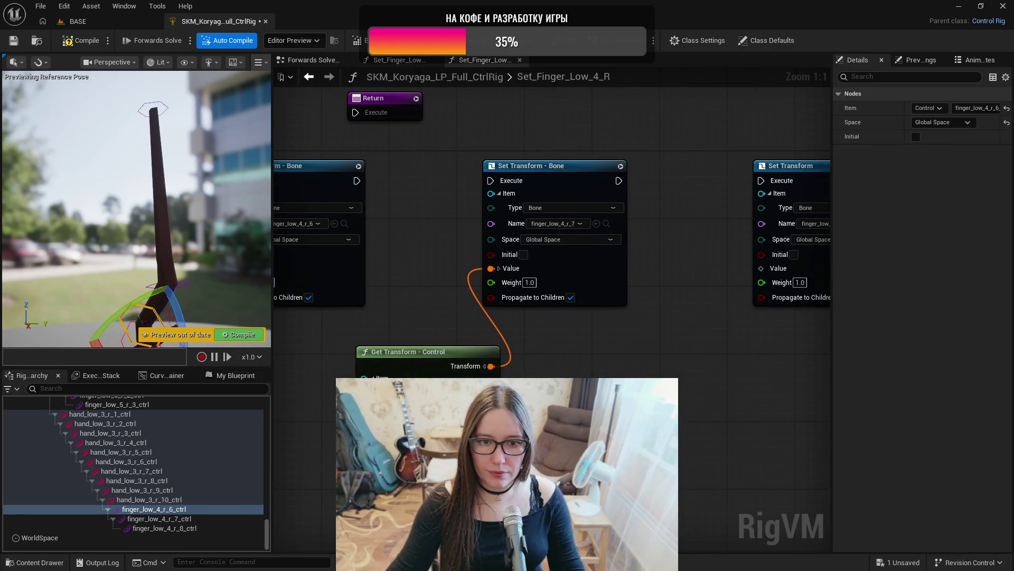
key(ctrl+v)
drag(676, 353, 677, 360)
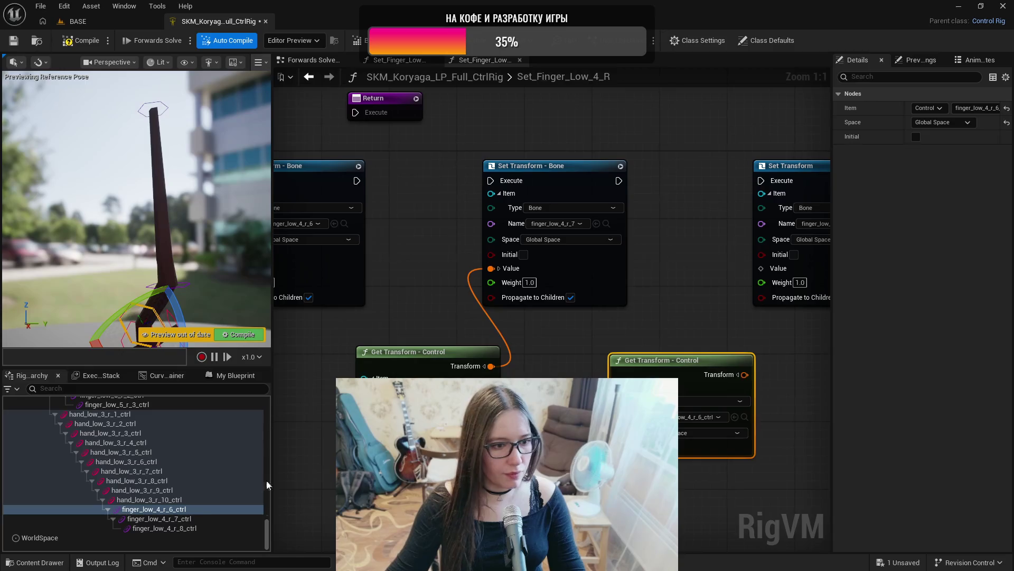
click(198, 518)
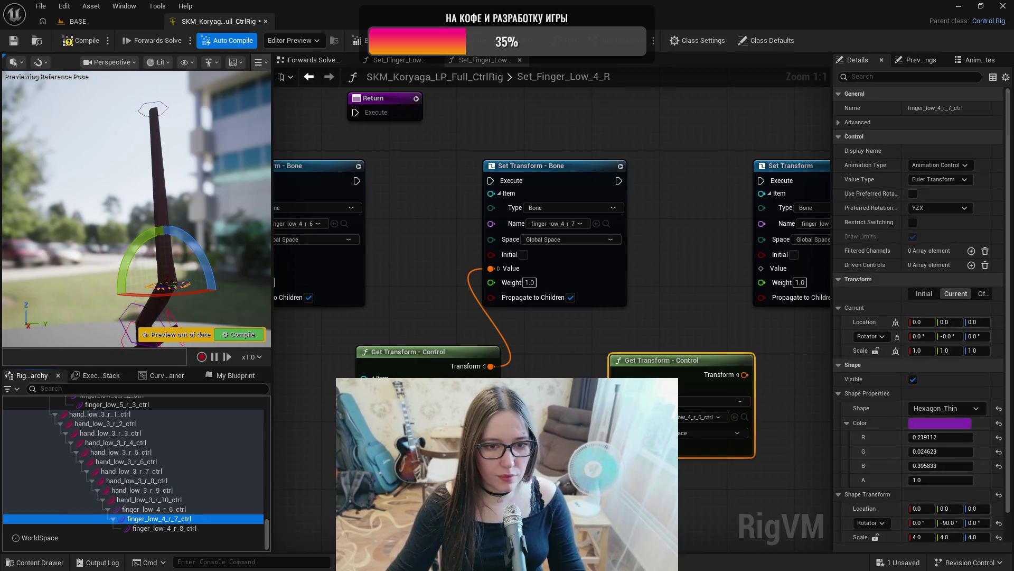
click(169, 528)
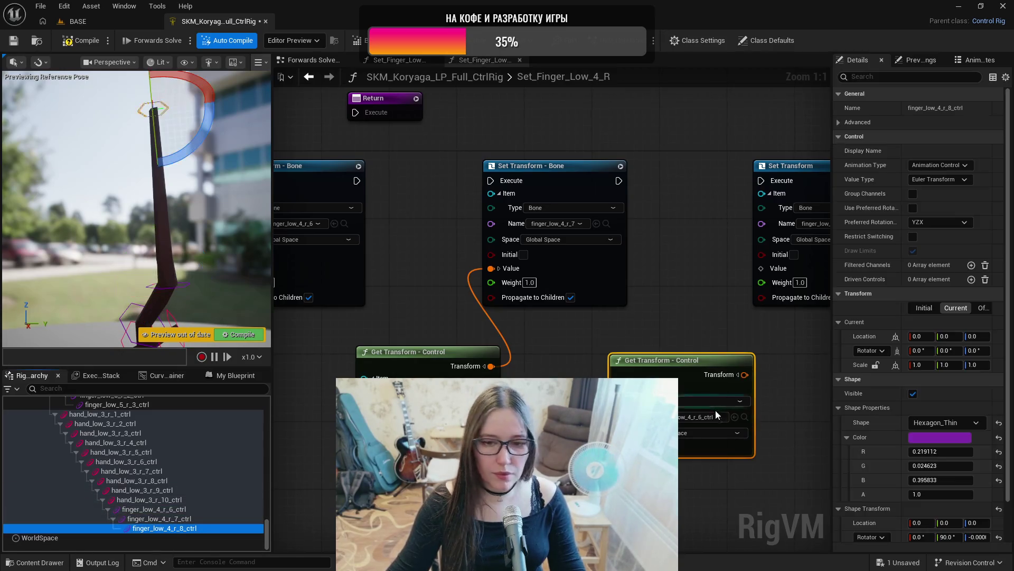
click(735, 416)
drag(744, 375, 763, 269)
drag(446, 243, 523, 256)
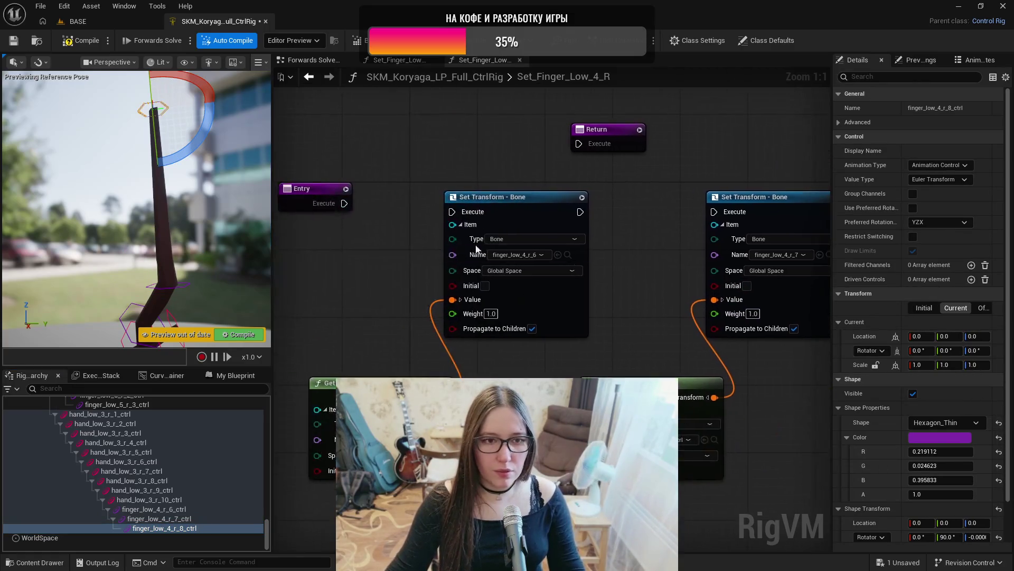
- Chain execution from Entry through the three Set Transform nodes to Return, then compile and save
drag(344, 203, 453, 212)
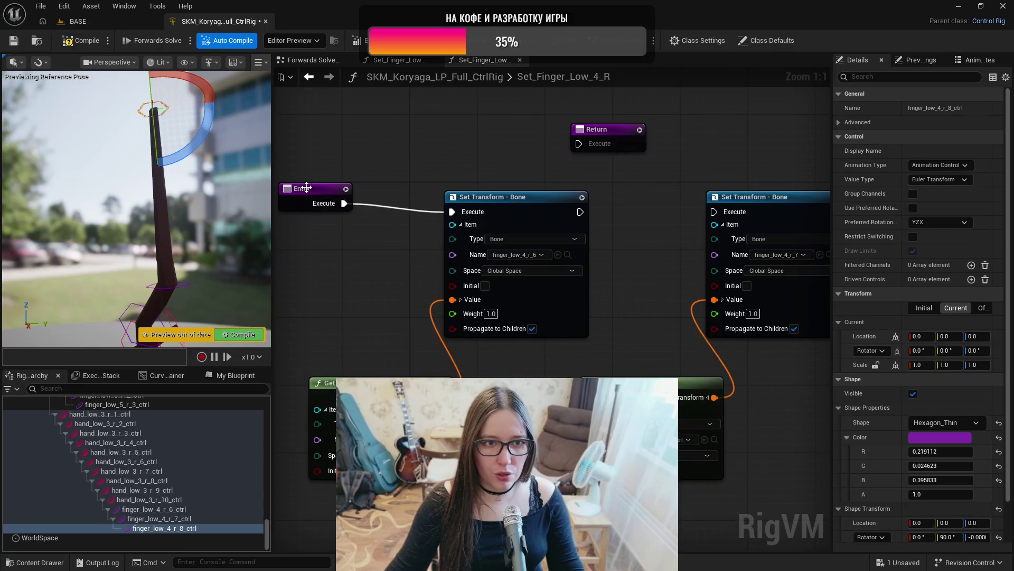
click(317, 198)
drag(317, 194, 325, 203)
drag(580, 213, 714, 212)
drag(612, 225, 754, 226)
mouse_move(379, 143)
mouse_down()
mouse_move(874, 218)
mouse_move(784, 211)
mouse_move(796, 212)
mouse_up()
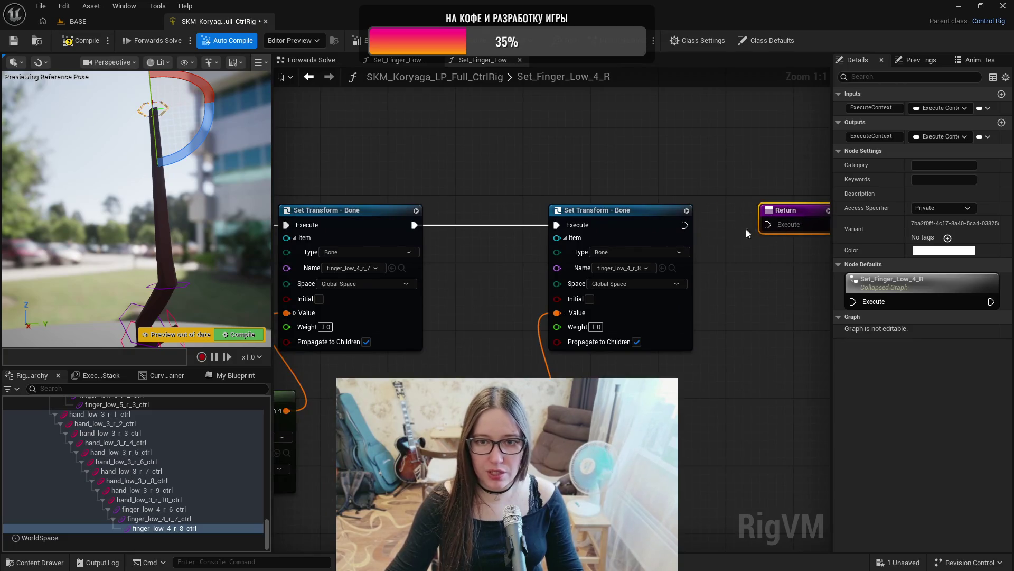
drag(679, 223, 773, 227)
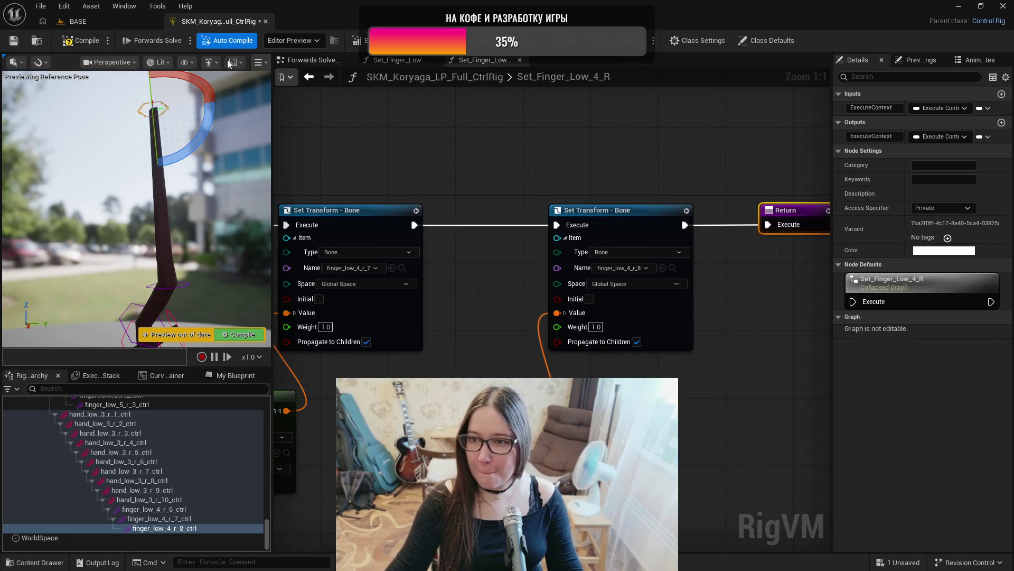
click(14, 43)
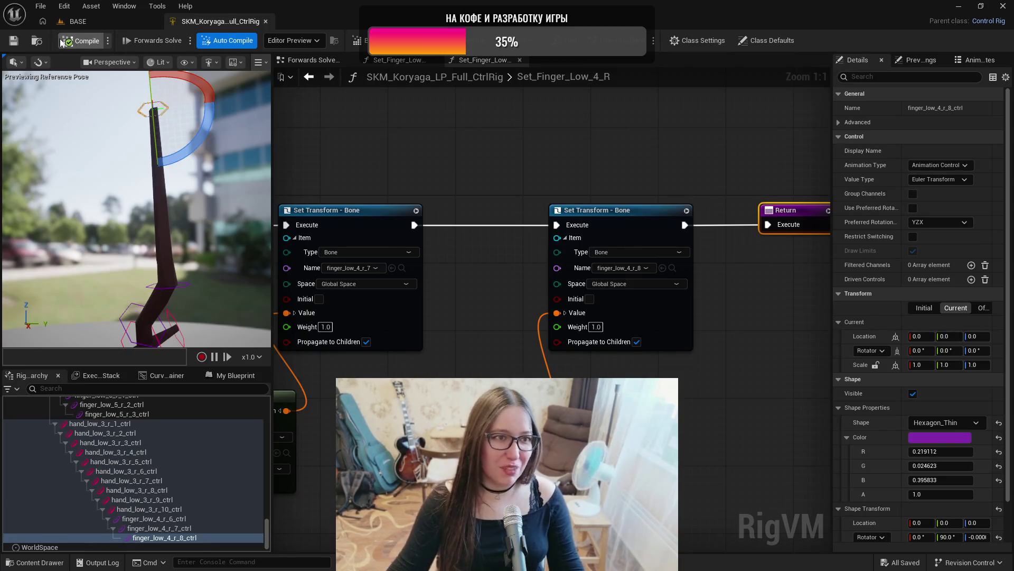
- Save the Control Rig, review the function's nodes, and go back to the Forwards Solve Graph
click(13, 41)
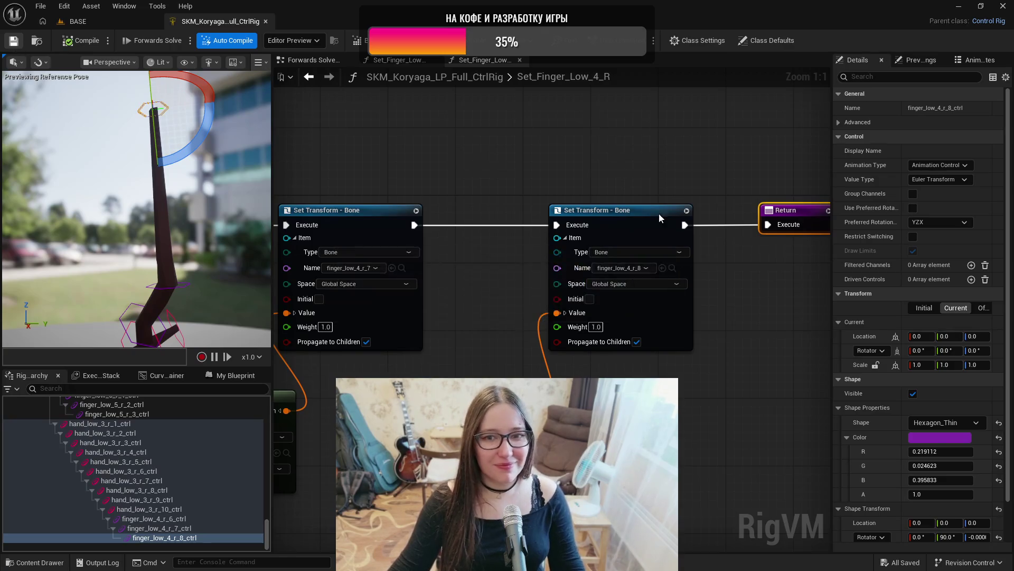
scroll(622, 177, down, 3)
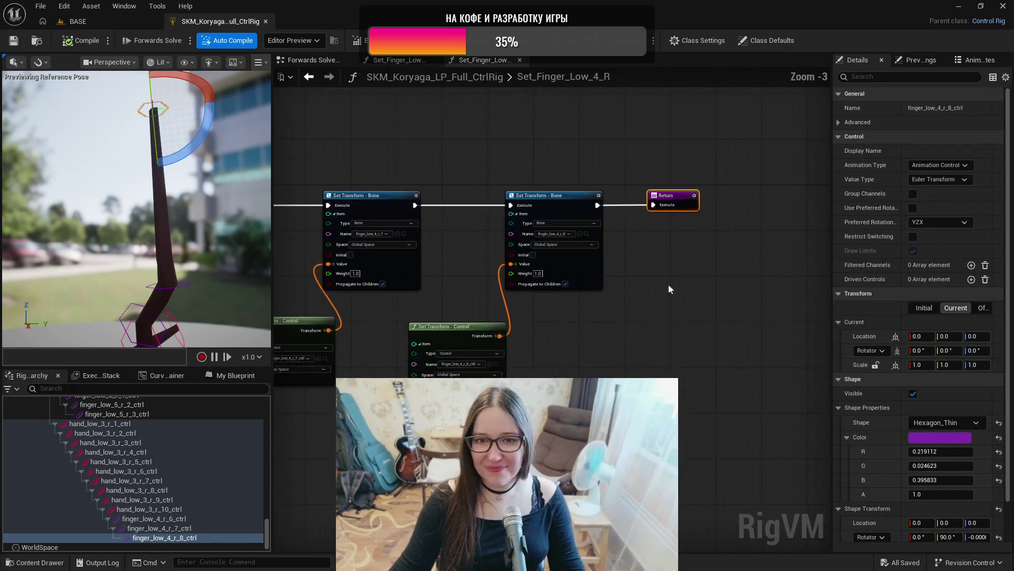
drag(658, 264, 798, 269)
mouse_move(518, 161)
mouse_down()
mouse_move(740, 171)
mouse_move(511, 158)
mouse_up()
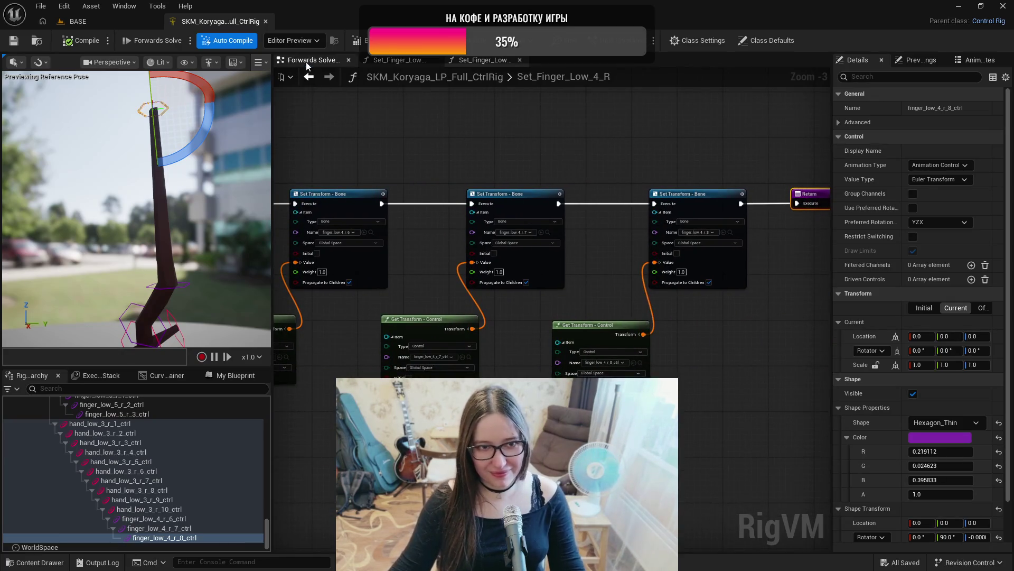
click(306, 62)
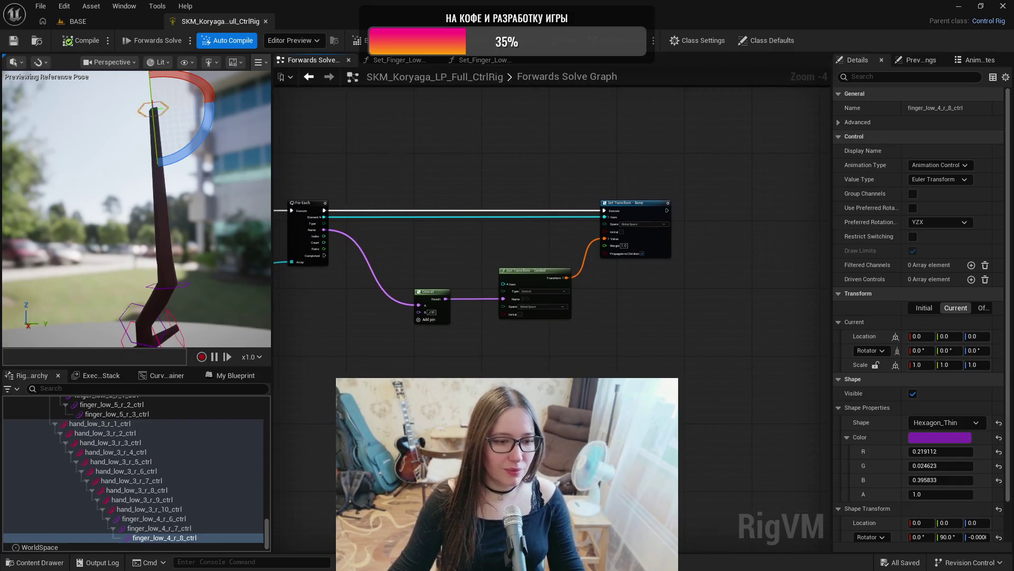
- Add a Set_Finger_Low_4_R function call after the loop's Completed execution output
click(227, 375)
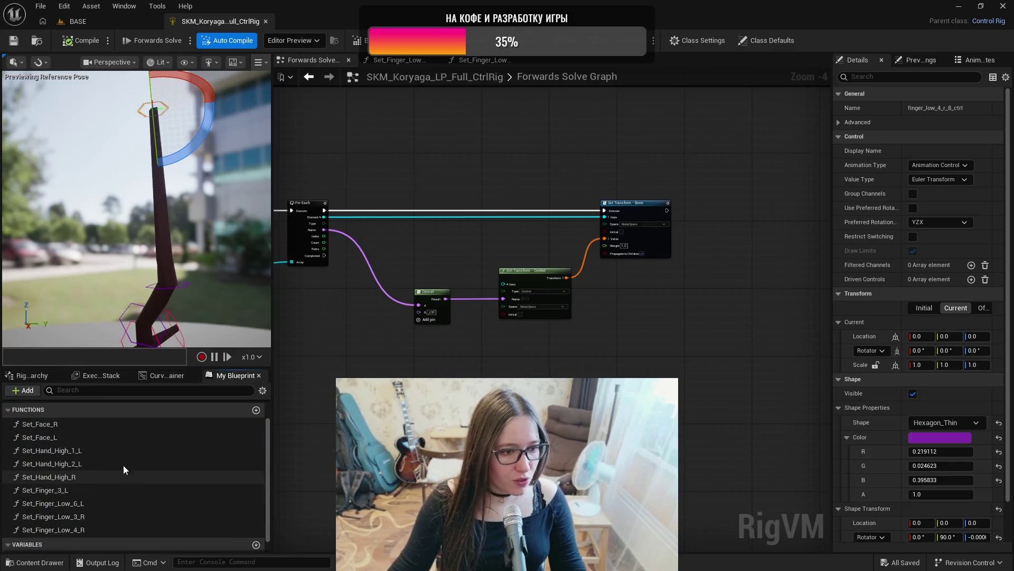
click(93, 528)
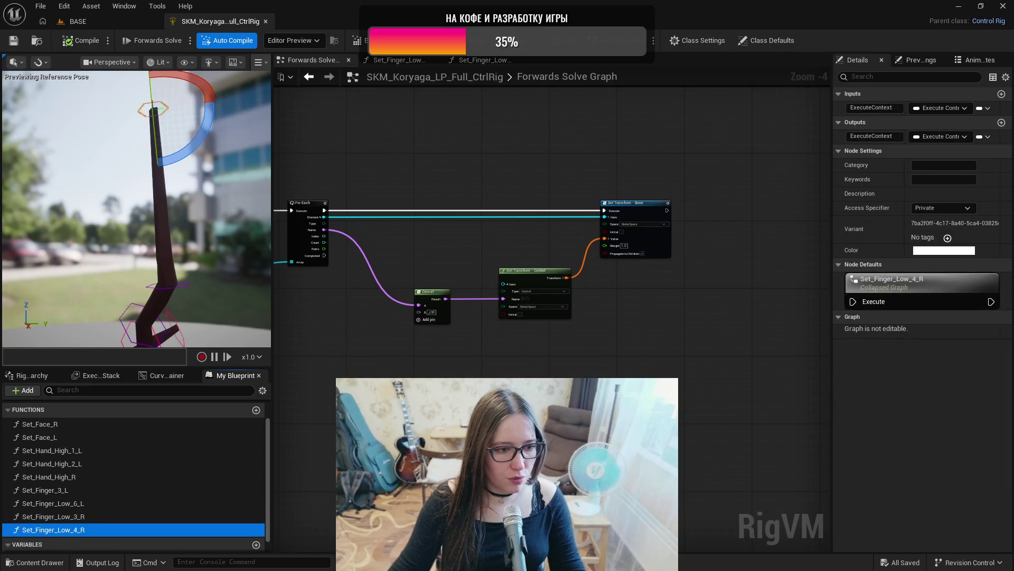
click(335, 305)
mouse_move(326, 255)
mouse_down()
mouse_move(364, 391)
mouse_move(378, 362)
mouse_move(413, 334)
mouse_move(405, 324)
mouse_move(391, 370)
mouse_move(370, 386)
mouse_up()
scroll(414, 334, up, 3)
mouse_move(840, 155)
mouse_down()
mouse_move(746, 140)
mouse_move(785, 148)
mouse_up()
click(699, 154)
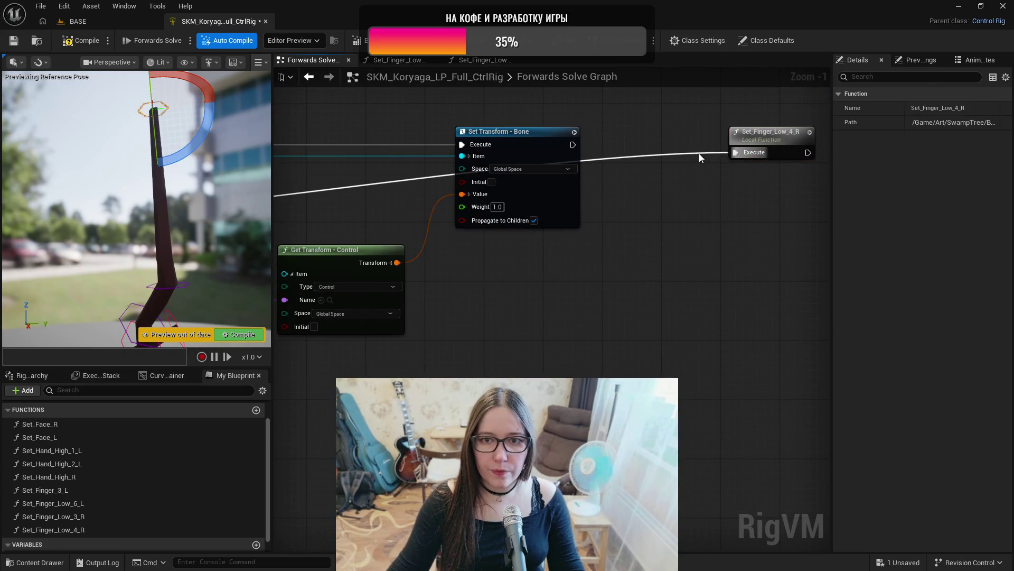
- Route the execute wire through two reroute knots below Set Transform and beneath the Concat node
double_click(708, 158)
mouse_move(708, 158)
mouse_down()
mouse_move(678, 429)
mouse_move(676, 415)
mouse_up()
scroll(607, 346, down, 1)
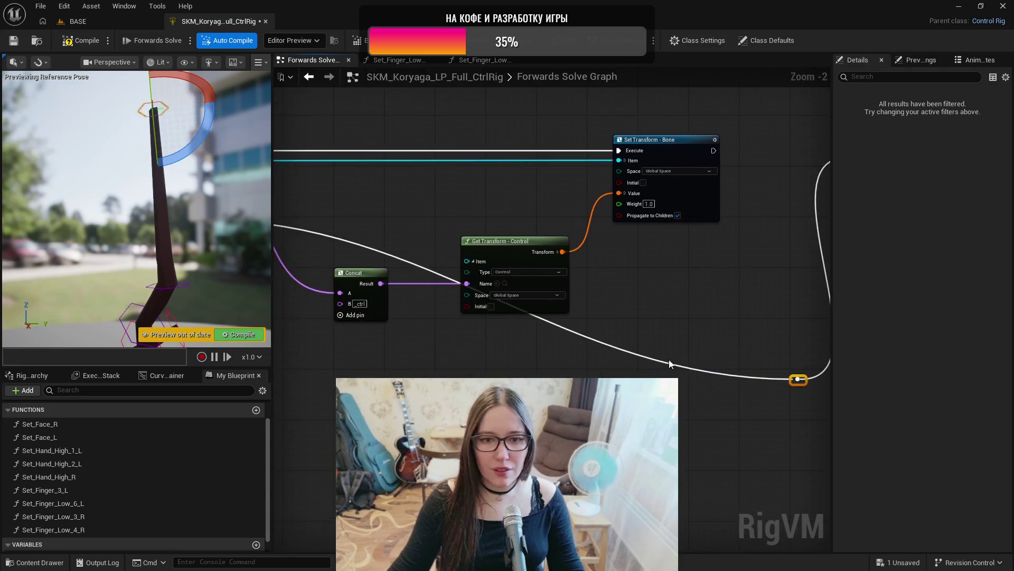
double_click(669, 364)
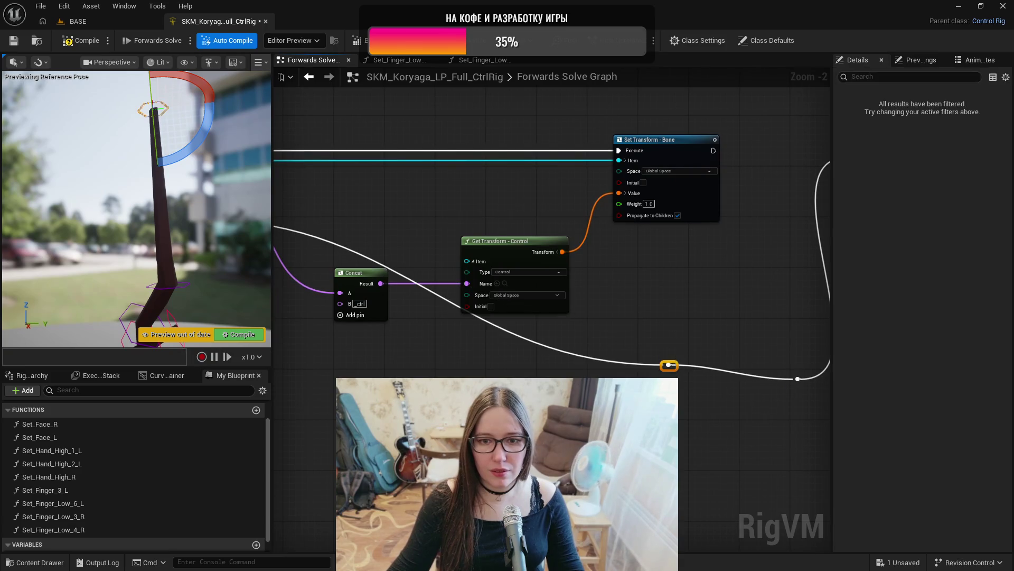
mouse_move(670, 368)
mouse_down()
mouse_move(449, 370)
mouse_move(380, 388)
mouse_up()
scroll(477, 357, down, 2)
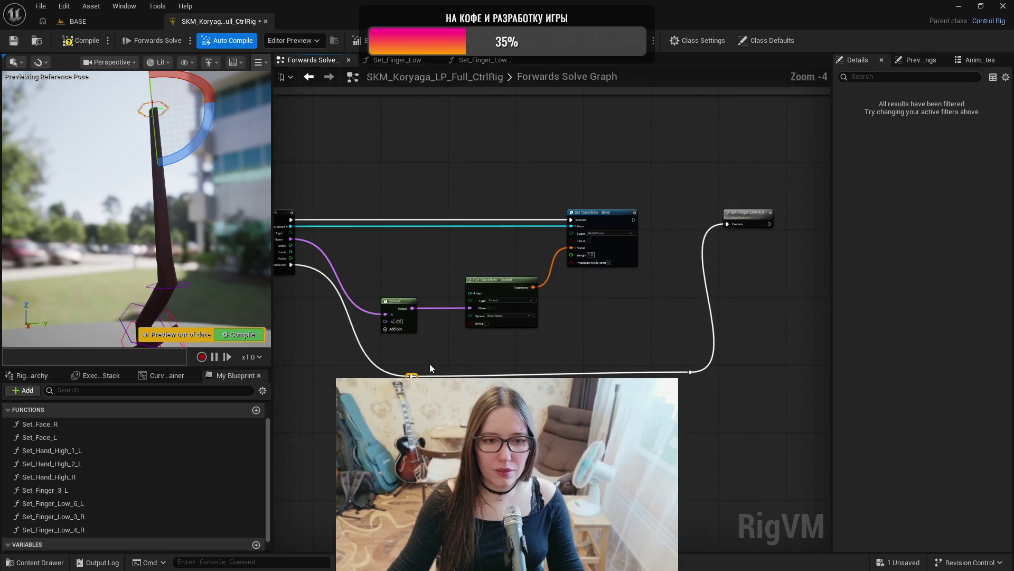
click(415, 376)
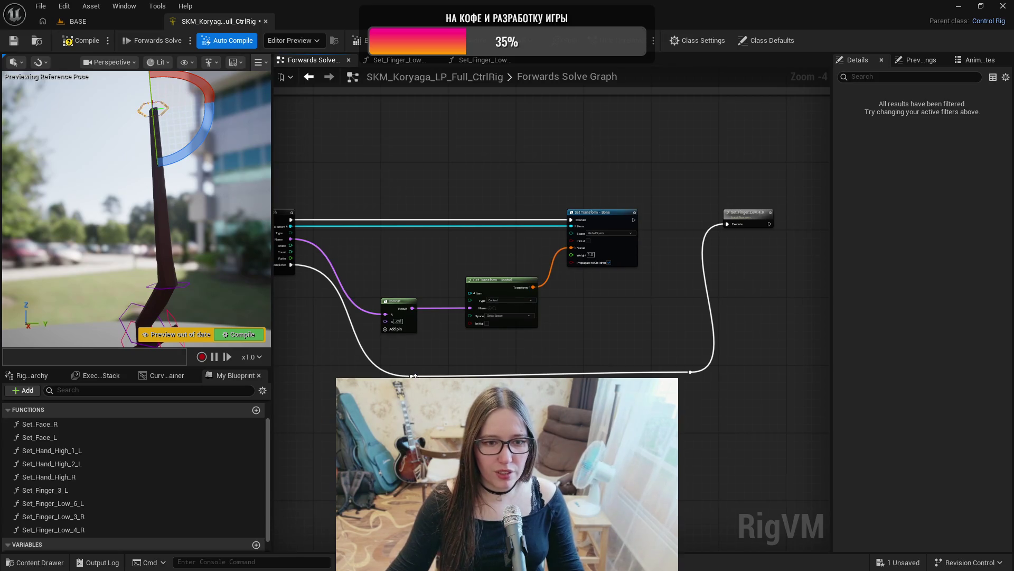
mouse_move(411, 374)
mouse_down()
mouse_move(359, 369)
mouse_move(381, 371)
mouse_up()
scroll(442, 369, down, 3)
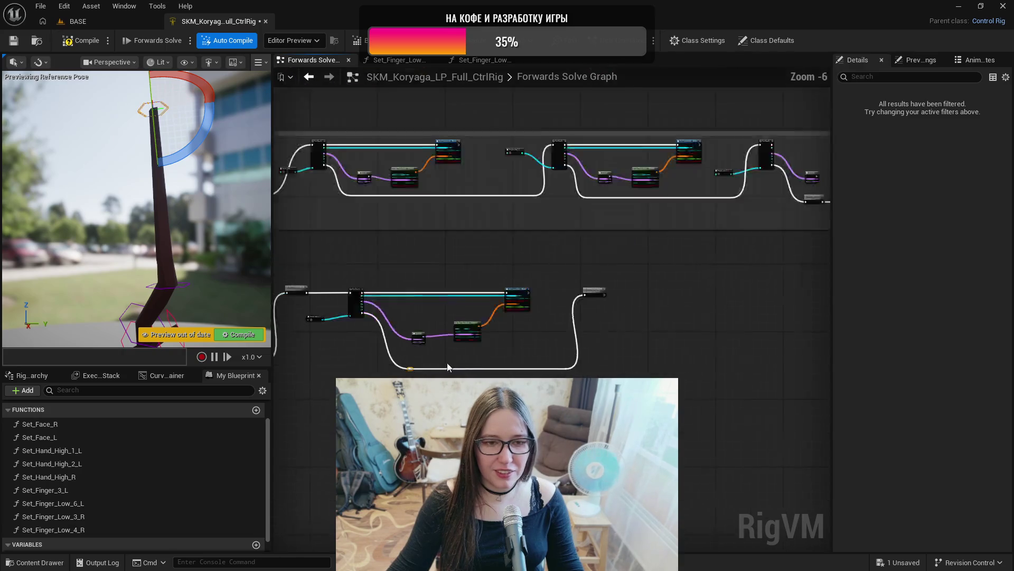
scroll(586, 350, up, 6)
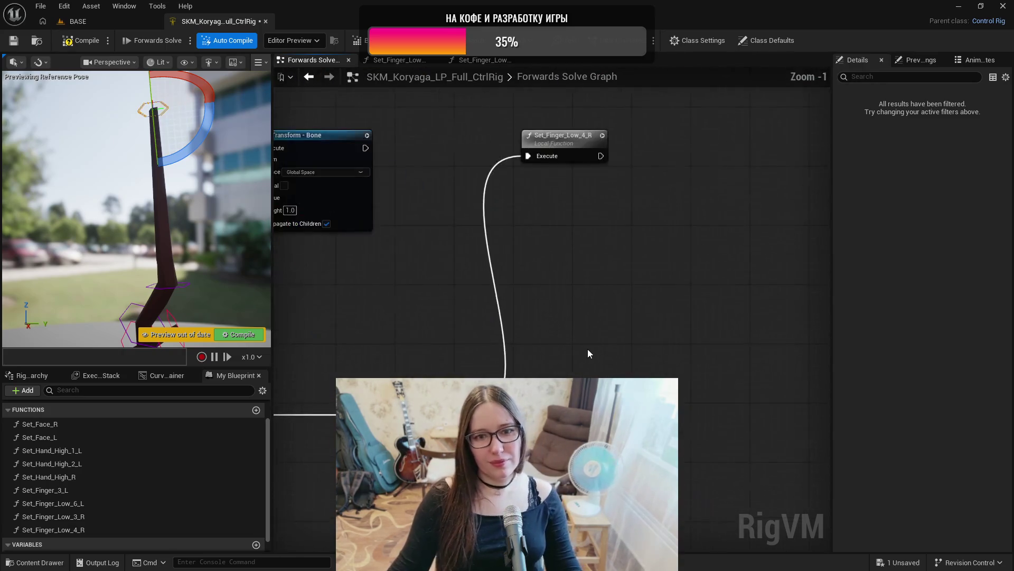
- Compile and save the Control Rig
click(90, 44)
key(ctrl+s)
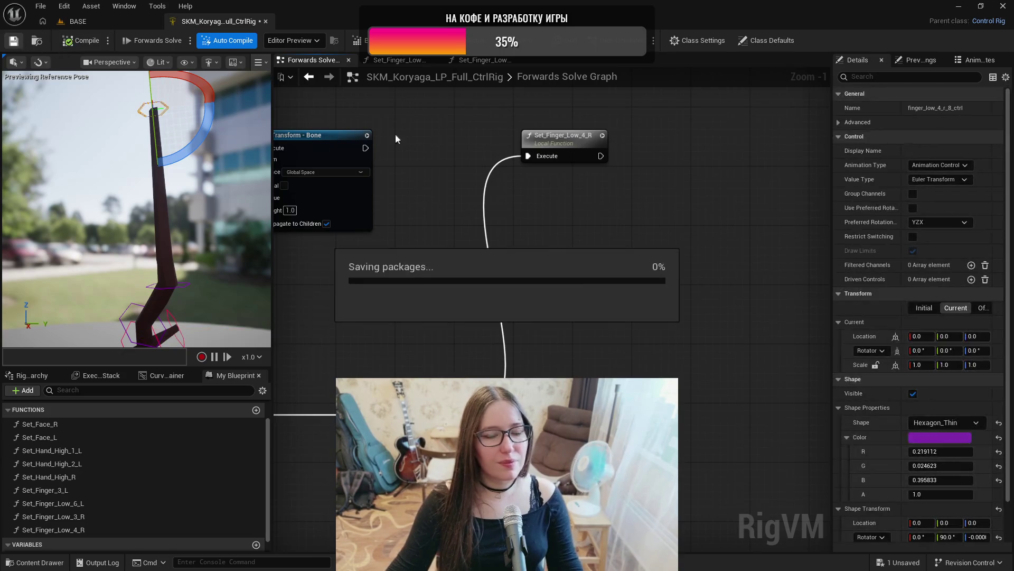
drag(679, 299, 601, 345)
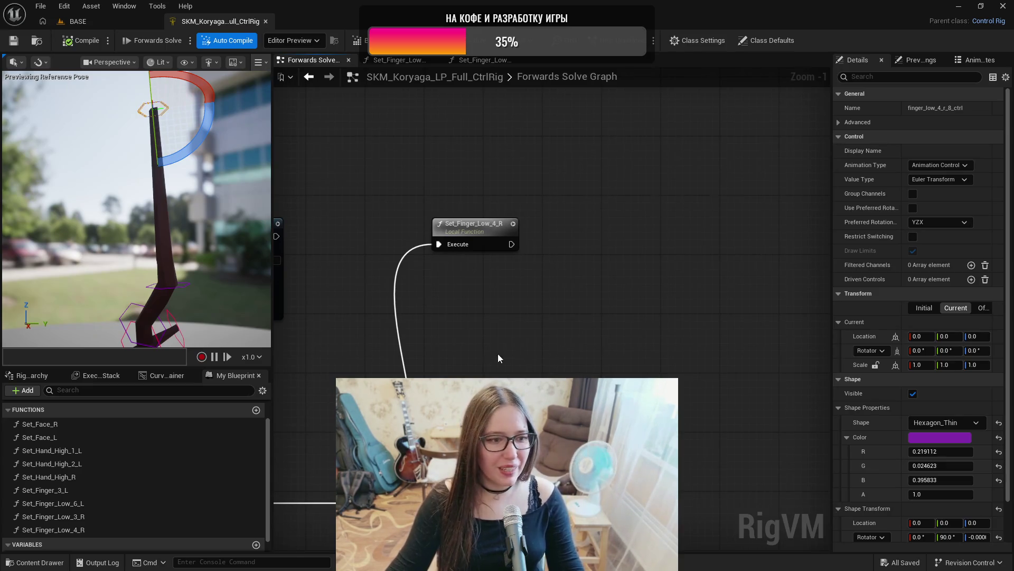
- Show the Rig Hierarchy with the rig's bones and controls
click(30, 373)
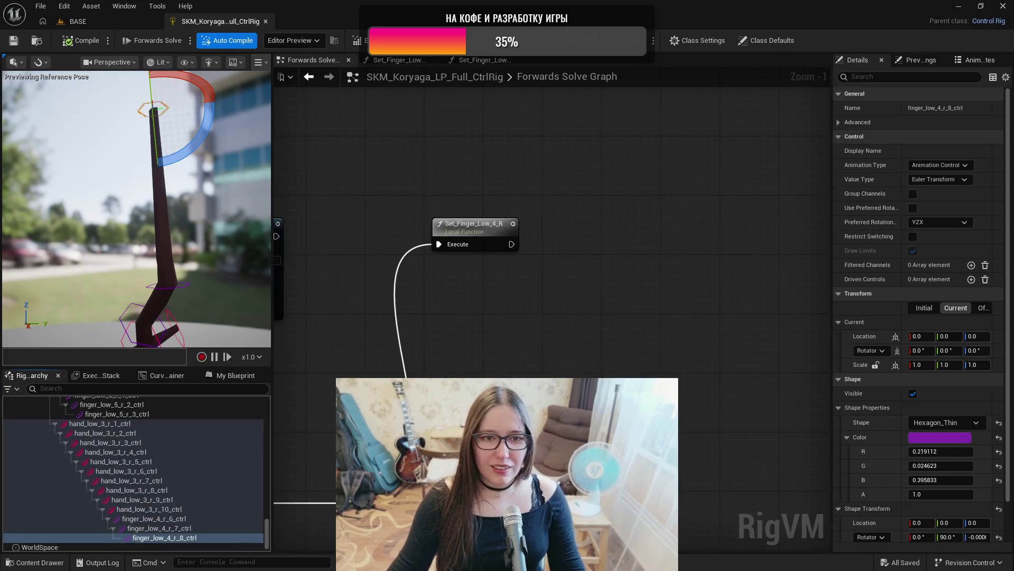
scroll(174, 483, up, 10)
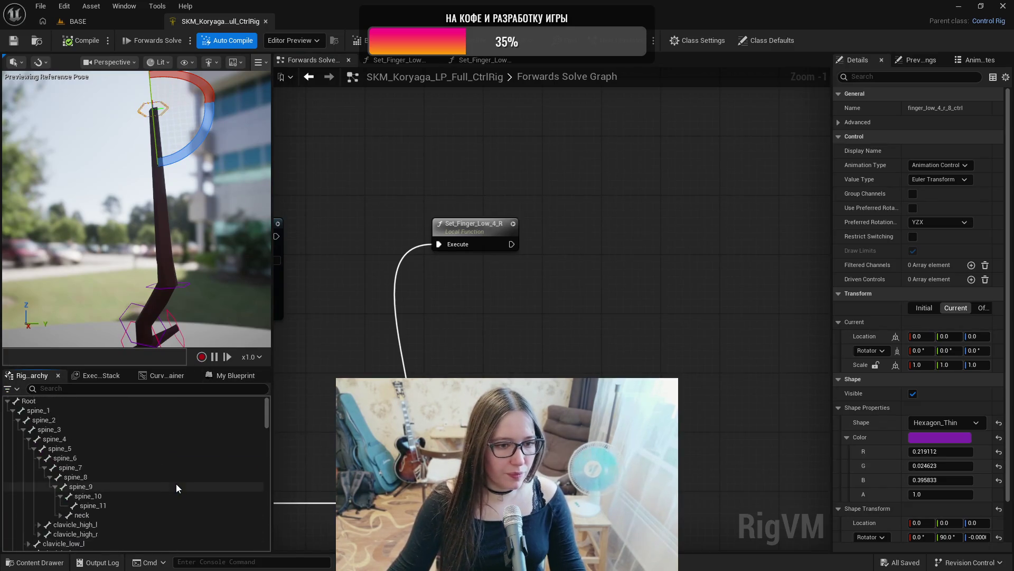
scroll(174, 477, down, 3)
scroll(156, 473, down, 3)
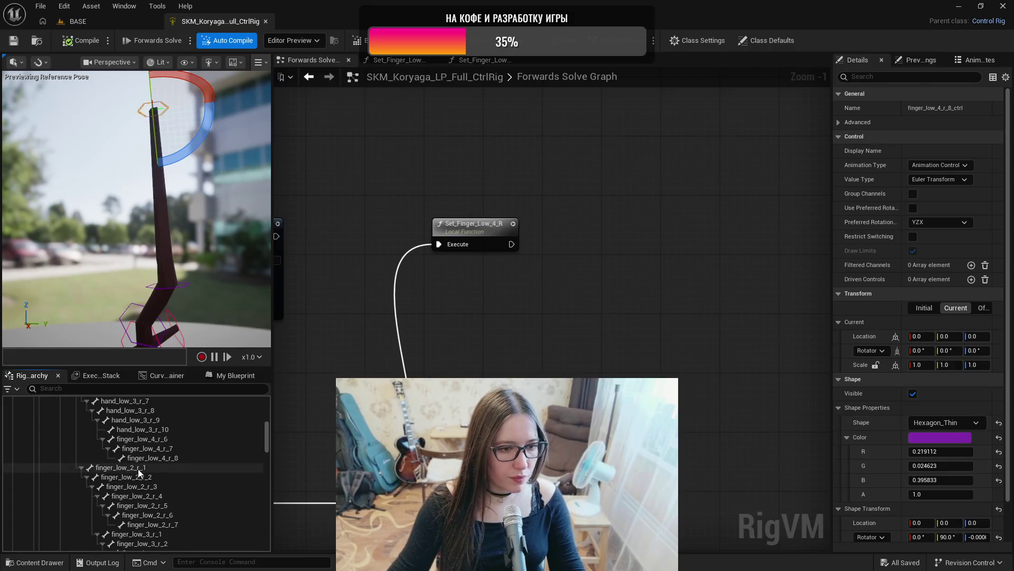
click(140, 468)
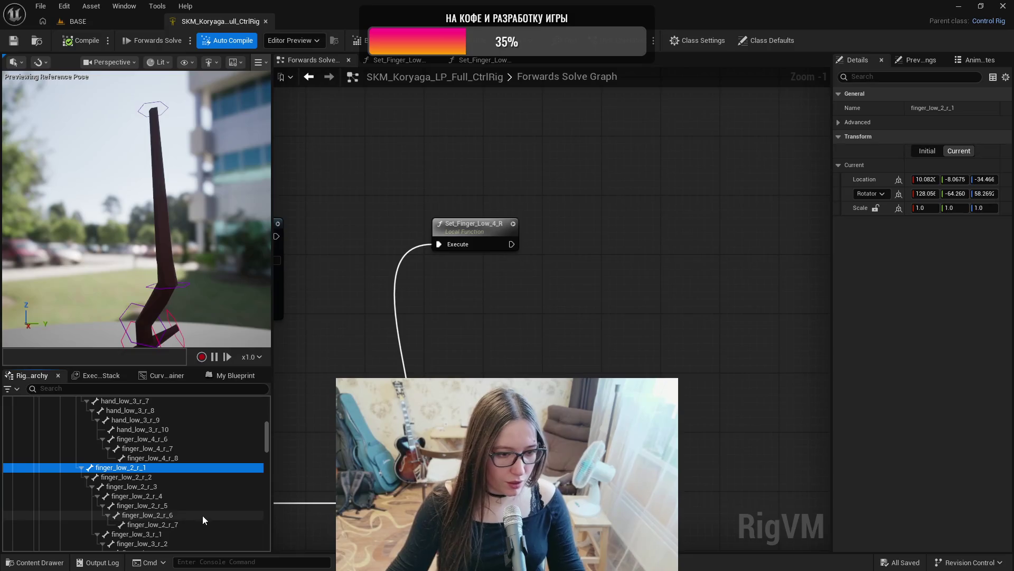
scroll(186, 524, down, 2)
scroll(167, 500, down, 2)
scroll(137, 493, down, 2)
scroll(137, 493, down, 2)
scroll(134, 499, down, 2)
scroll(135, 501, up, 7)
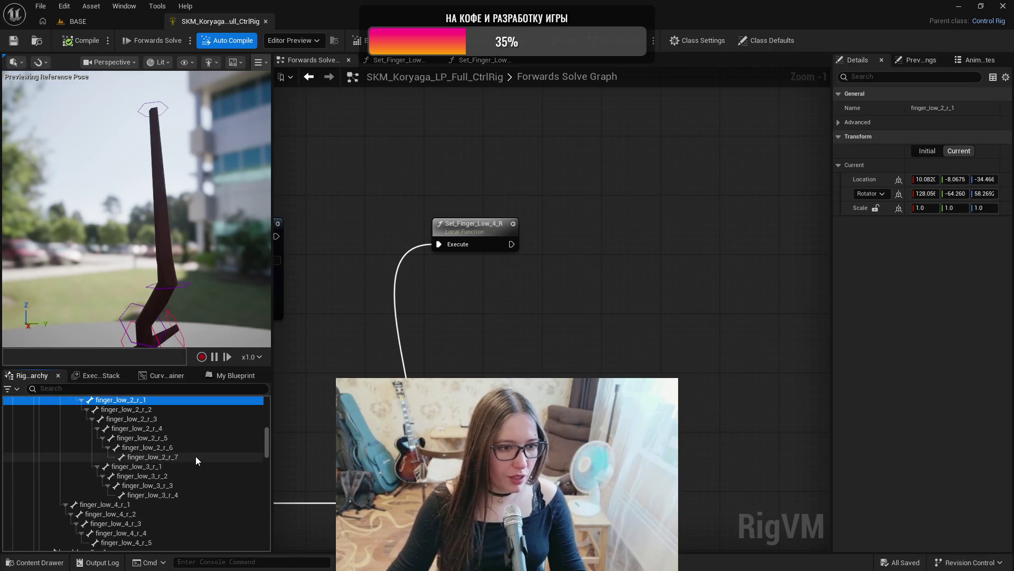
scroll(196, 456, up, 1)
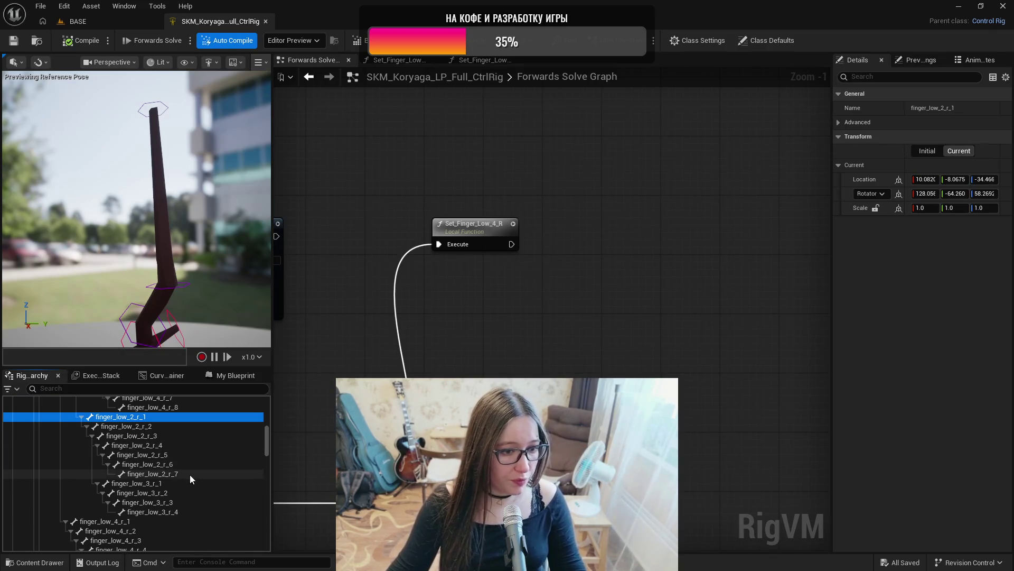
click(157, 427)
click(165, 436)
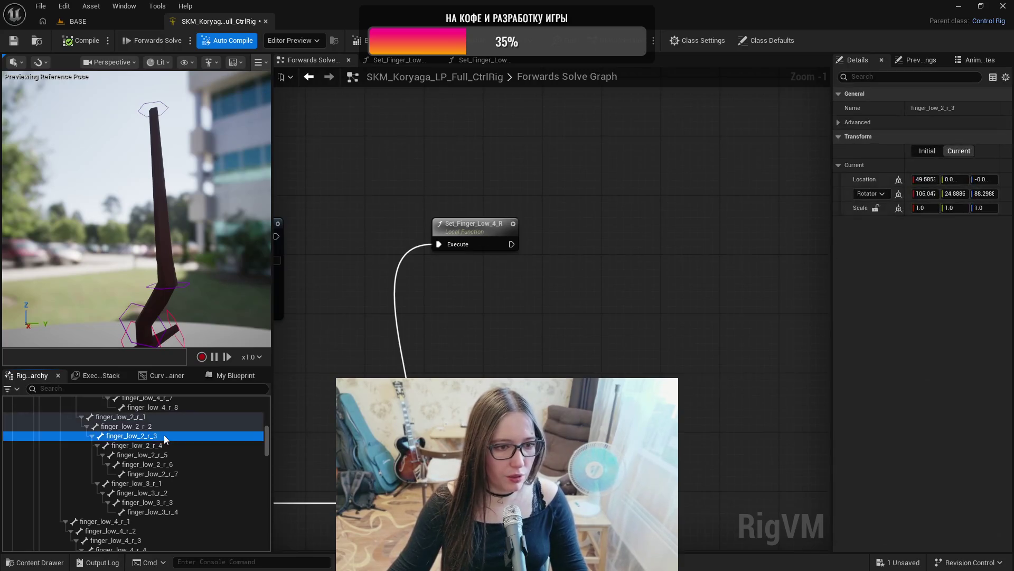
click(167, 445)
click(170, 452)
click(174, 464)
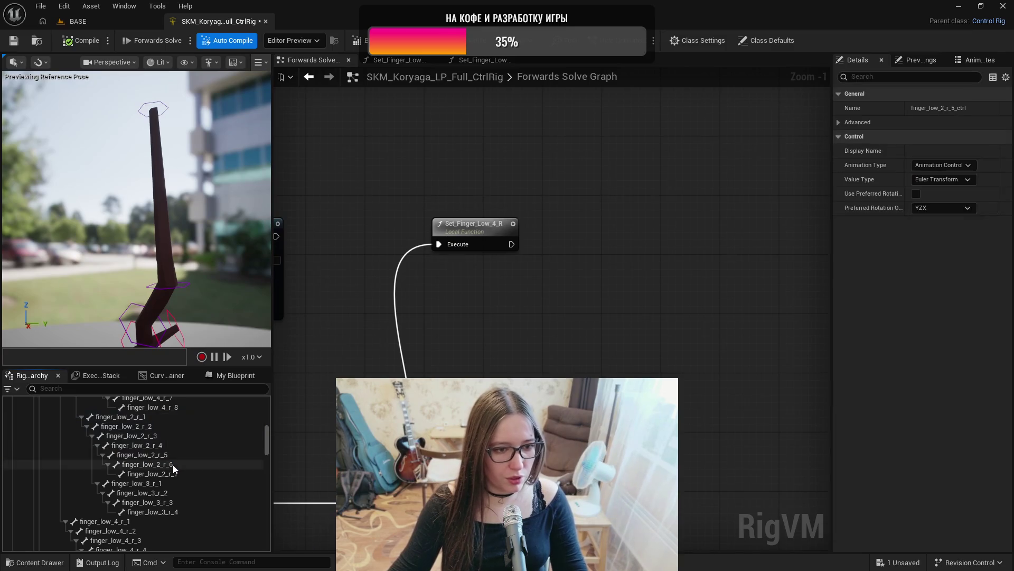
click(180, 473)
click(180, 473)
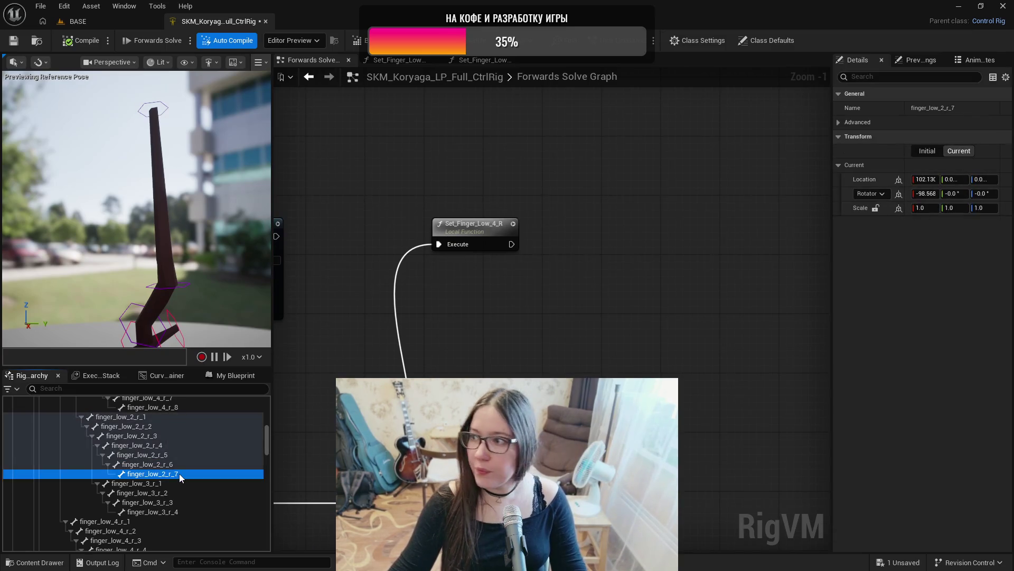
click(180, 473)
scroll(186, 466, down, 15)
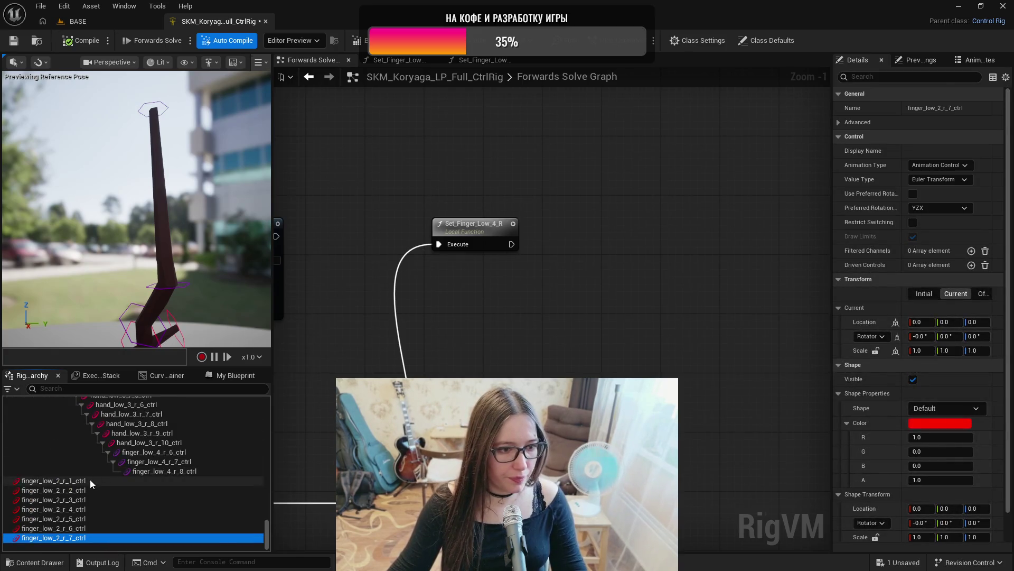
- Copy finger_low_4_r_8_ctrl's shape properties and paste them onto finger_low_2_r_1 through _7_ctrl
click(90, 480)
click(169, 474)
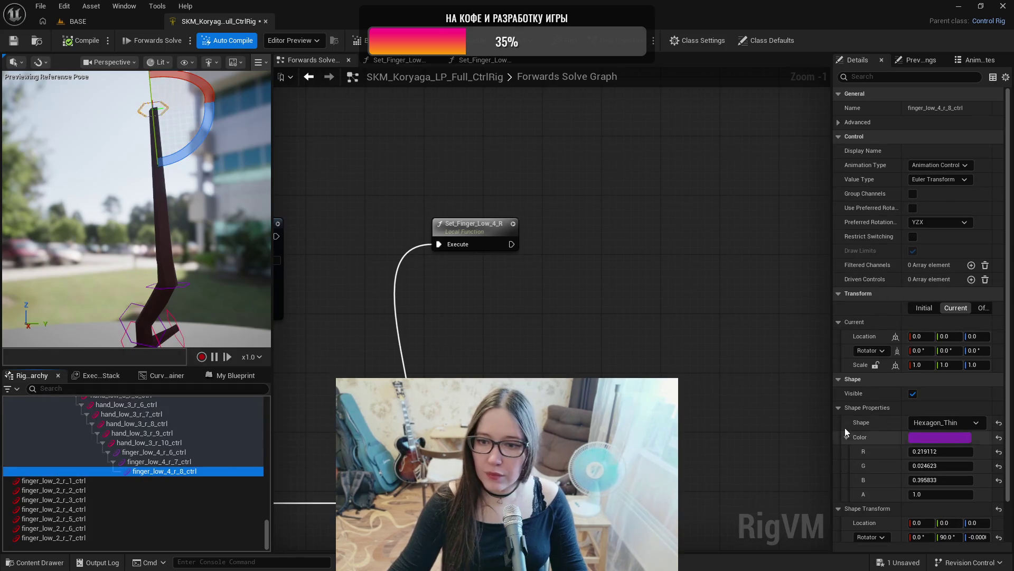
click(867, 410)
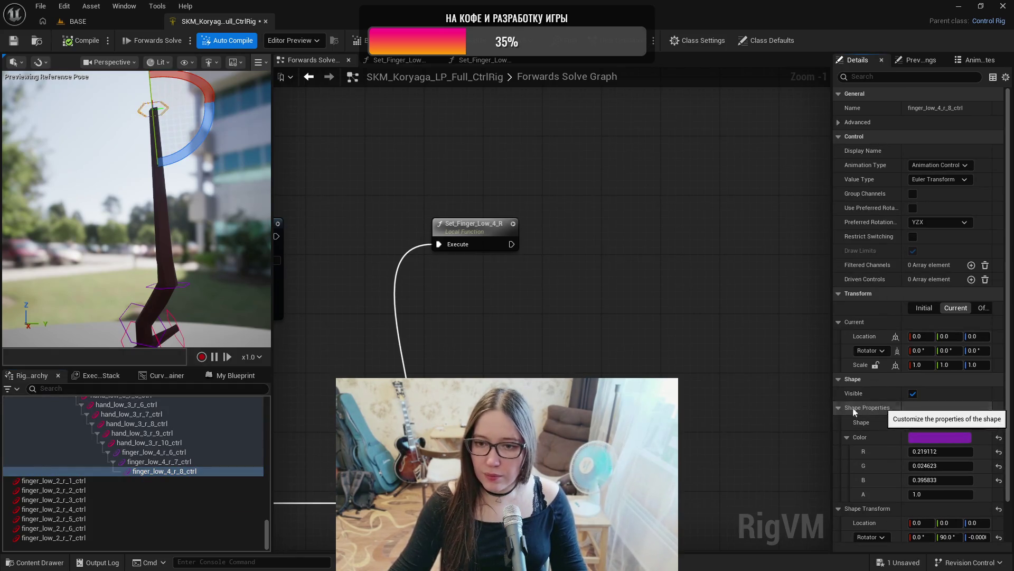
click(84, 481)
shift+click(84, 538)
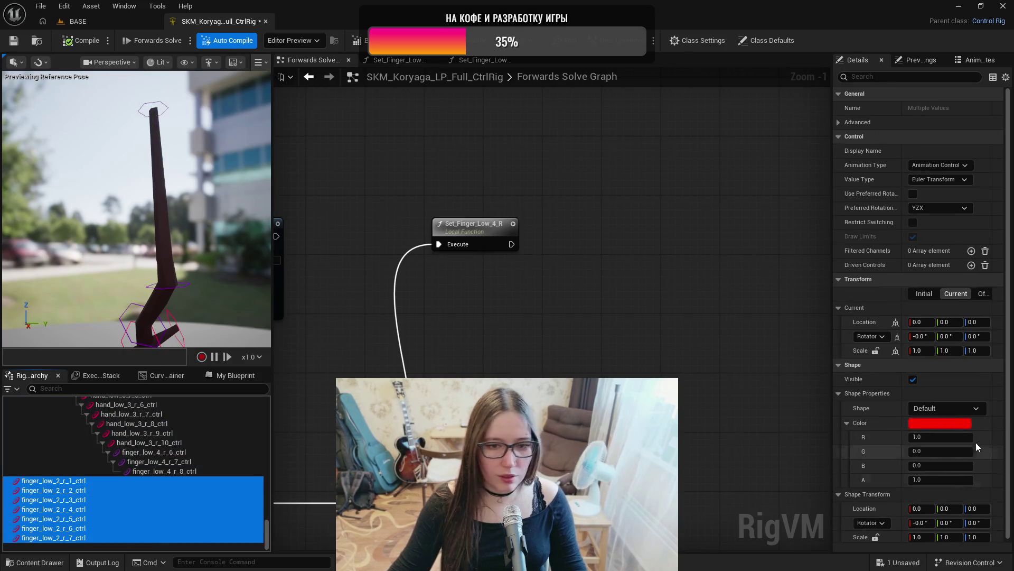
click(873, 392)
key(ctrl+v)
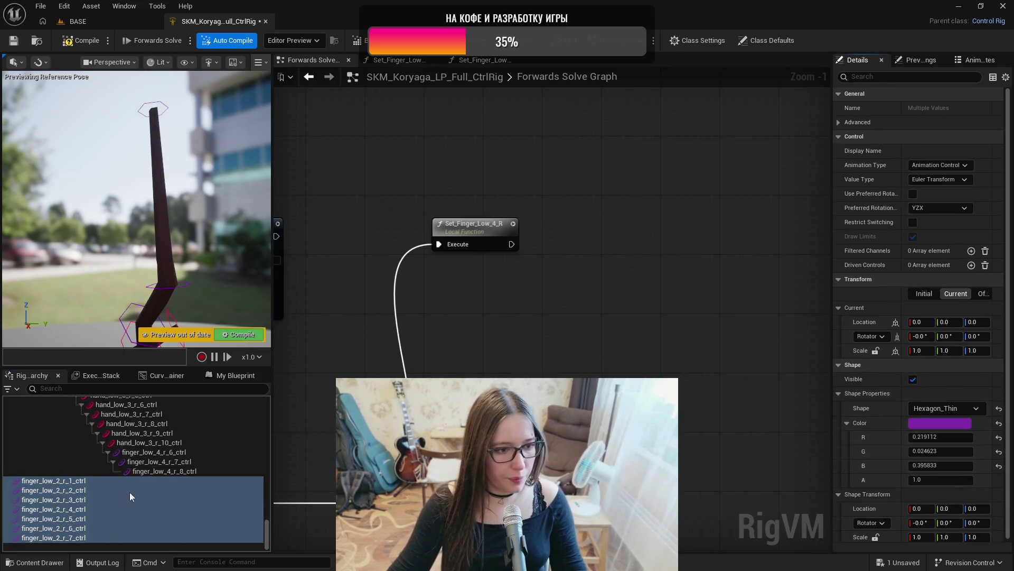
drag(158, 222, 158, 222)
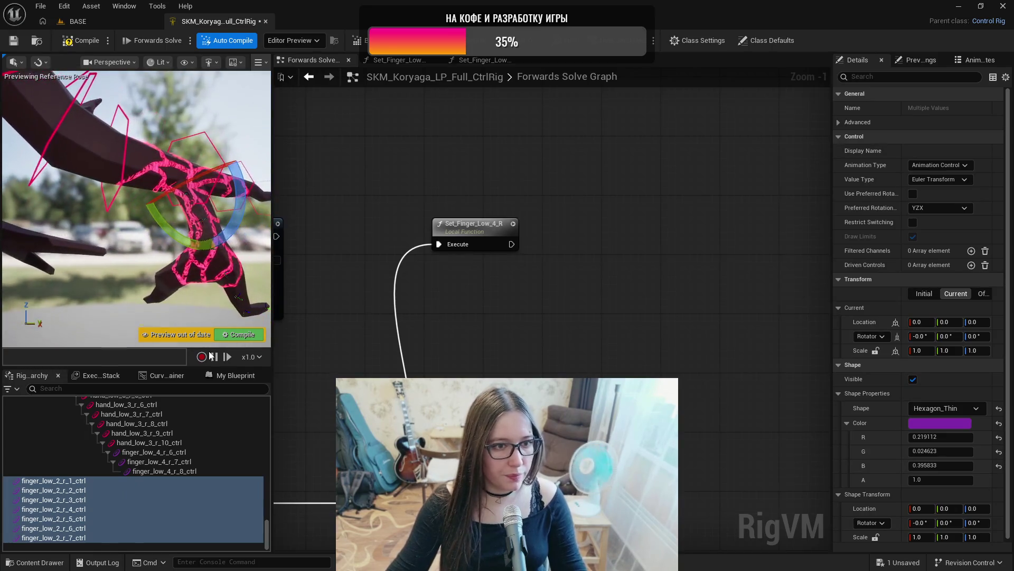
click(86, 480)
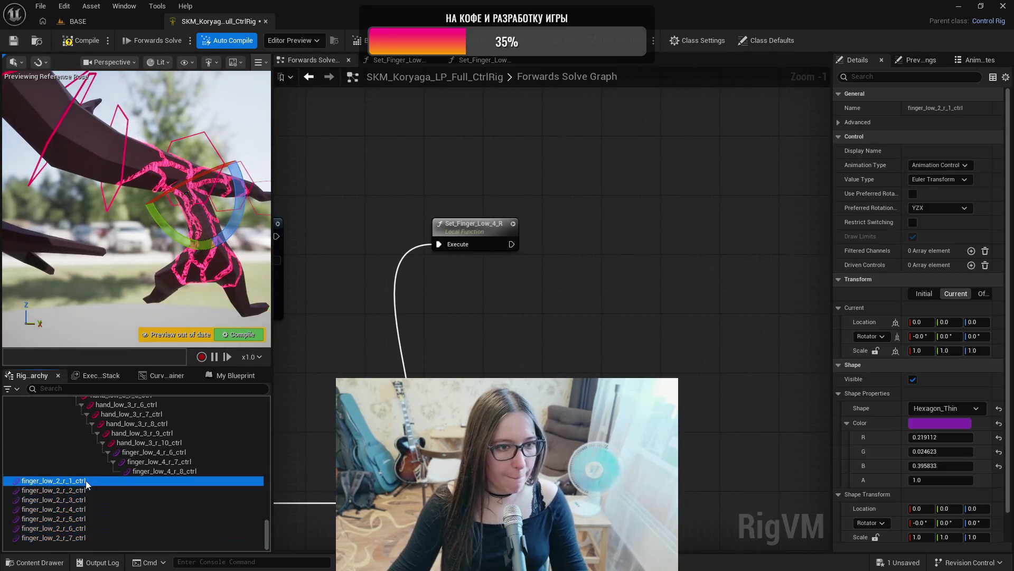
- Set a uniform shape scale of 10 on finger_low_2_r_1 and finger_low_2_r_2
click(876, 537)
click(920, 538)
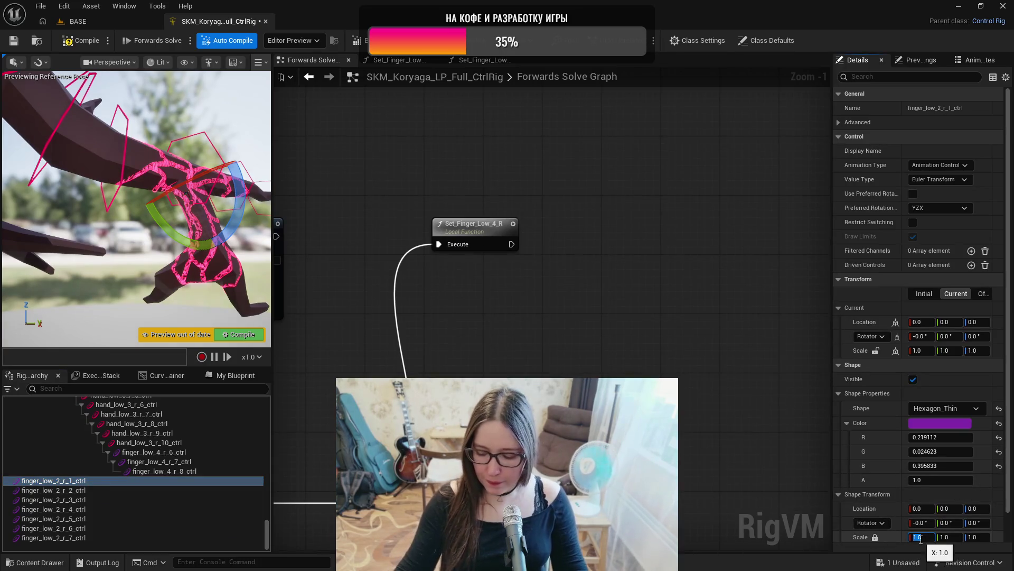
text(0)
key(Return)
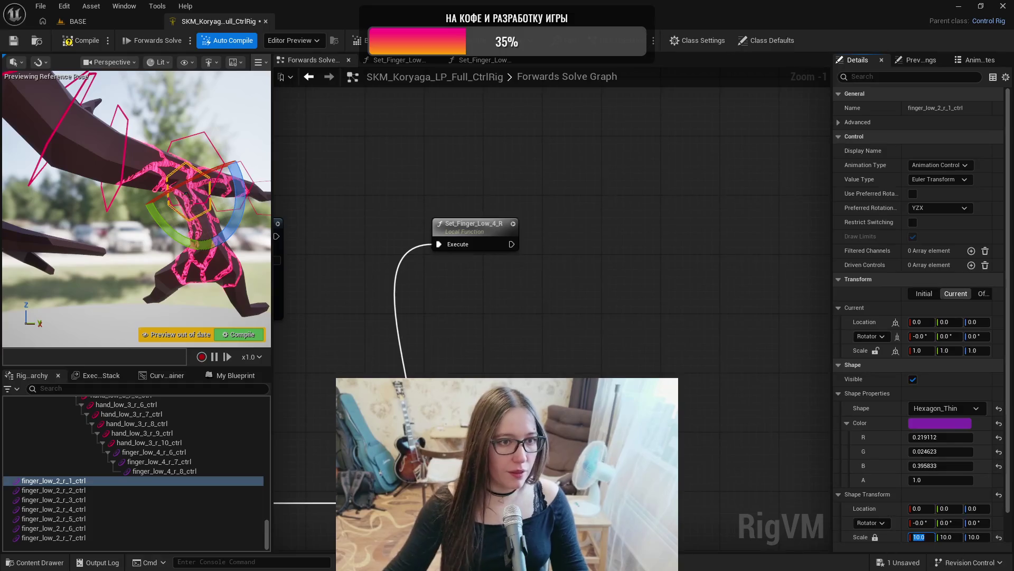
click(74, 490)
click(876, 536)
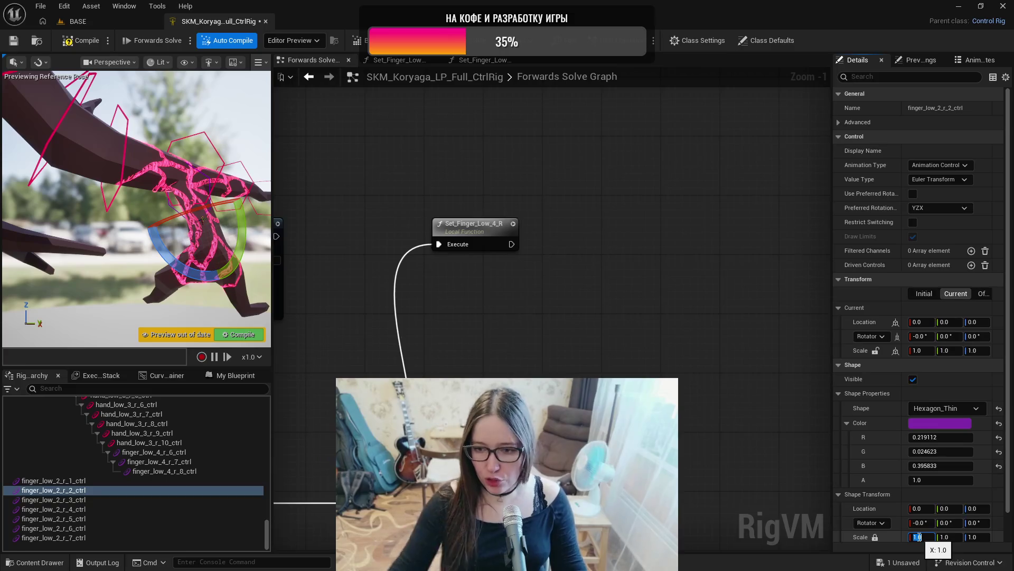
text(0)
key(Return)
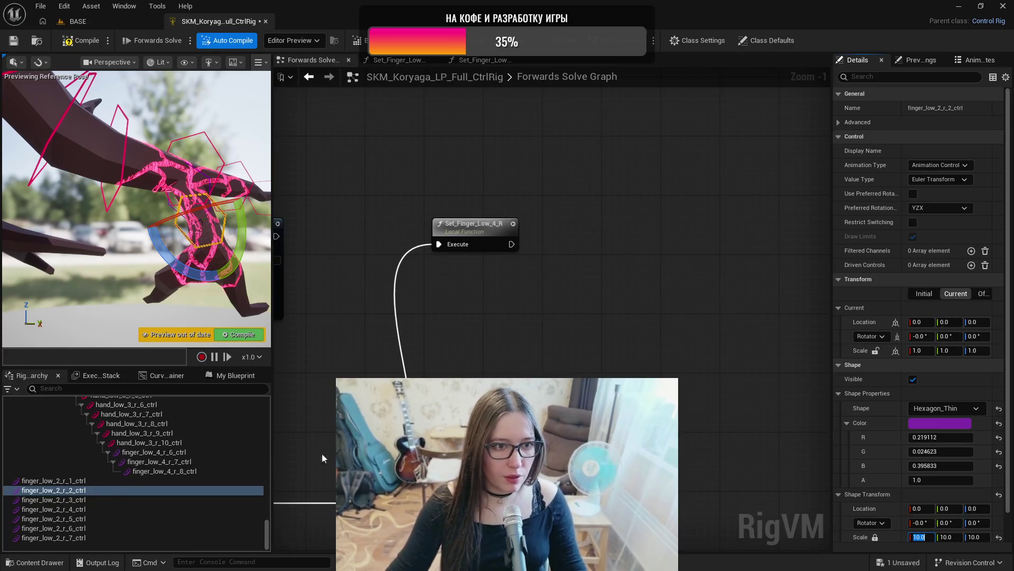
- Lock finger_low_2_r_3's scale axes and give finger_low_2_r_4 a shape scale of 10
click(90, 500)
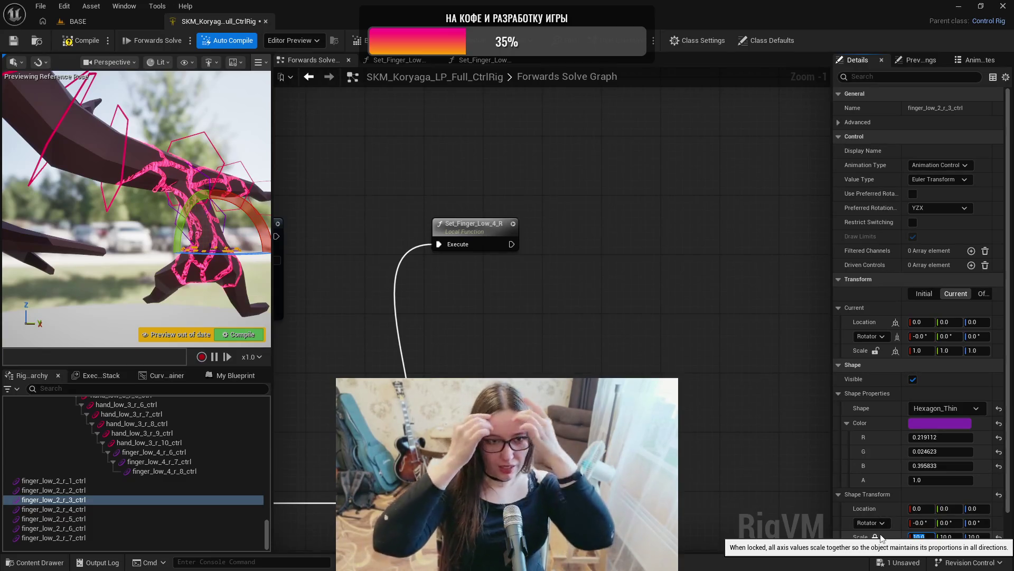
click(875, 537)
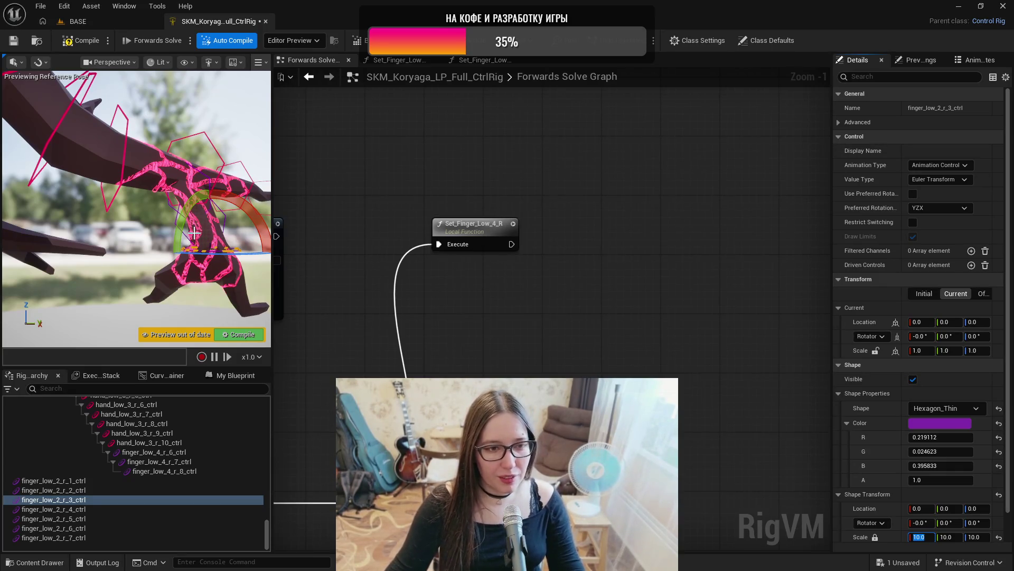
mouse_move(194, 233)
mouse_down()
mouse_move(214, 238)
mouse_move(183, 230)
mouse_up()
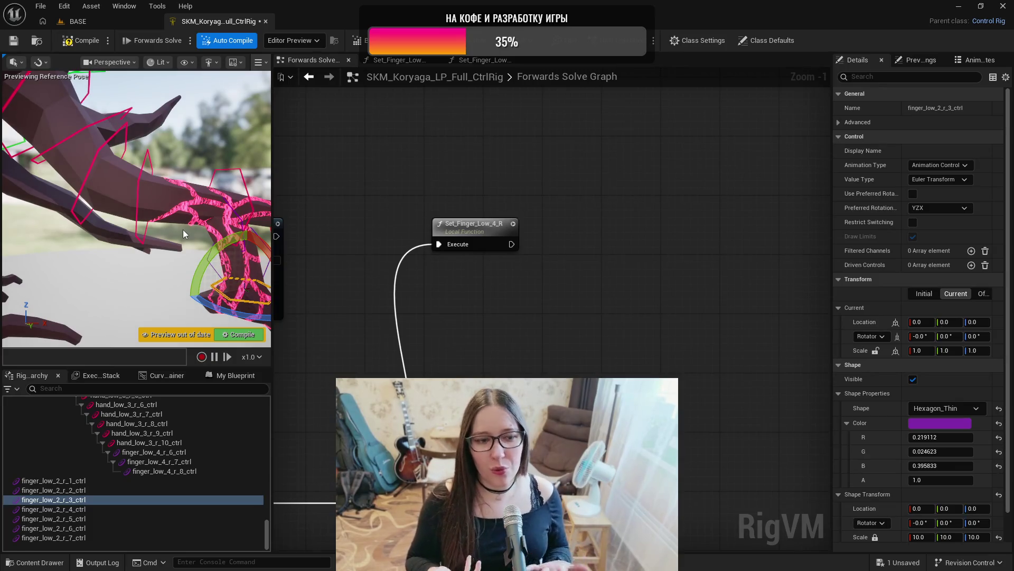
drag(182, 230, 182, 259)
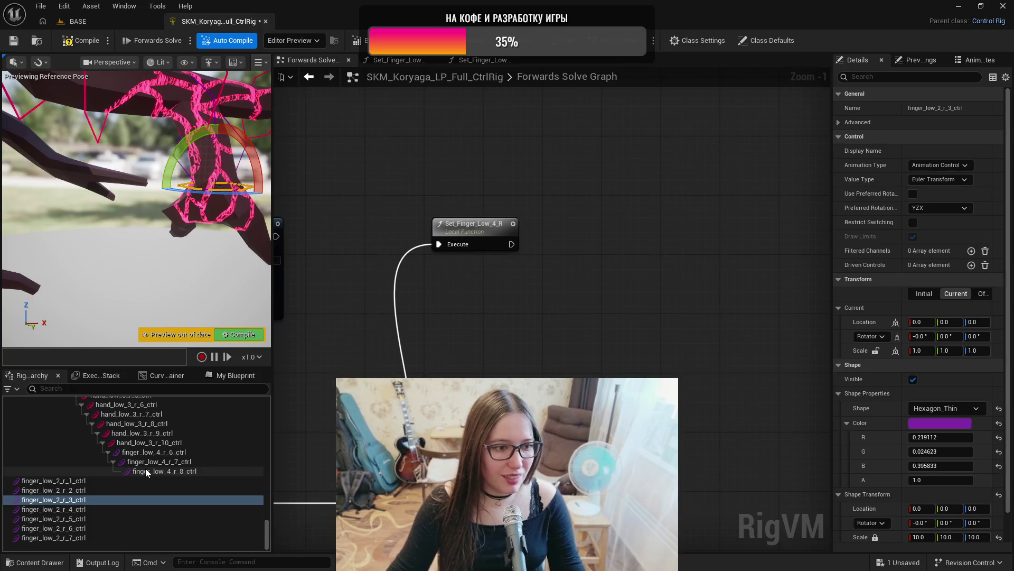
click(94, 510)
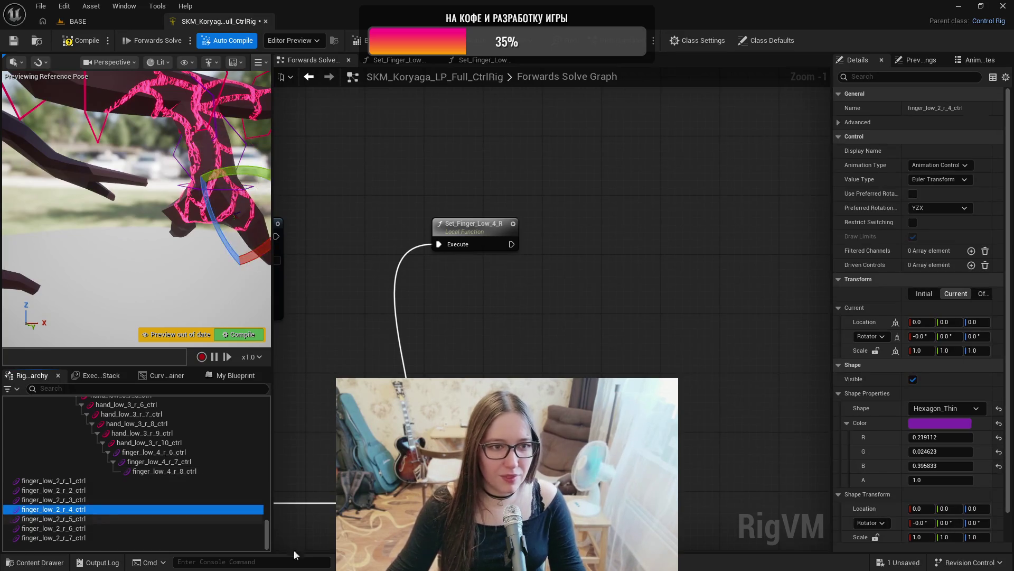
click(917, 537)
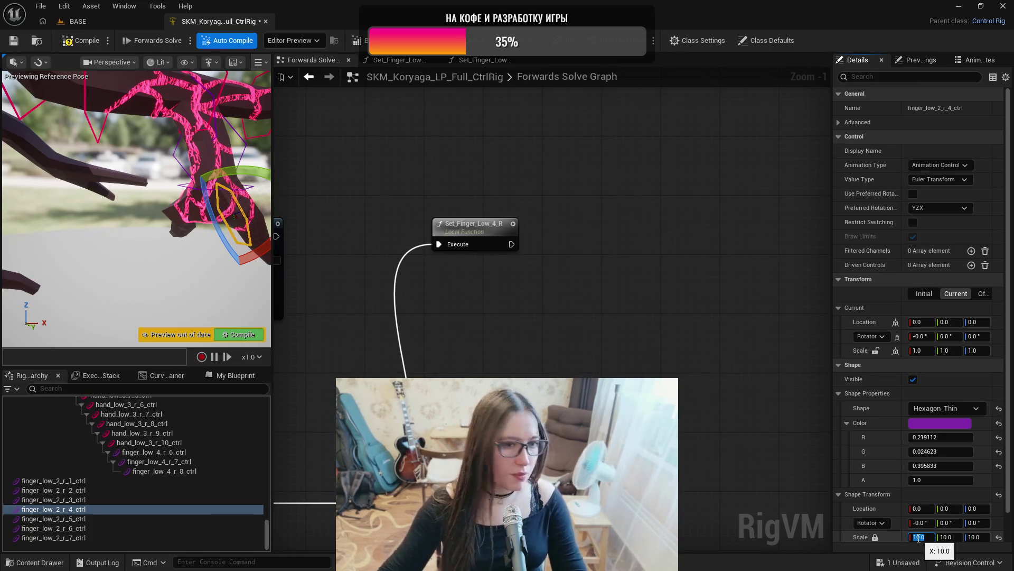
text(10)
key(Return)
drag(148, 296, 132, 285)
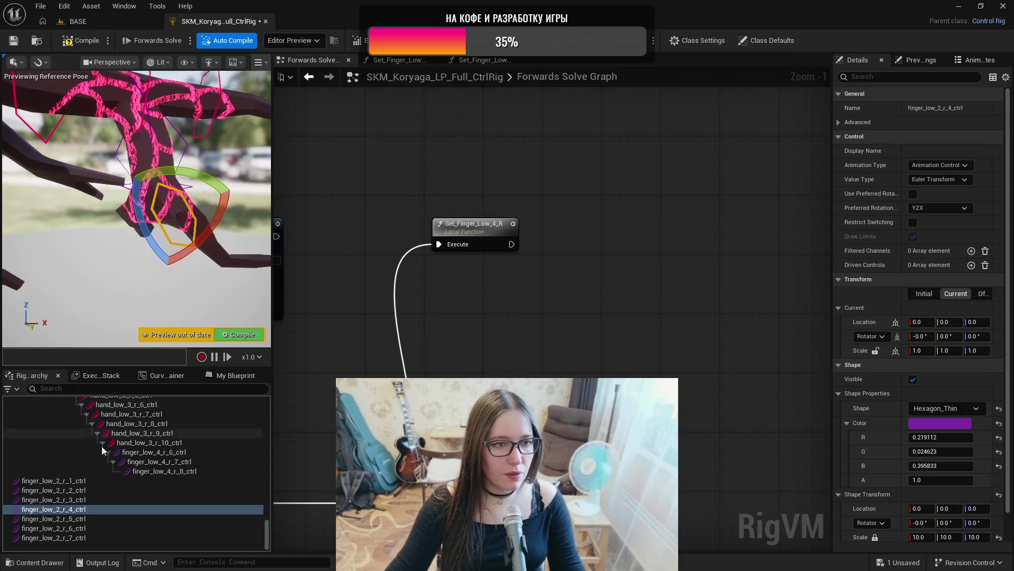
- Scale the finger_low_2_r_5 through r_7 shapes down, ending with r_7 at 4
click(68, 519)
click(885, 542)
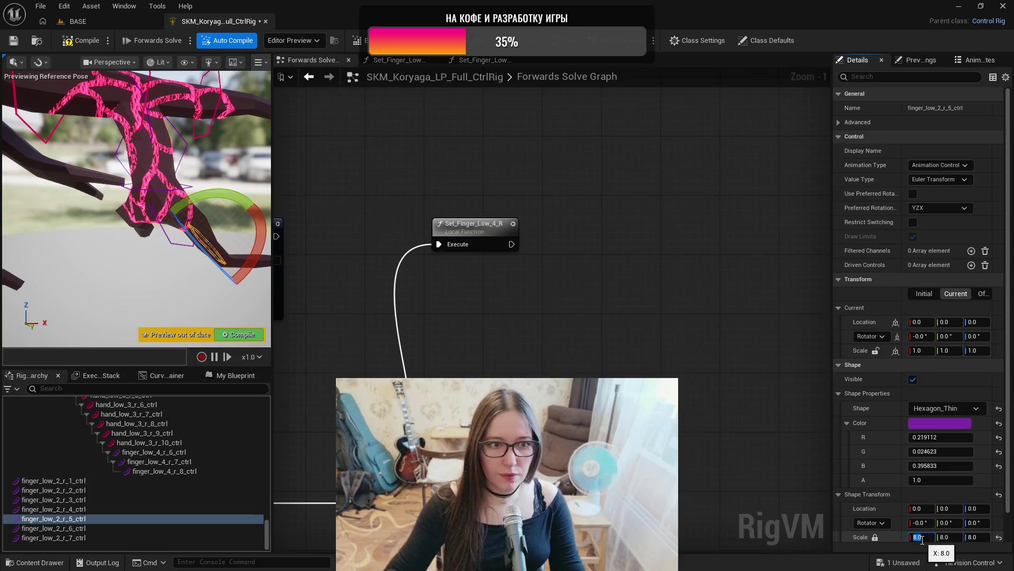
click(138, 528)
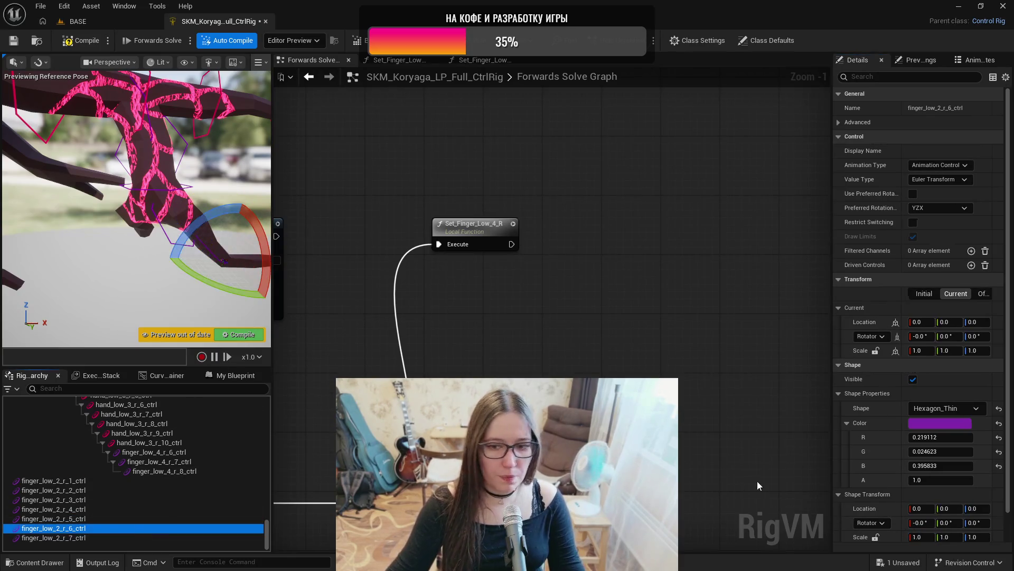
click(875, 536)
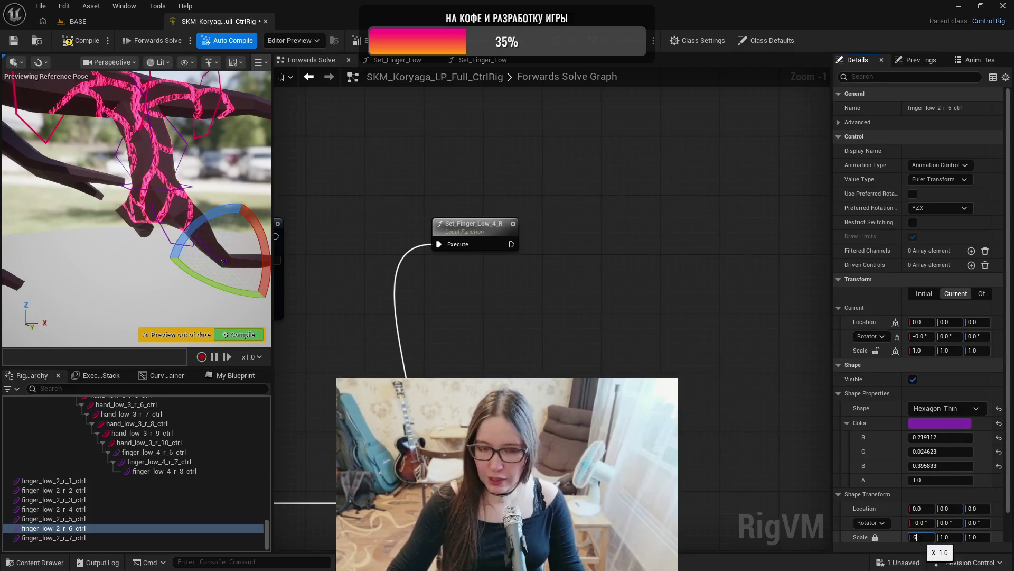
click(75, 537)
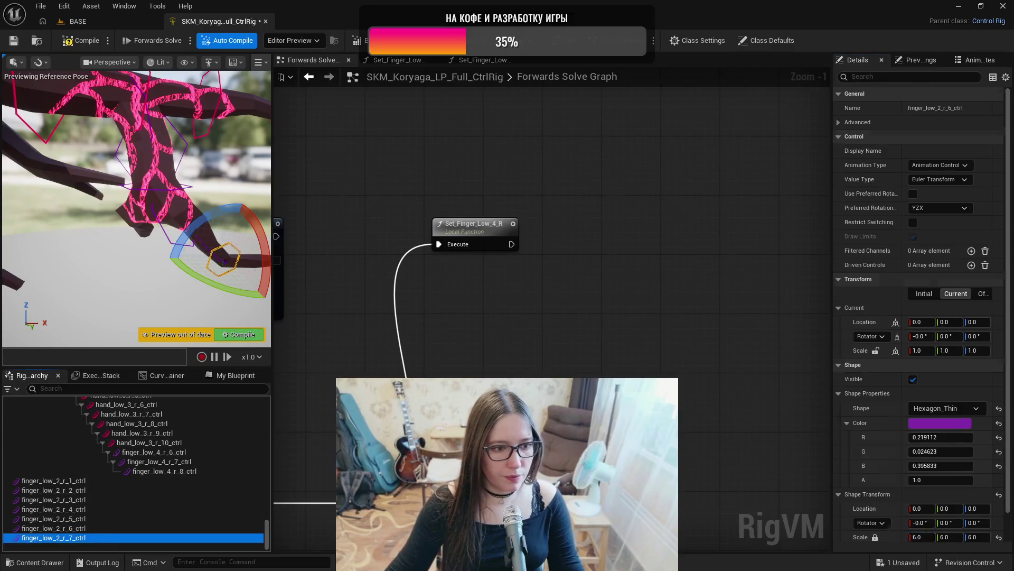
click(876, 537)
click(919, 536)
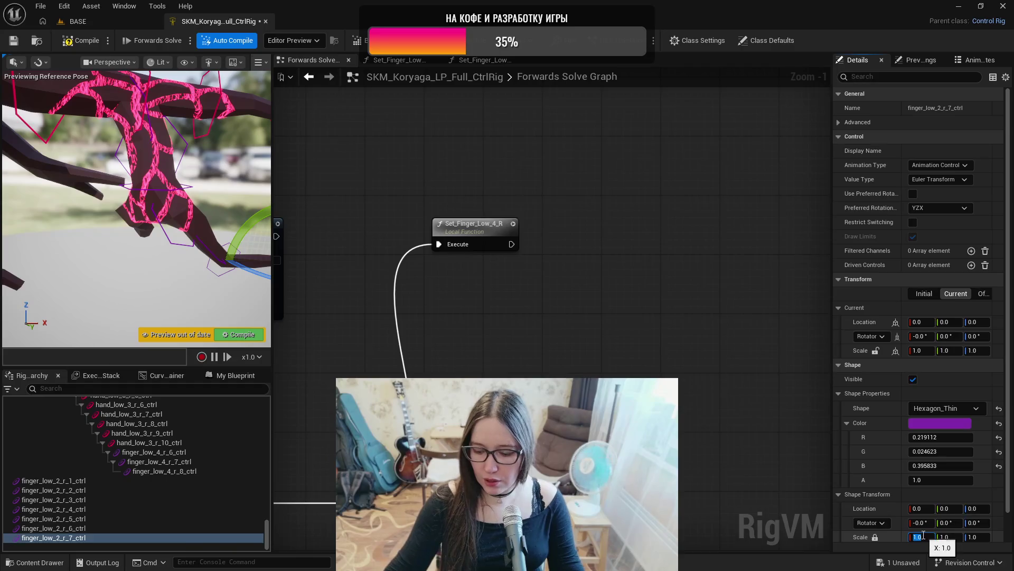
key(Return)
key(f)
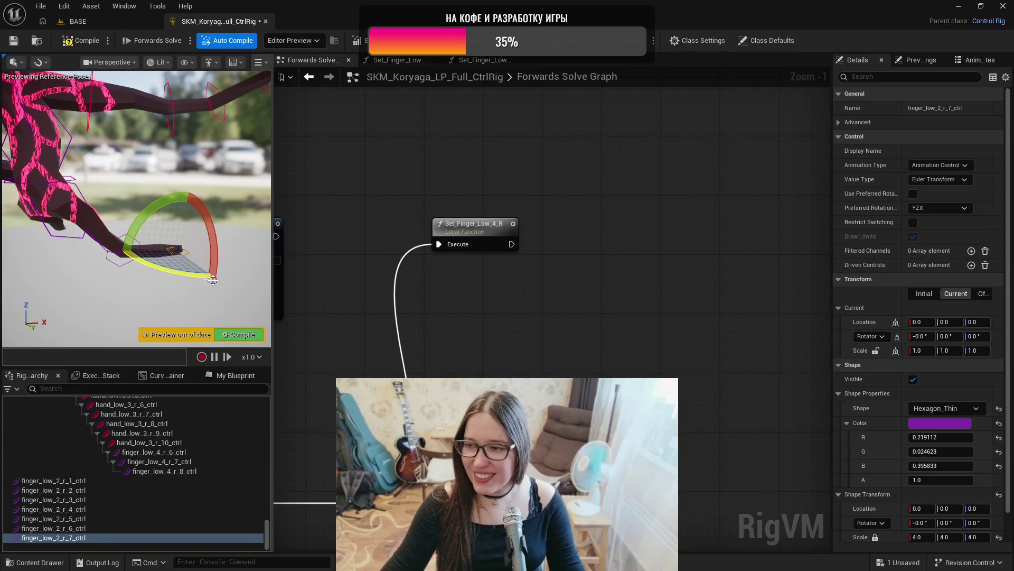
mouse_move(192, 287)
mouse_down()
mouse_move(153, 296)
mouse_move(167, 318)
mouse_up()
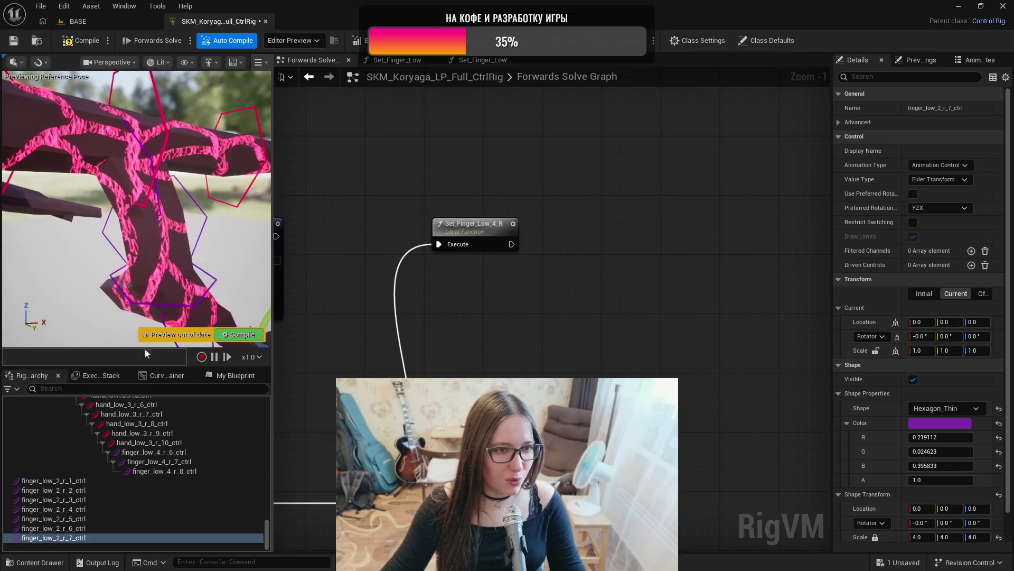
click(72, 479)
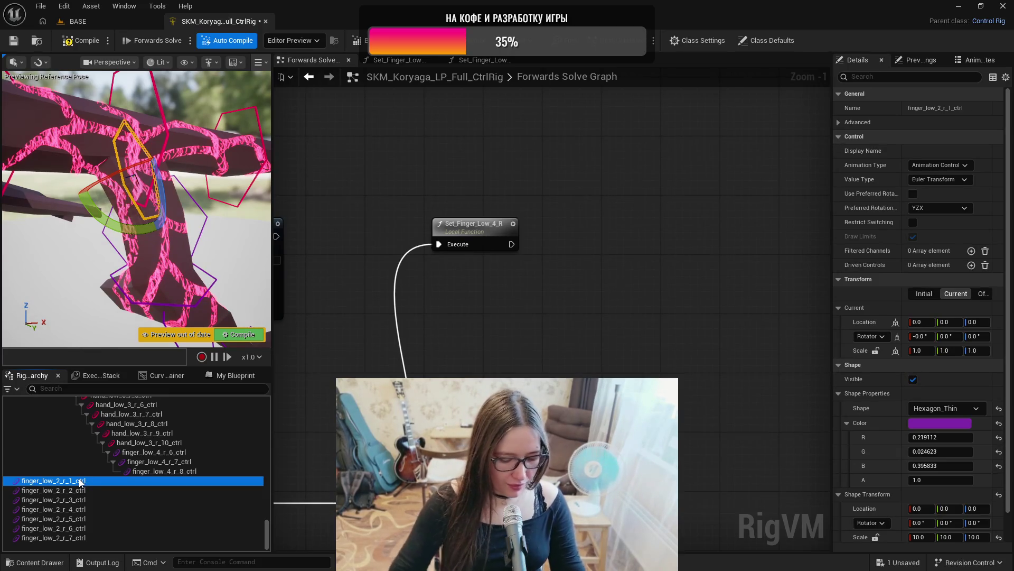
key(ctrl+period)
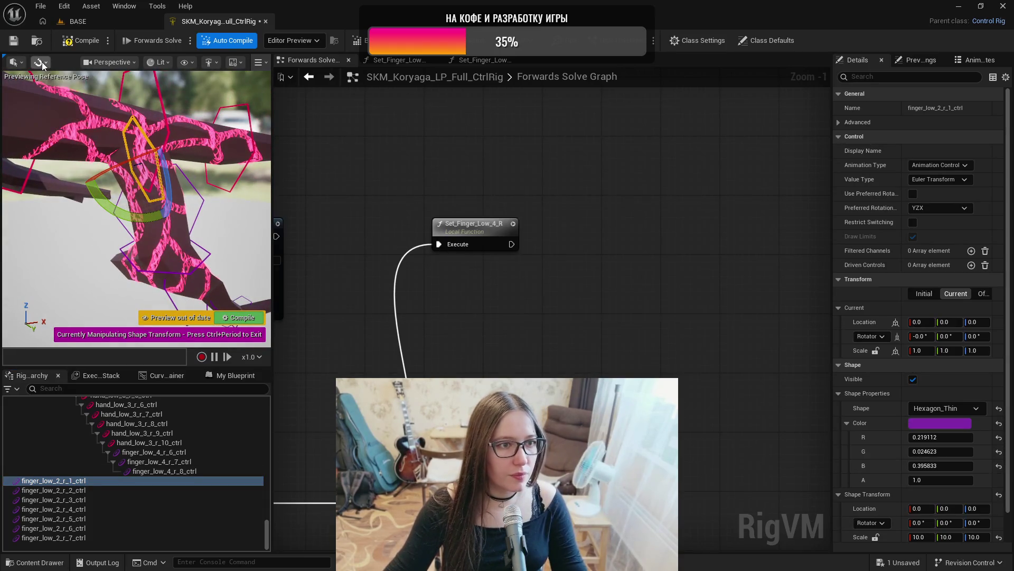
- Rotate the finger_low_2_r_2 shape -90° and the finger_low_2_r_4 shape 90°
mouse_move(175, 216)
mouse_down()
mouse_move(148, 208)
mouse_move(182, 243)
mouse_move(158, 222)
mouse_up()
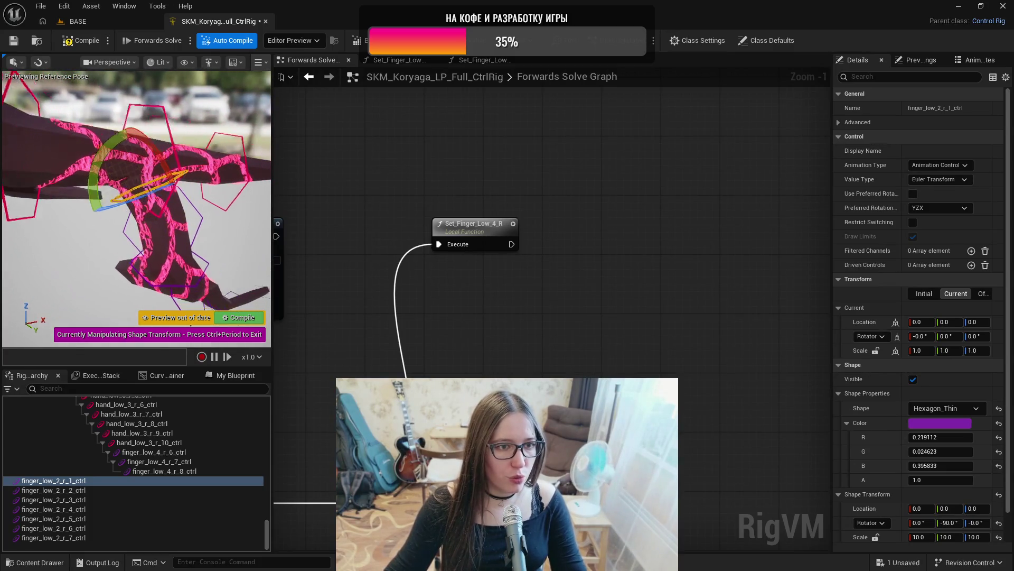
click(66, 489)
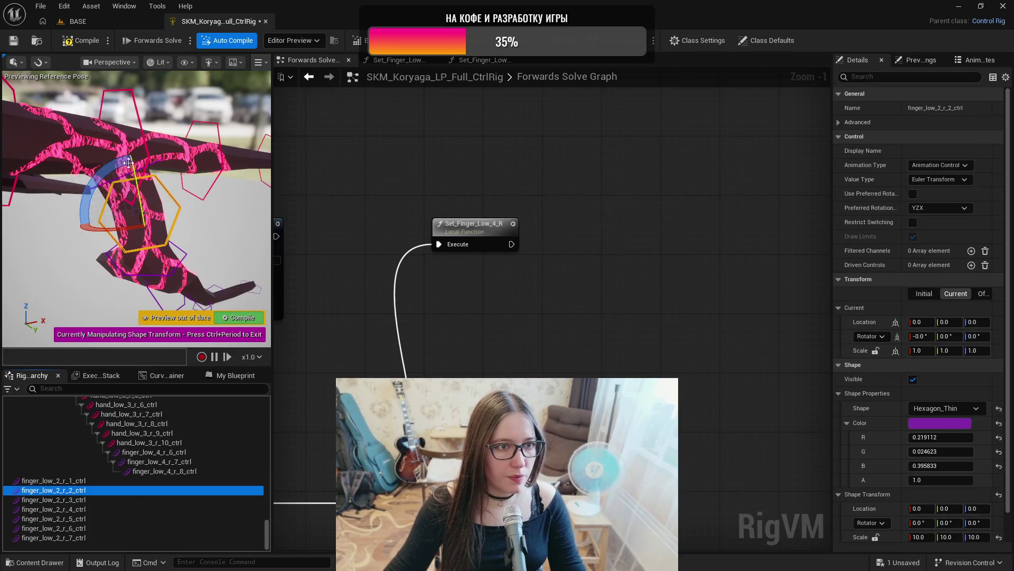
mouse_move(129, 165)
mouse_down()
mouse_move(106, 203)
mouse_move(132, 214)
mouse_move(117, 222)
mouse_up()
click(58, 499)
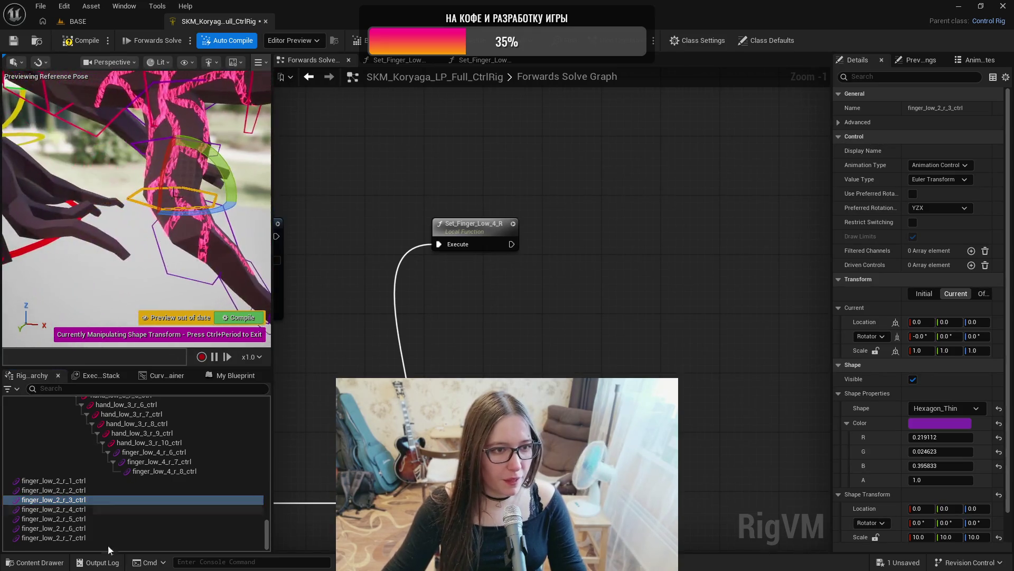
click(82, 510)
drag(195, 204, 175, 243)
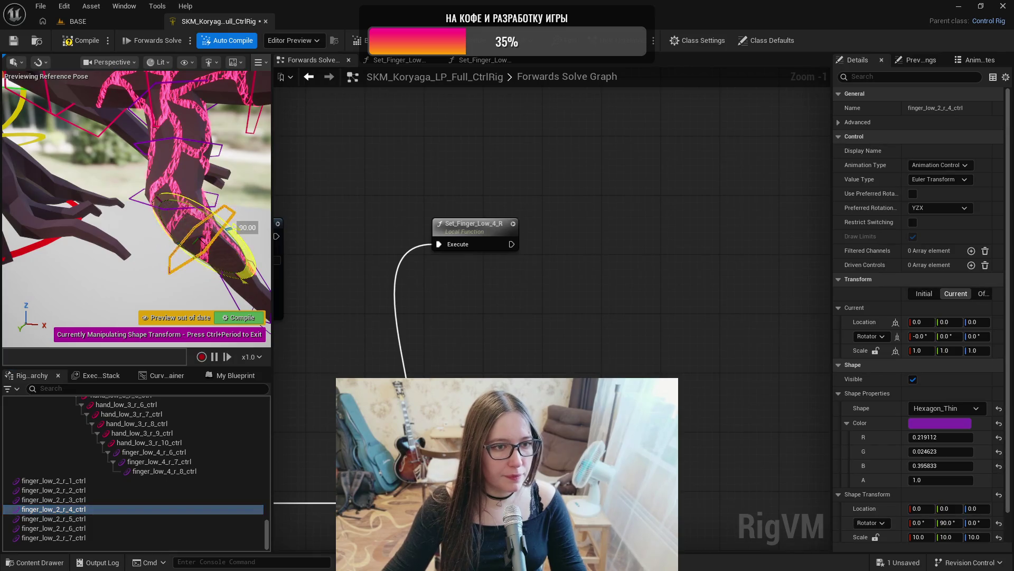
drag(137, 159, 105, 174)
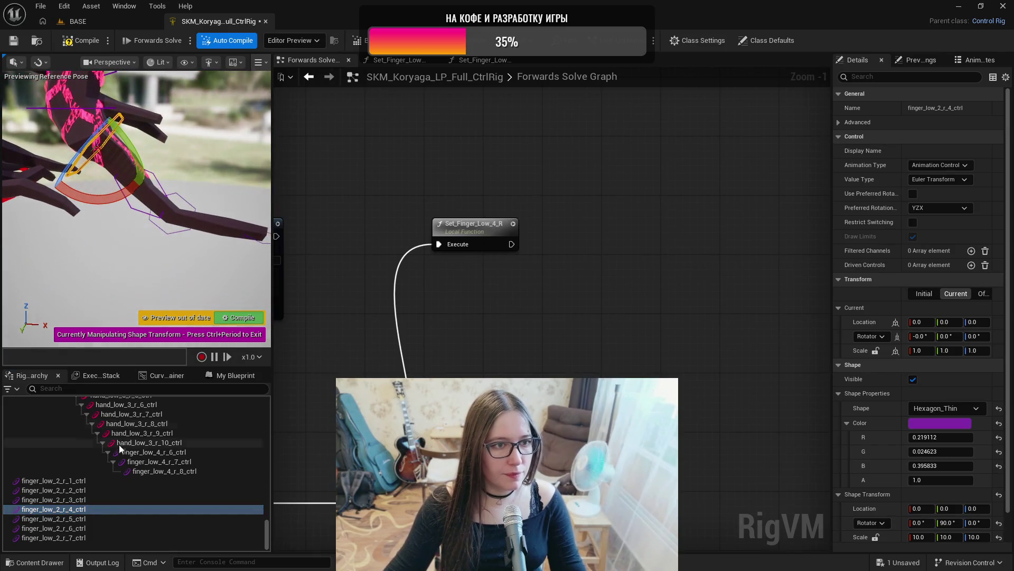
- Rotate the finger_low_2_r_6 shape 90° and frame finger_low_2_r_7 to check alignment
click(91, 517)
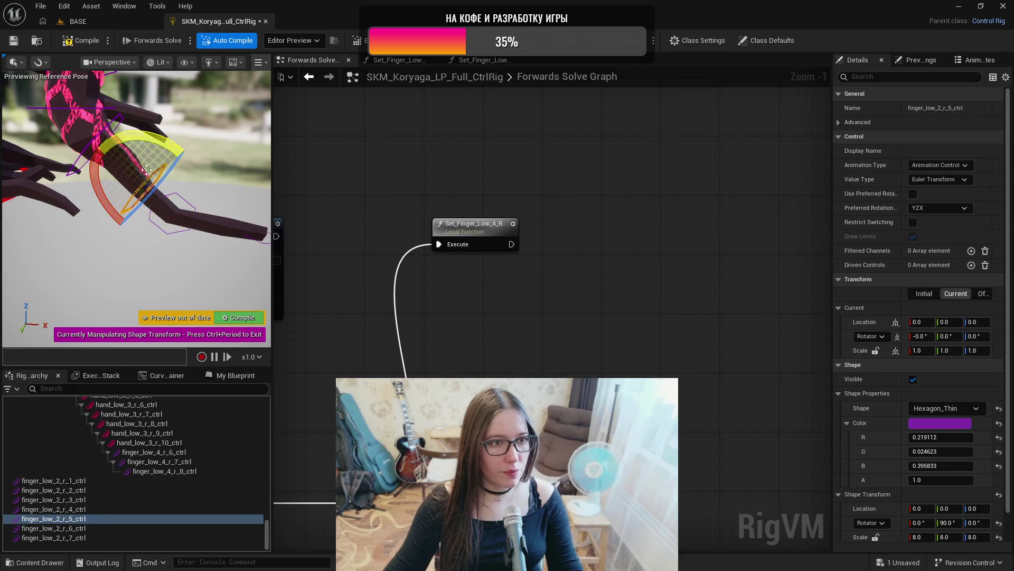
click(98, 528)
drag(204, 246, 153, 271)
click(151, 538)
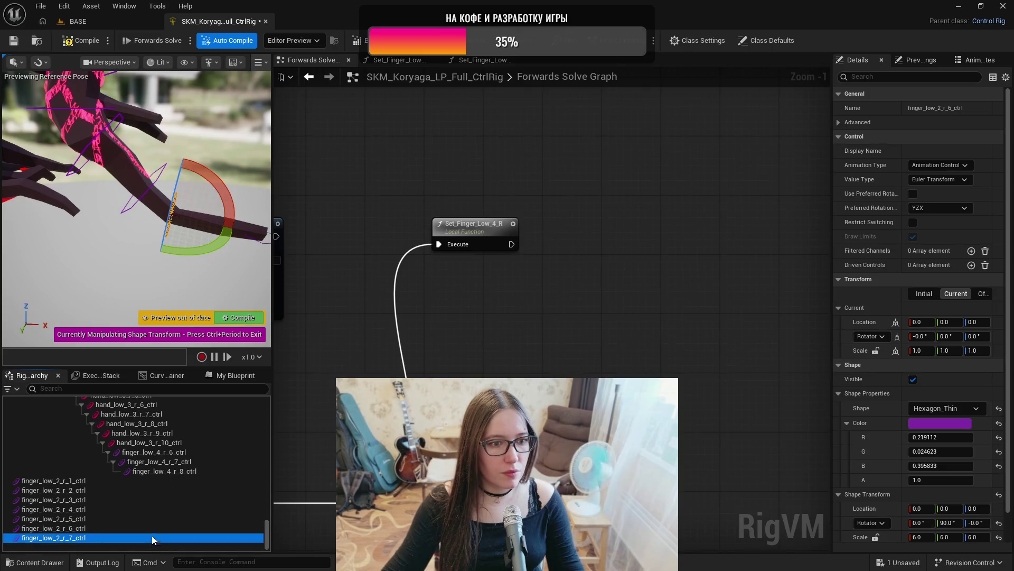
key(f)
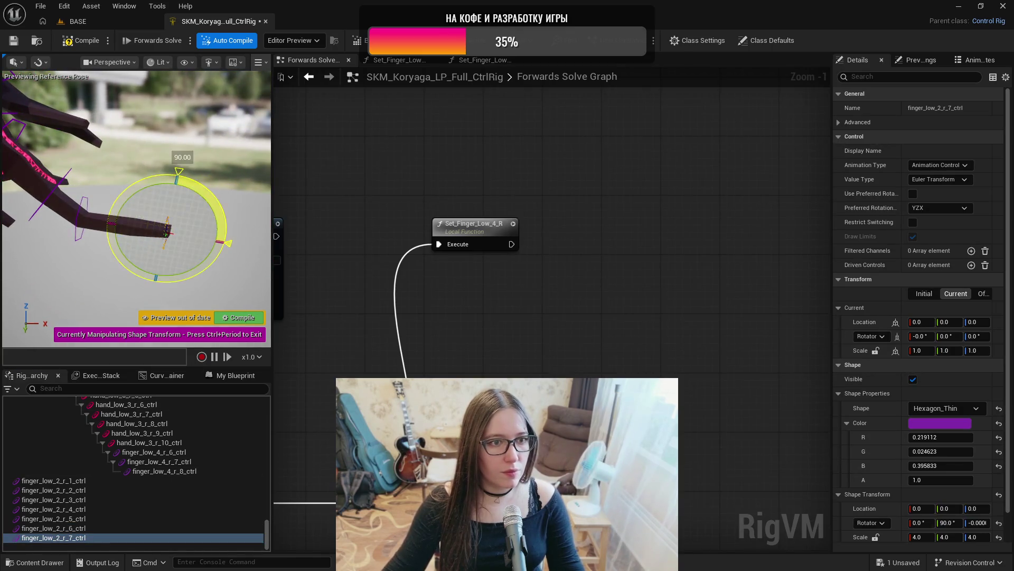
click(165, 180)
mouse_move(197, 239)
mouse_down()
mouse_move(174, 228)
mouse_move(197, 239)
mouse_up()
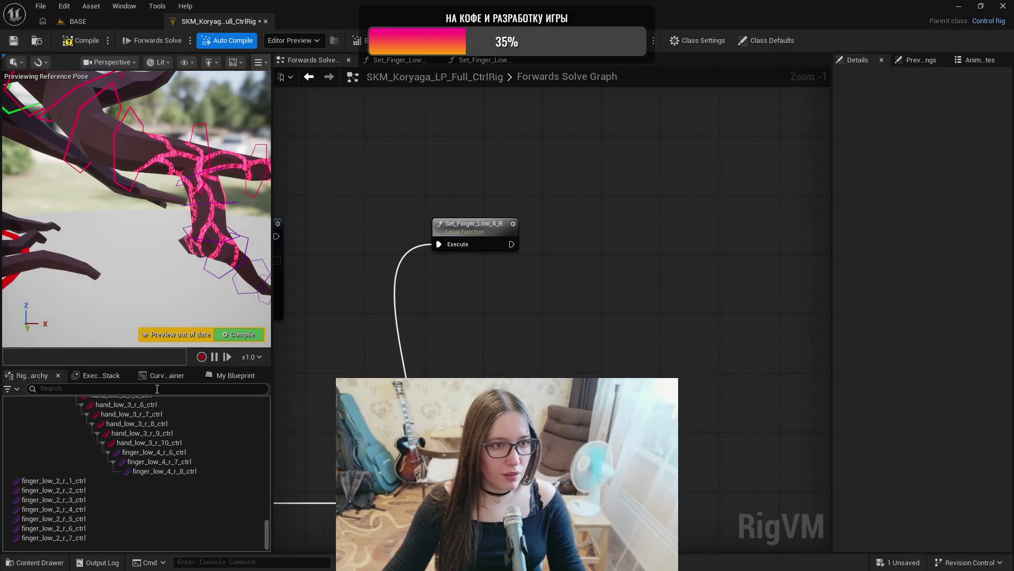
click(87, 480)
- Reparent the seven finger_low_2_r controls under hand_low_3_r_5_ctrl in the hierarchy
drag(268, 538, 268, 436)
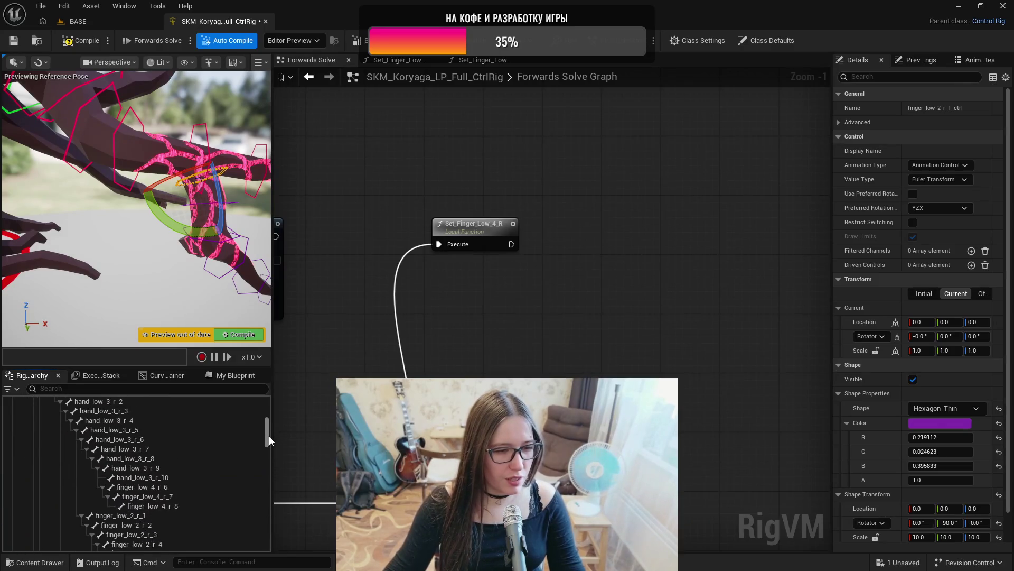
click(180, 515)
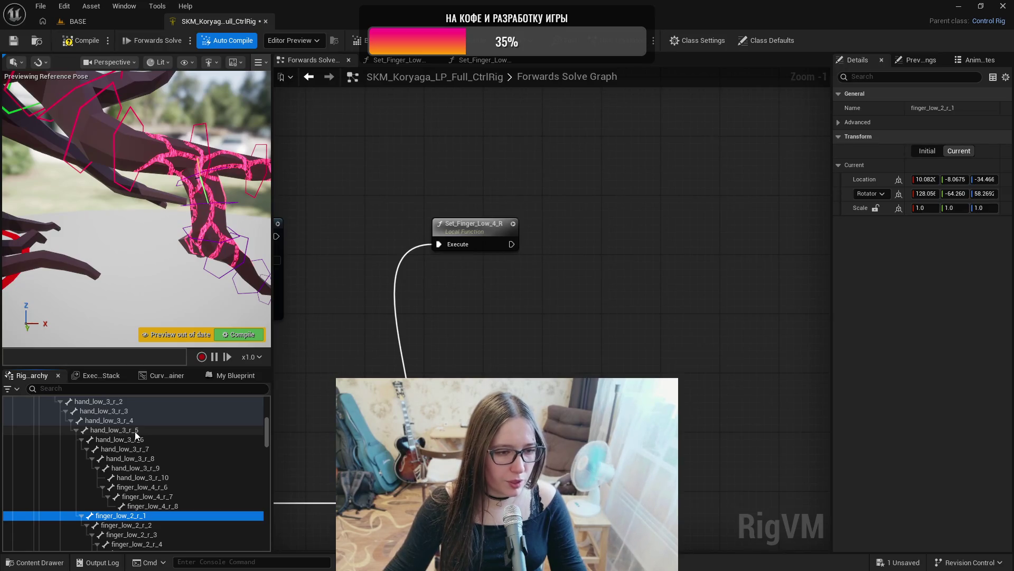
scroll(138, 432, down, 10)
scroll(151, 475, down, 10)
click(96, 482)
shift+click(96, 533)
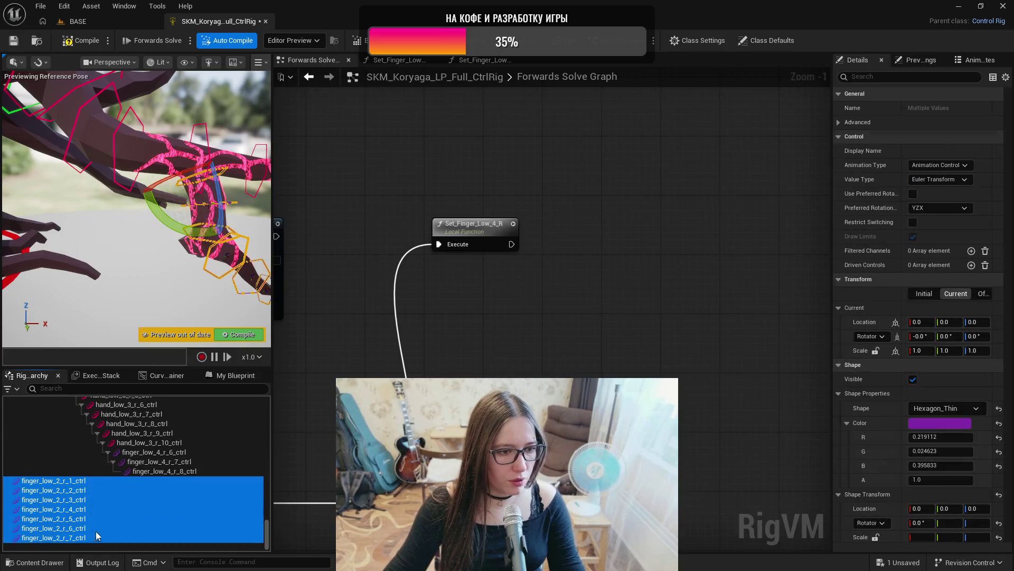
drag(83, 481, 123, 416)
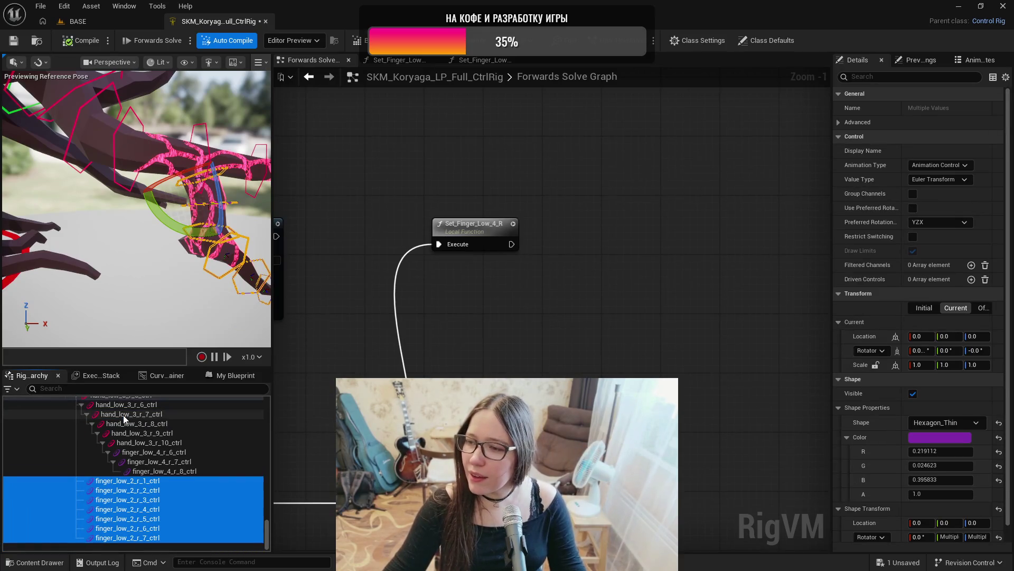
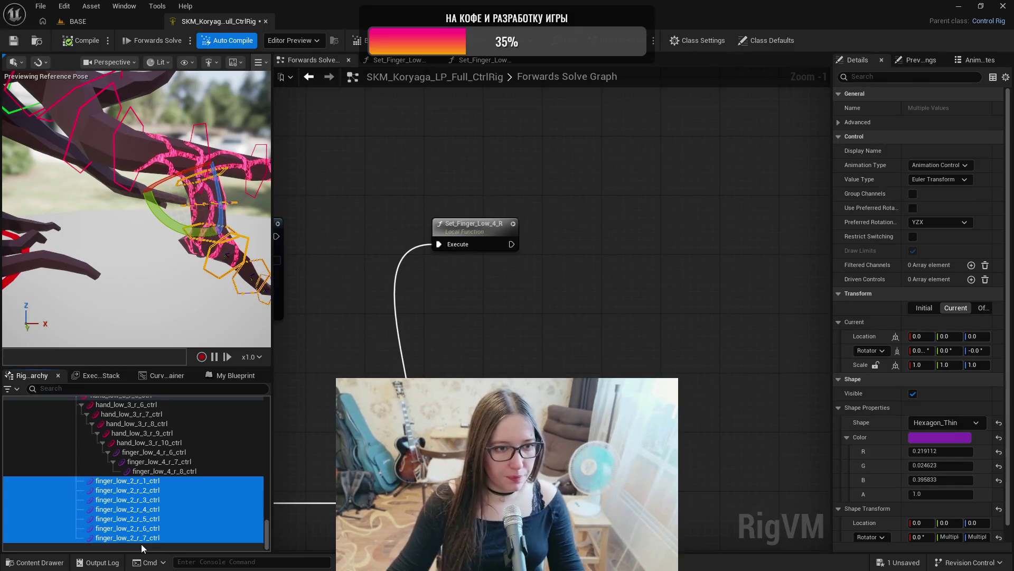
- Chain controls finger_low_2_r_2 through r_7 so each is parented under the previous one
key(f)
ctrl+click(146, 481)
mouse_move(146, 489)
mouse_down()
mouse_move(138, 480)
mouse_move(176, 518)
mouse_up()
ctrl+click(147, 491)
ctrl+click(159, 500)
ctrl+click(167, 509)
ctrl+click(176, 518)
double_click(189, 537)
key(Return)
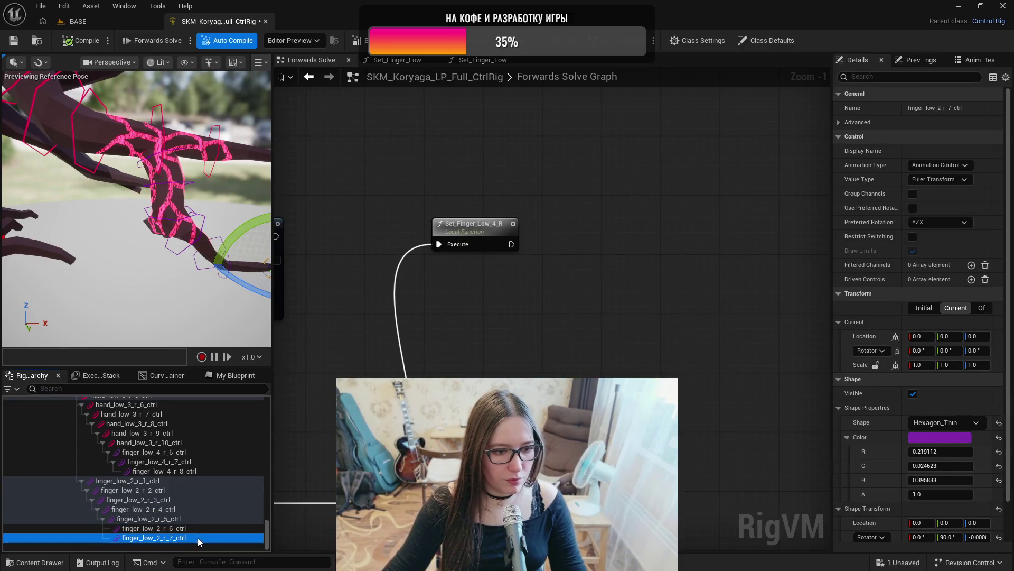
drag(158, 537, 158, 527)
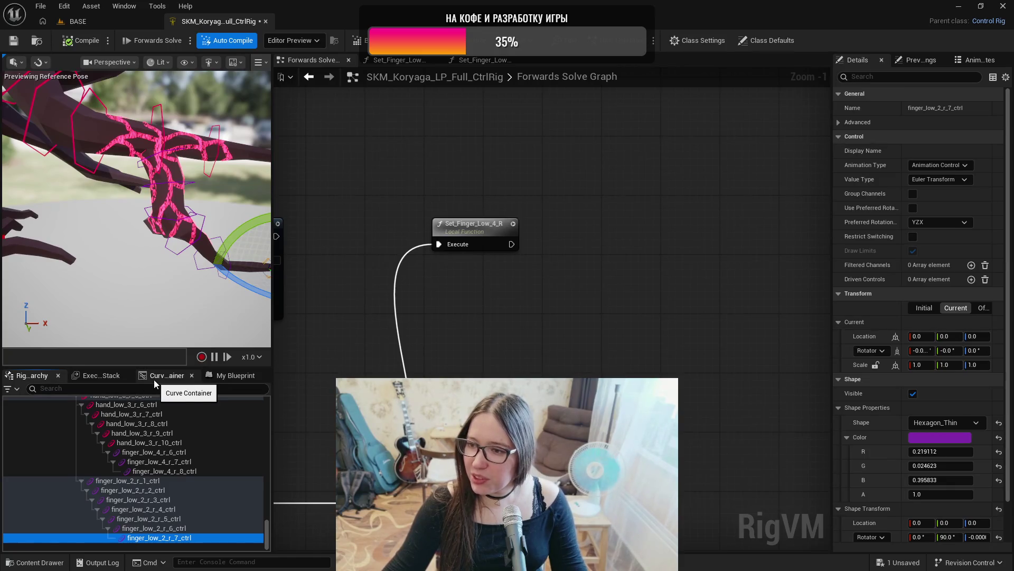
- Compile and save the control rig
click(79, 40)
click(13, 40)
mouse_move(452, 332)
mouse_down()
mouse_move(431, 285)
mouse_move(455, 289)
mouse_up()
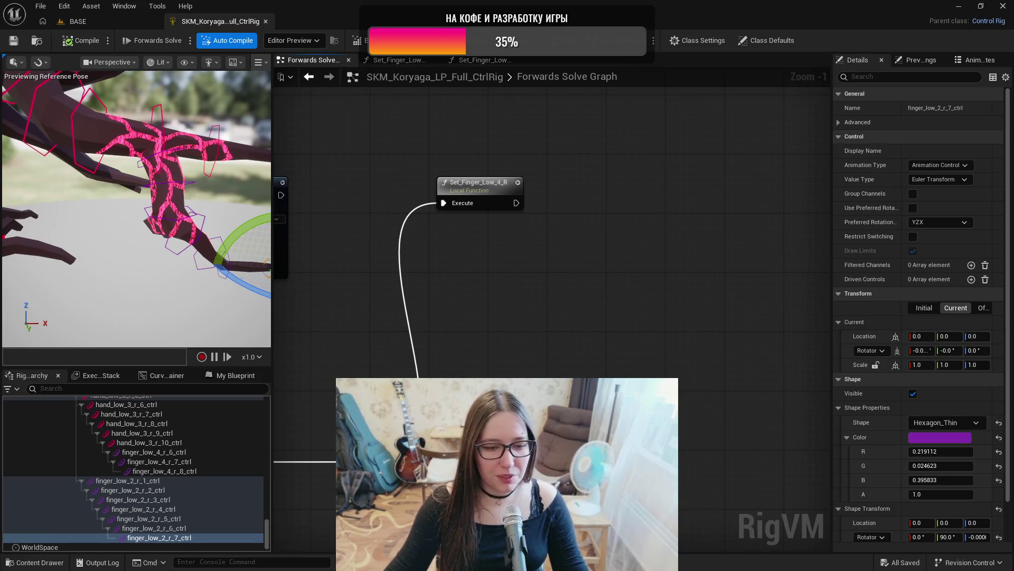
scroll(534, 442, up, 1)
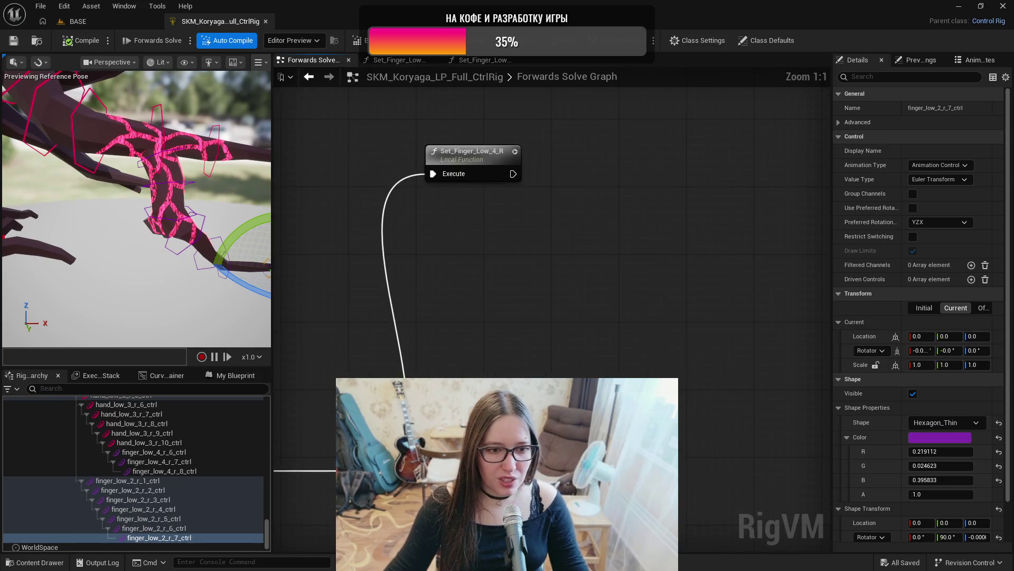
scroll(529, 402, down, 2)
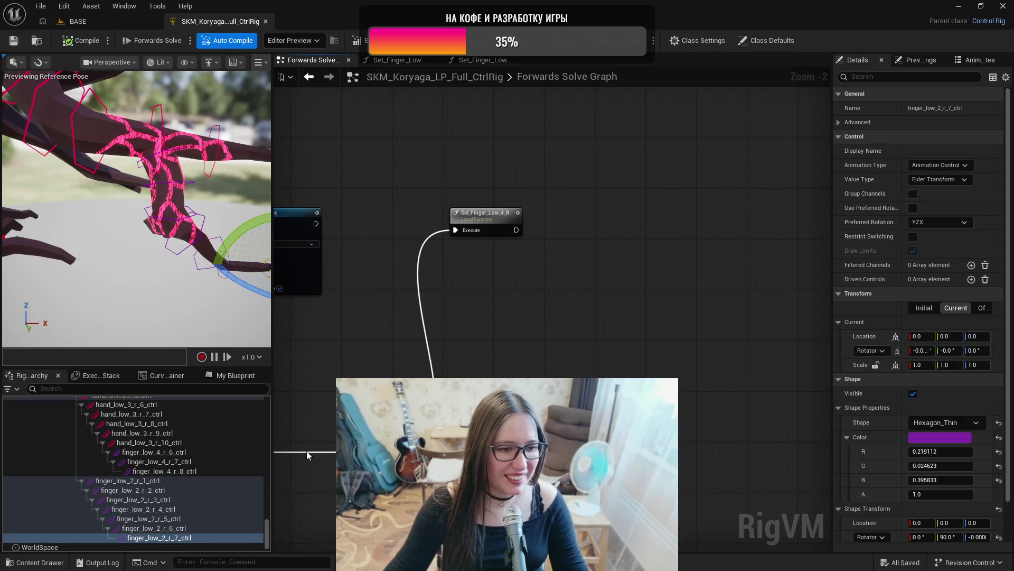
drag(266, 535, 268, 418)
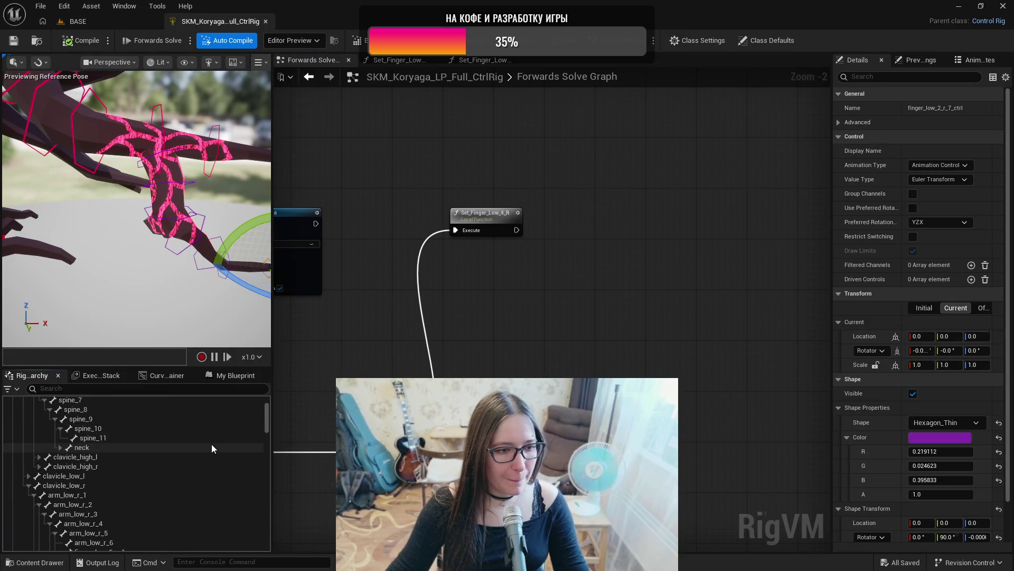
- Bring bones finger_low_2_r_1 through r_7 into the Forwards Solve graph as a collection
scroll(108, 459, down, 1)
scroll(112, 461, down, 10)
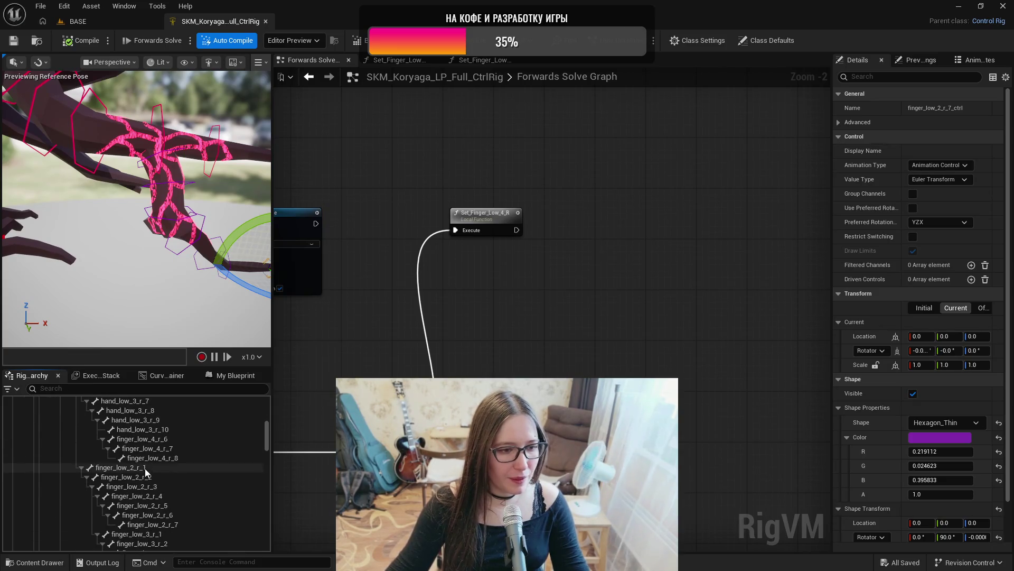
click(145, 468)
shift+click(176, 523)
drag(132, 469, 634, 379)
click(666, 512)
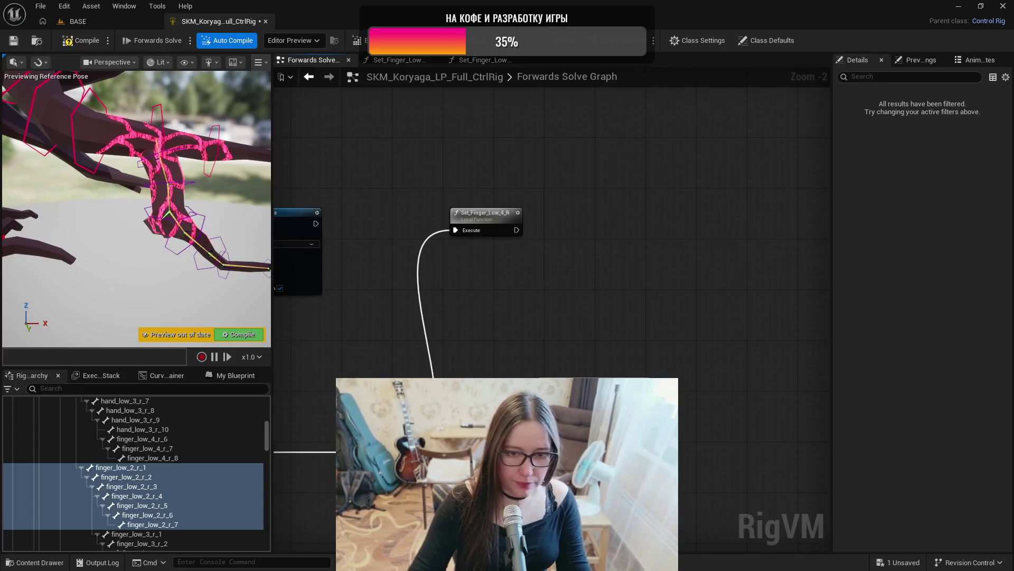
- Run the For Each after Set_Finger_Low_4_R and feed it the bone collection
scroll(552, 238, down, 4)
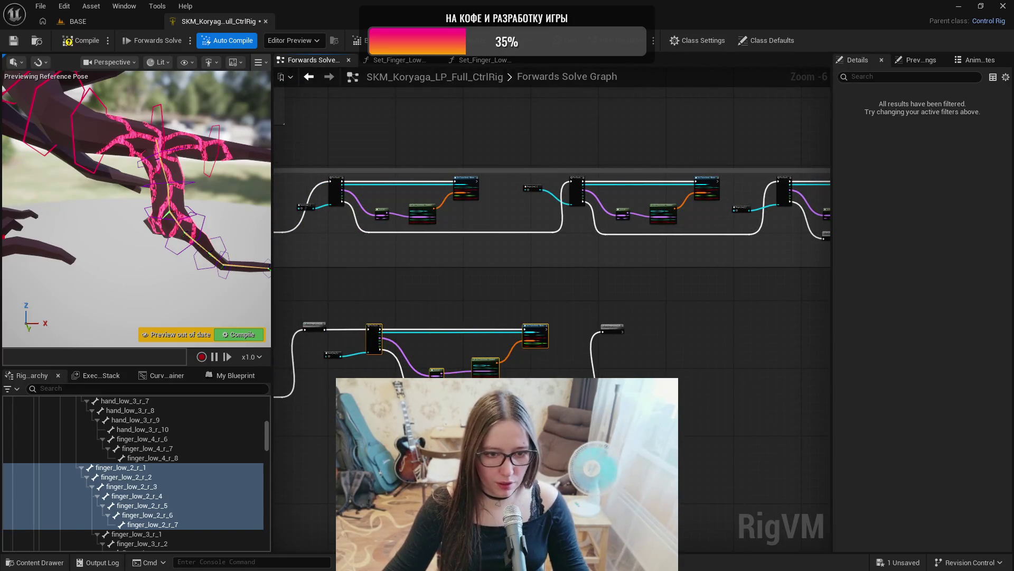
scroll(660, 372, up, 3)
scroll(662, 372, up, 1)
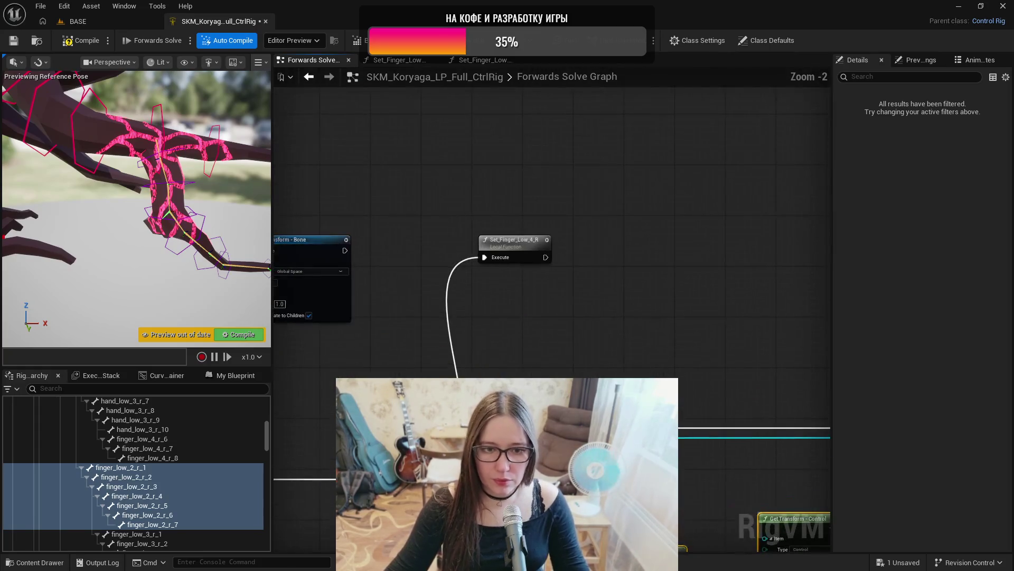
mouse_move(655, 422)
mouse_down()
mouse_move(694, 239)
mouse_move(696, 248)
mouse_up()
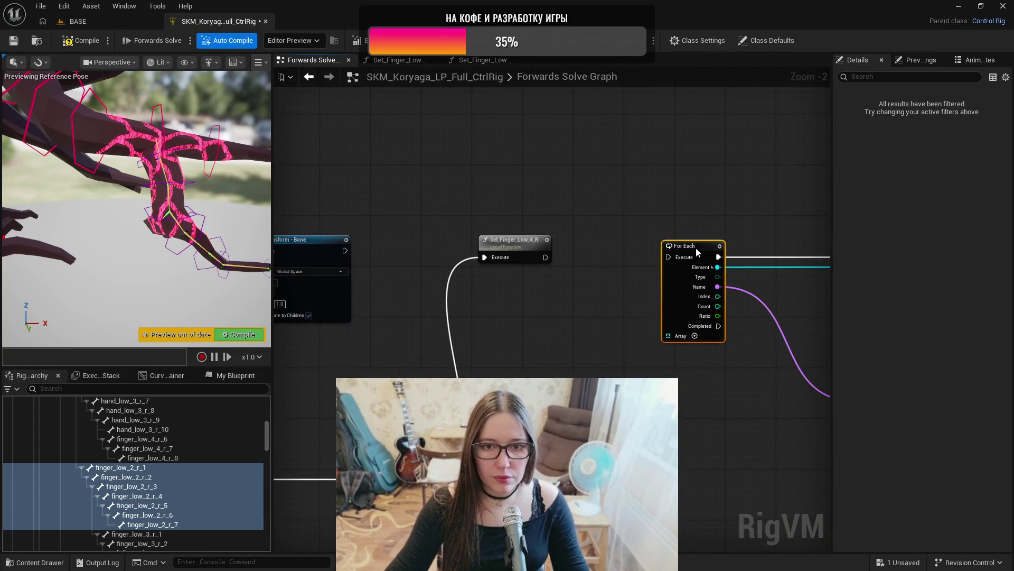
drag(546, 258, 665, 256)
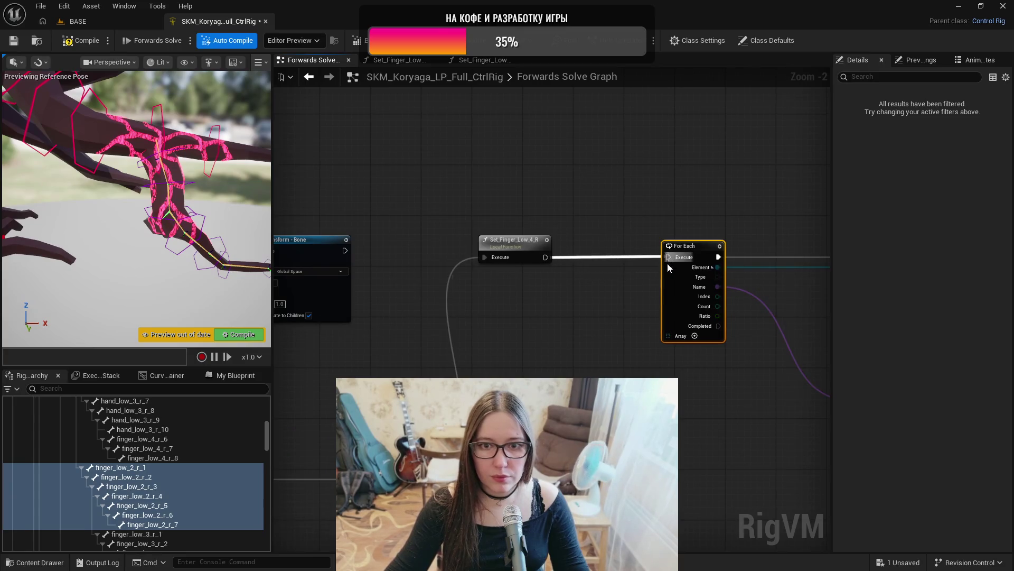
mouse_move(623, 449)
mouse_down()
mouse_move(687, 438)
mouse_move(670, 340)
mouse_up()
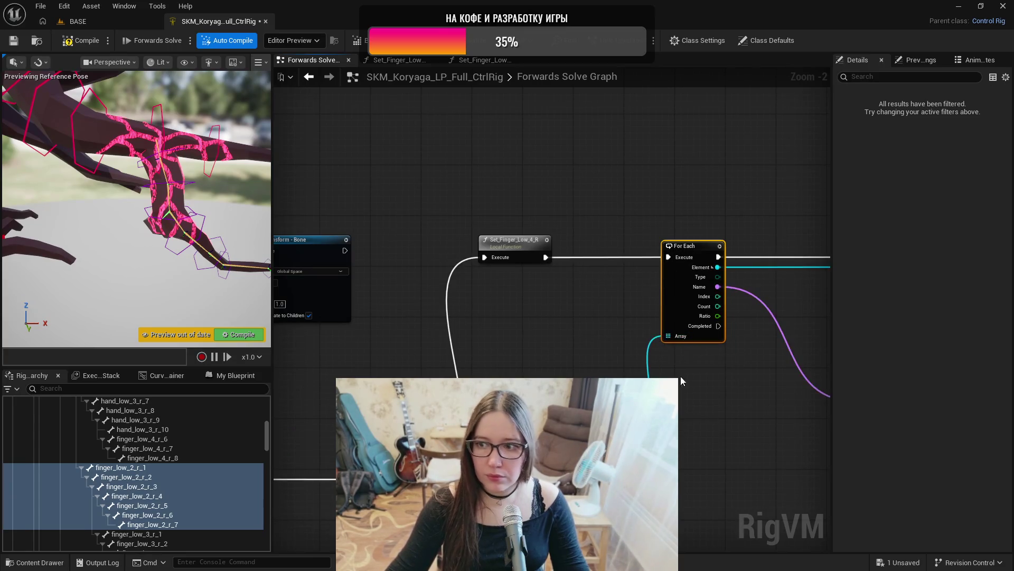
- Pan across the rest of the loop and select the finger_low_3_r_1 bone
scroll(679, 368, down, 1)
drag(711, 442, 447, 420)
scroll(642, 426, down, 1)
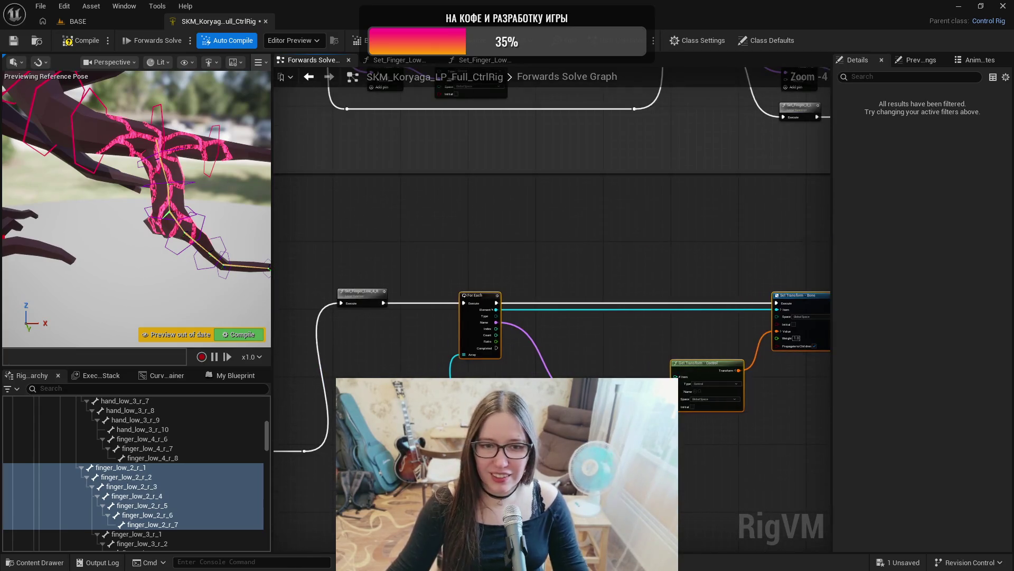
drag(749, 463, 618, 463)
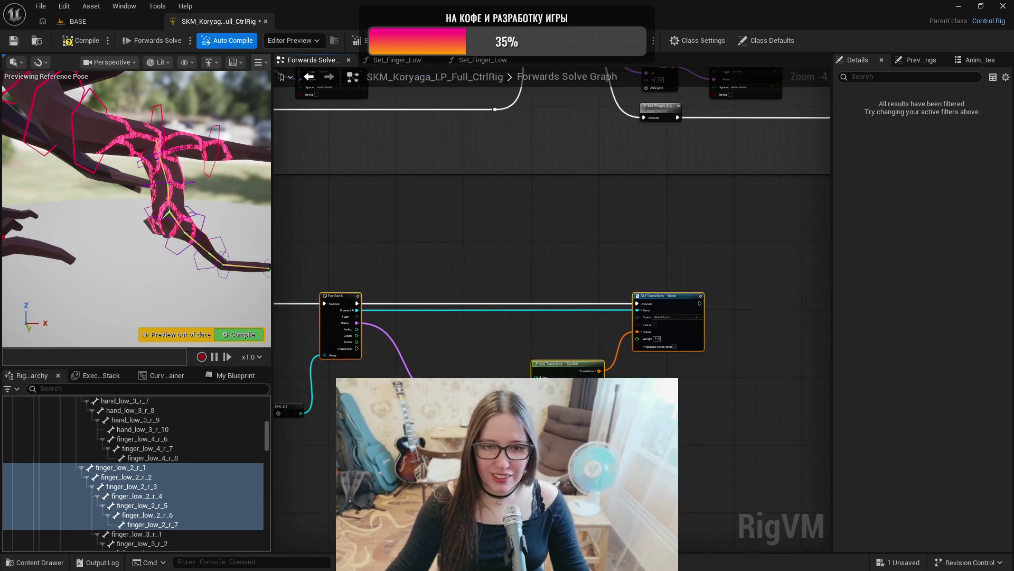
click(150, 535)
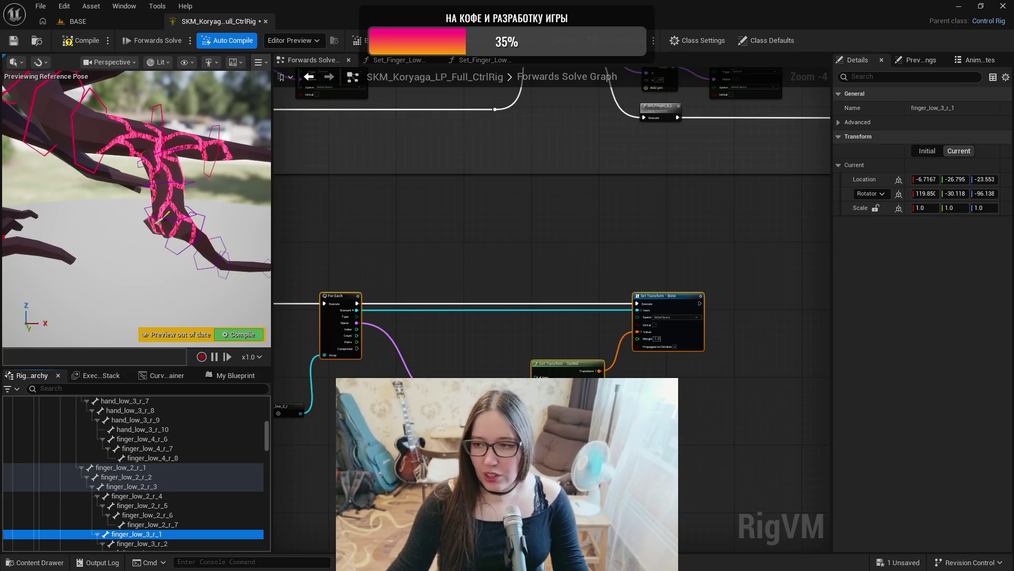
drag(693, 407, 595, 400)
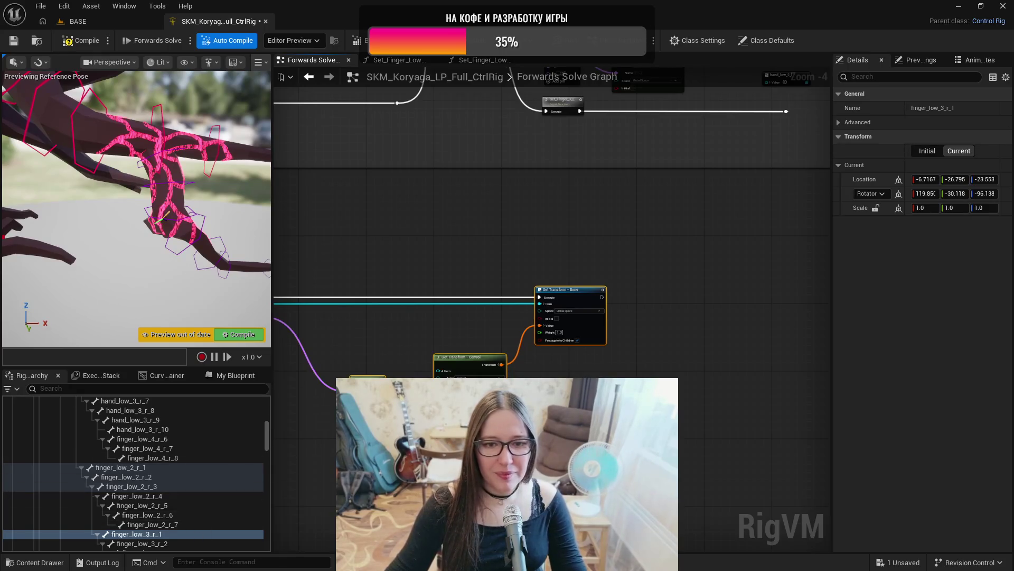
drag(475, 238, 590, 204)
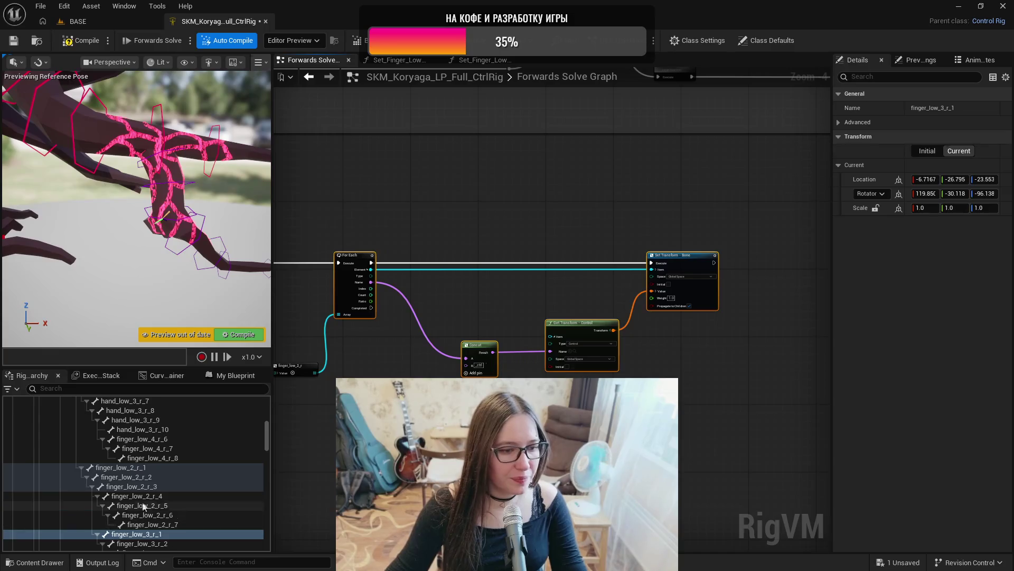
scroll(136, 505, down, 2)
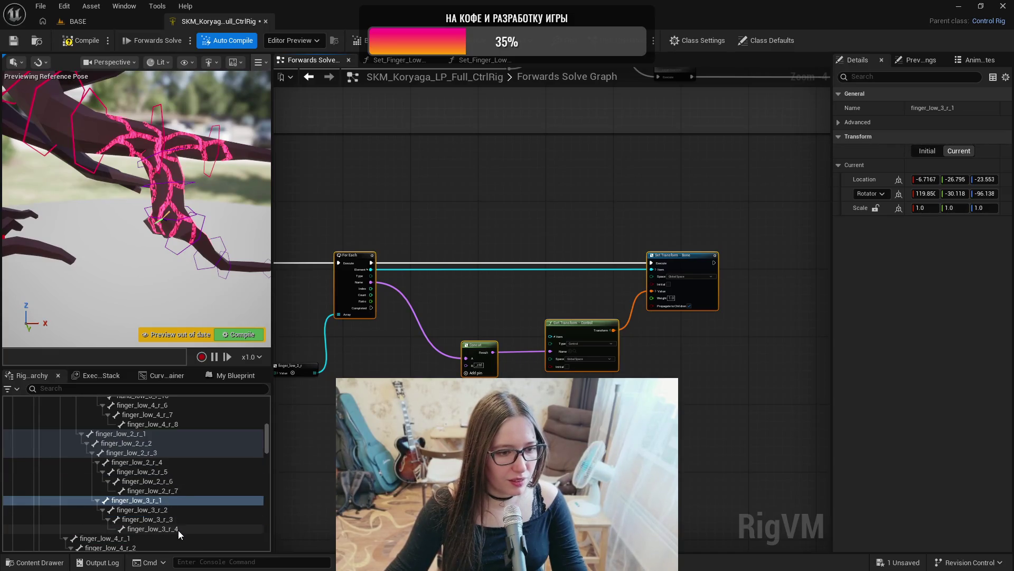
- Find the Set_Finger_Low_3_R function in the rig's function list
click(230, 375)
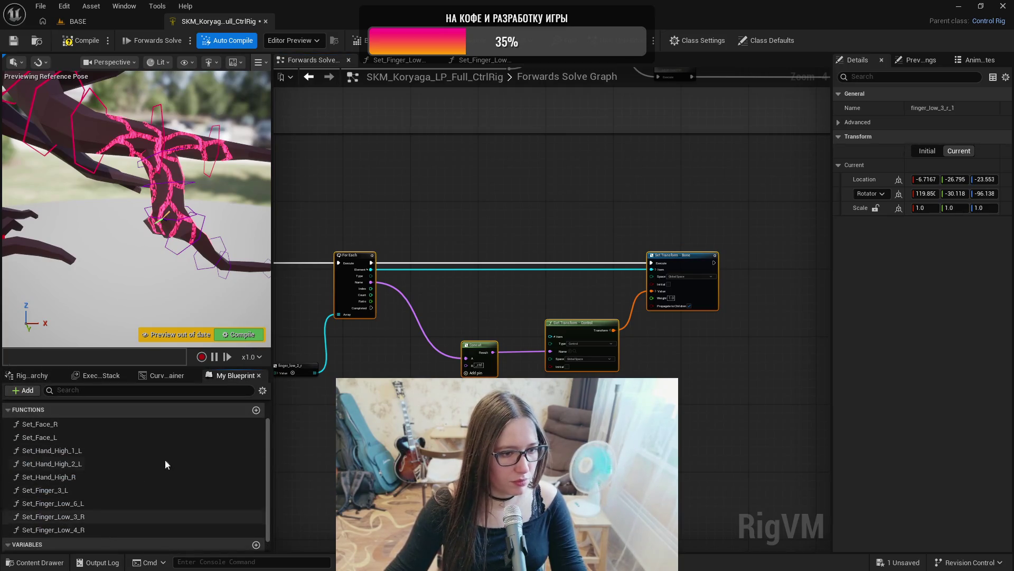
click(36, 376)
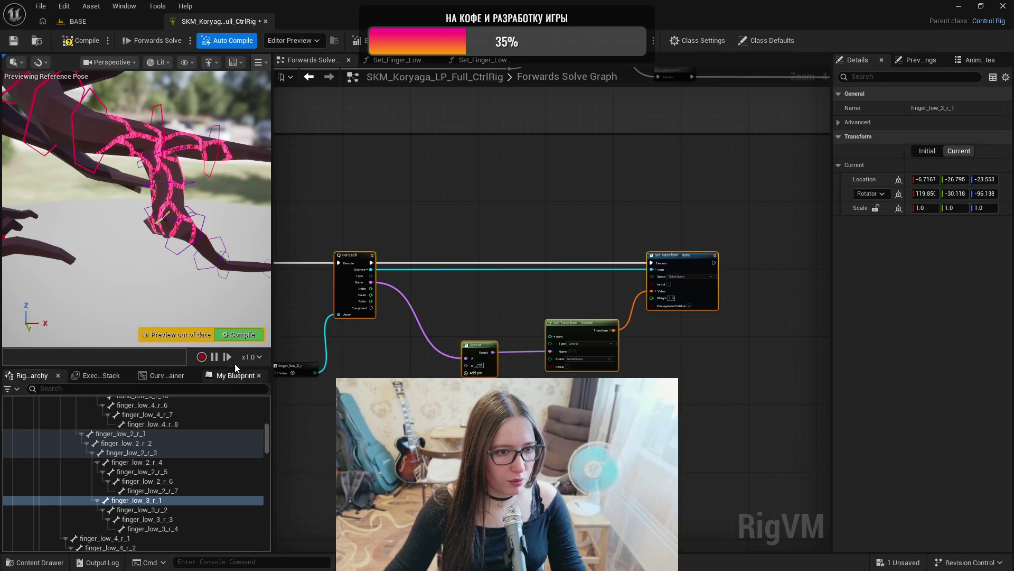
click(236, 375)
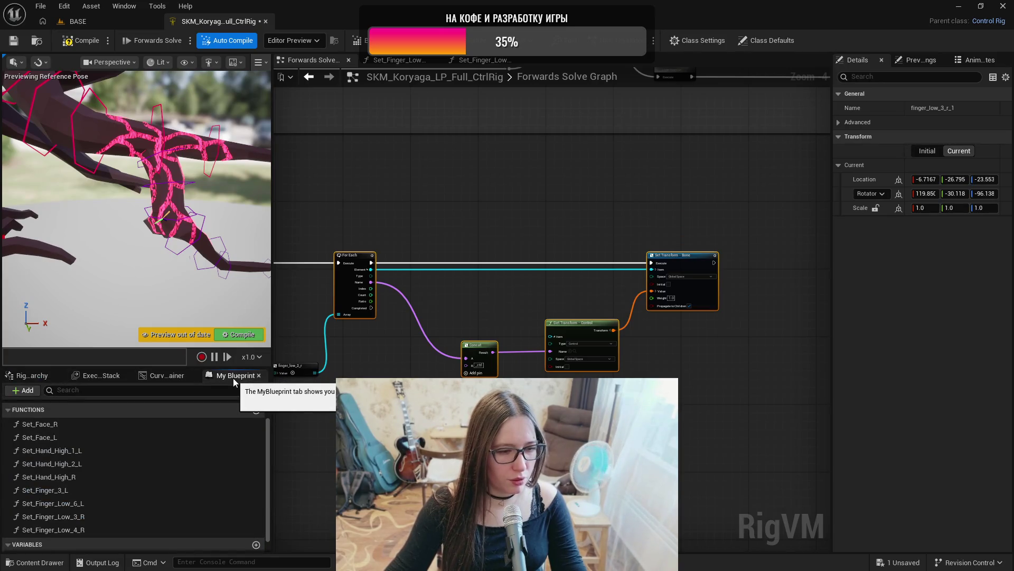
click(98, 517)
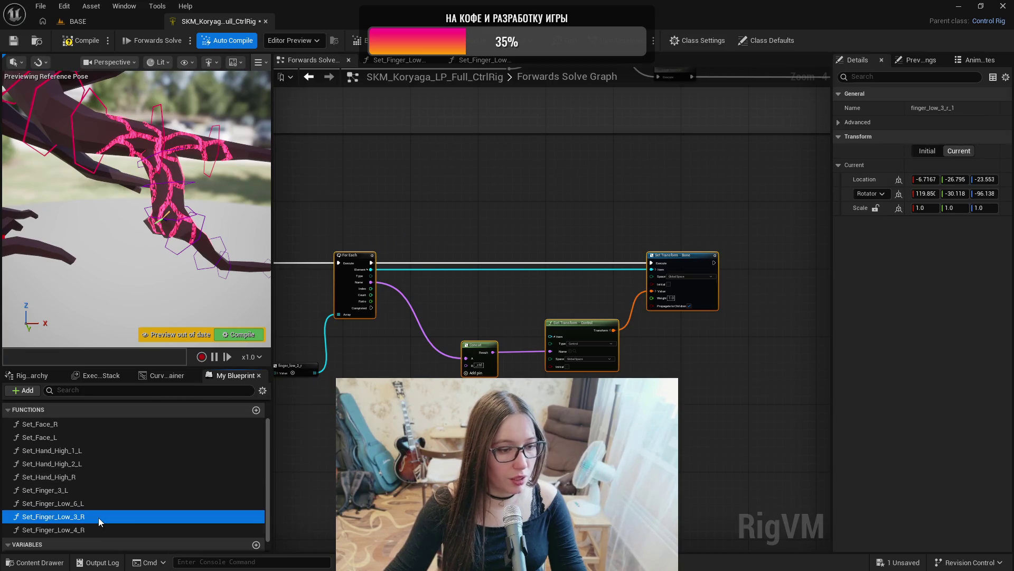
click(32, 379)
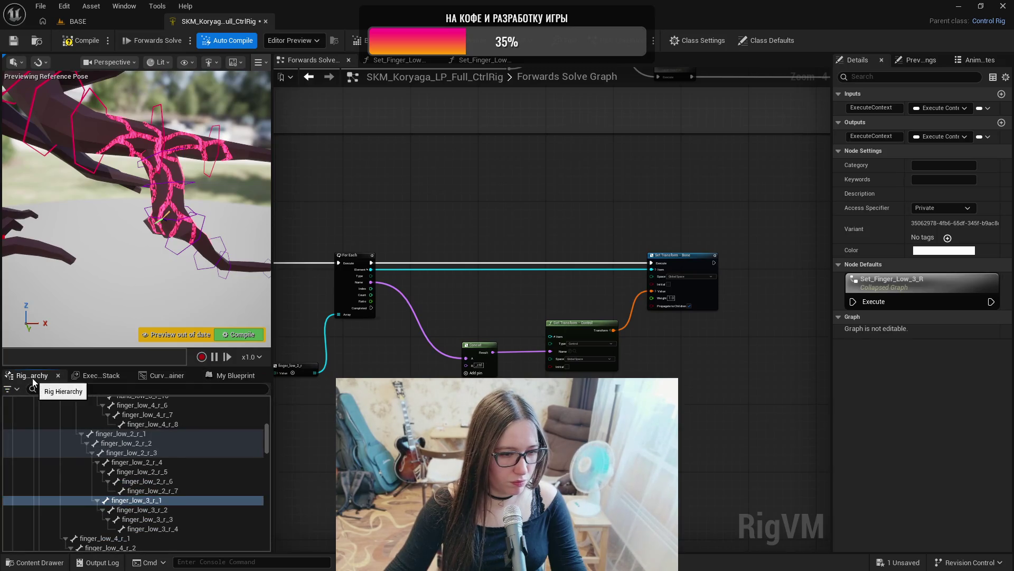
- Pan the graph to the Set_Finger_Low_3_R node and open its collapsed graph
scroll(164, 486, up, 3)
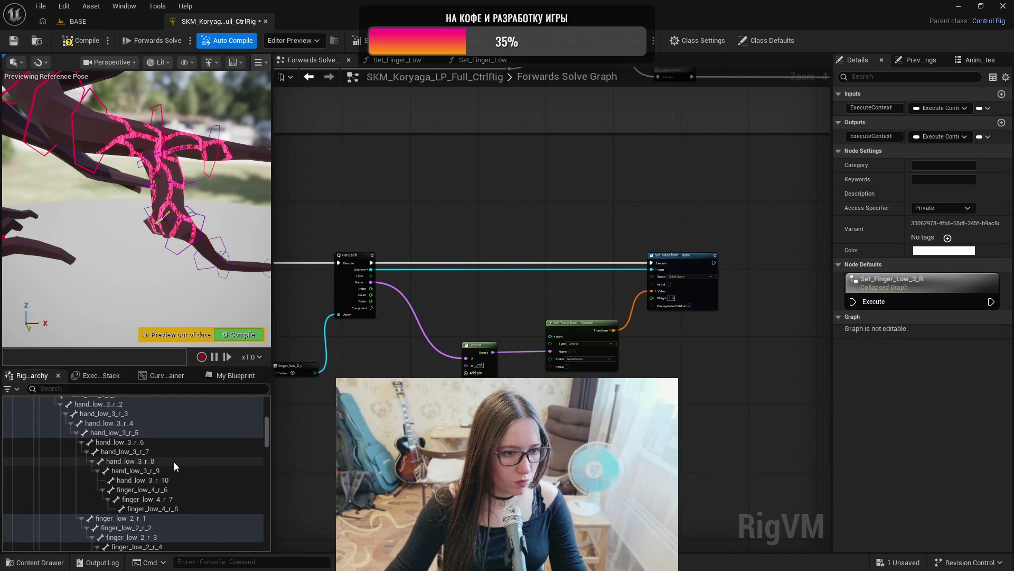
scroll(175, 461, up, 2)
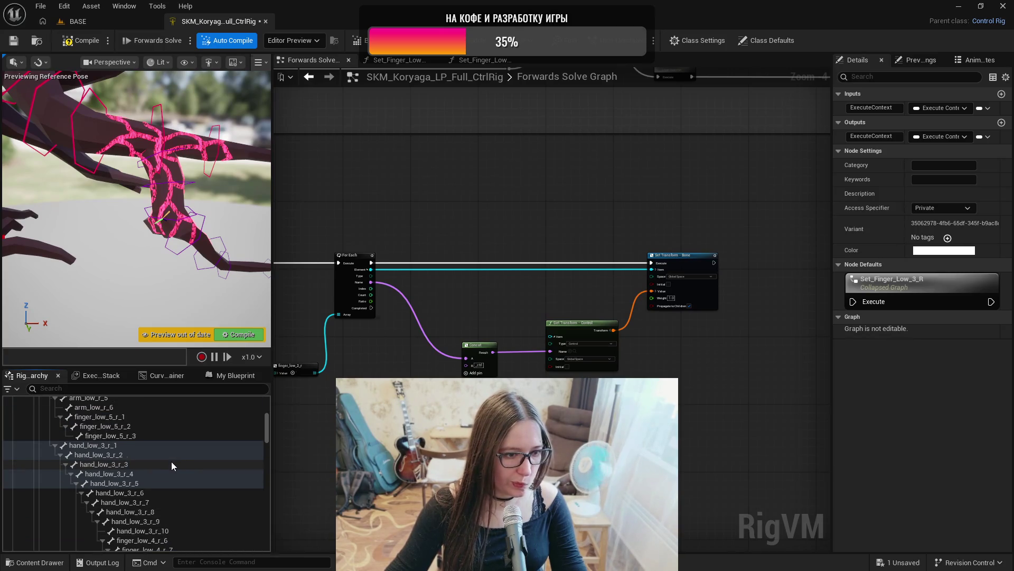
scroll(150, 454, up, 1)
scroll(150, 453, up, 1)
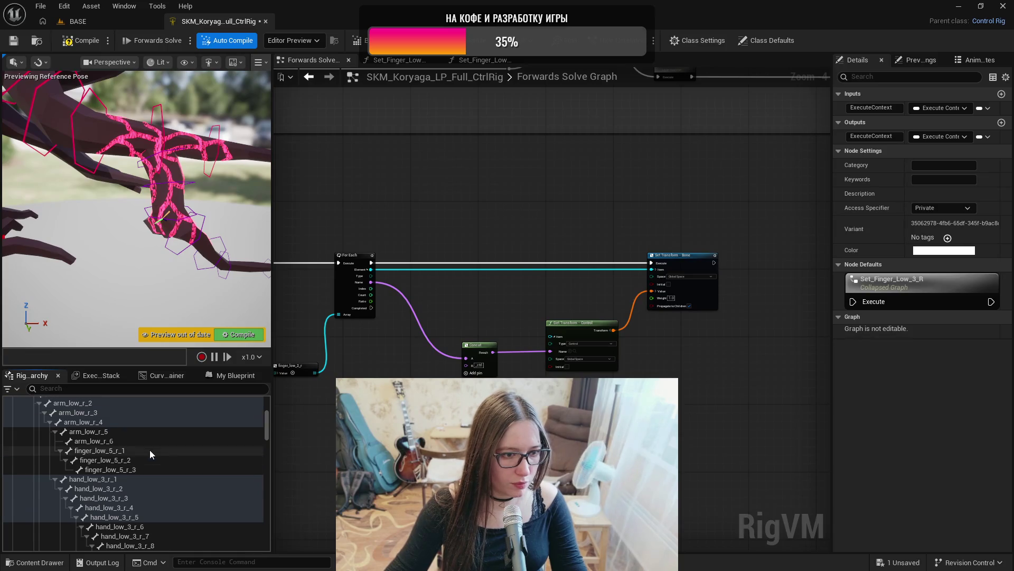
drag(279, 456, 53, 456)
drag(528, 264, 663, 258)
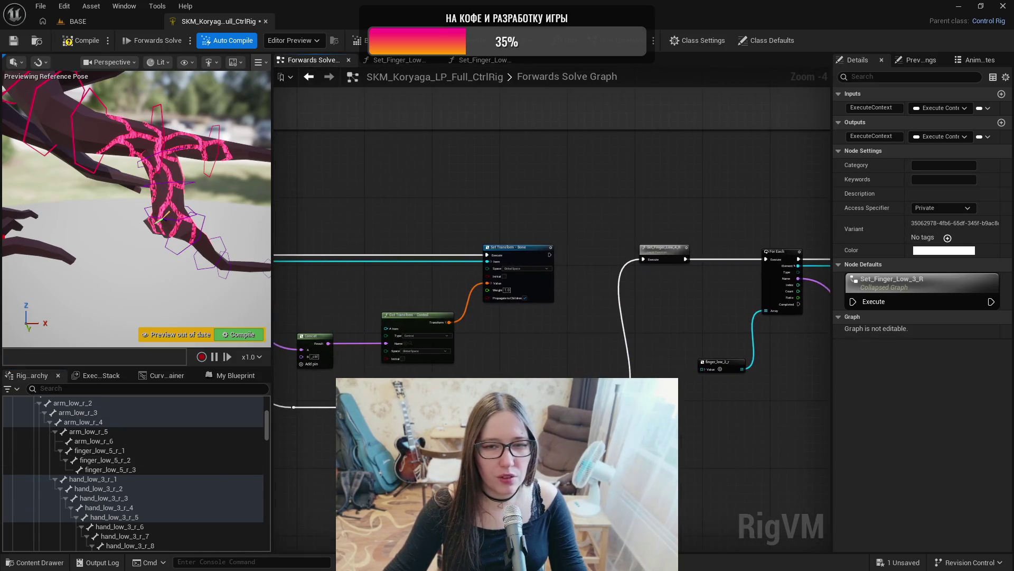
scroll(666, 286, up, 3)
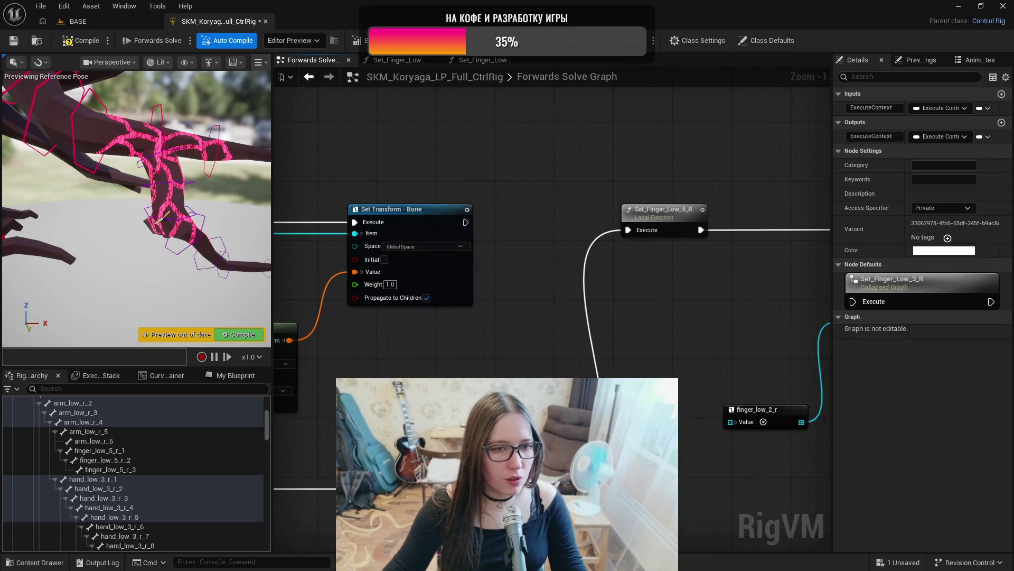
drag(407, 409, 734, 416)
drag(581, 296, 175, 295)
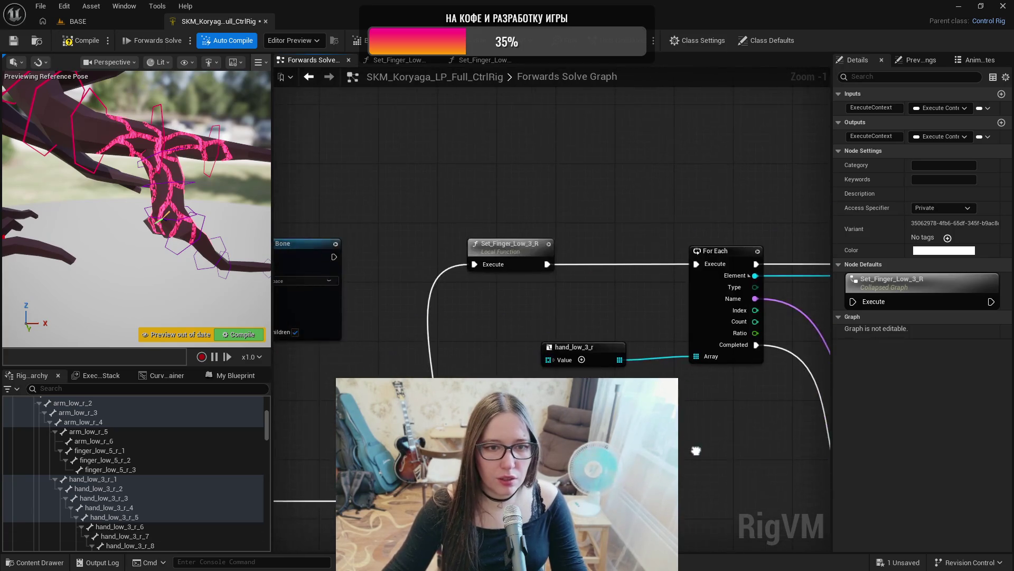
drag(581, 296, 515, 290)
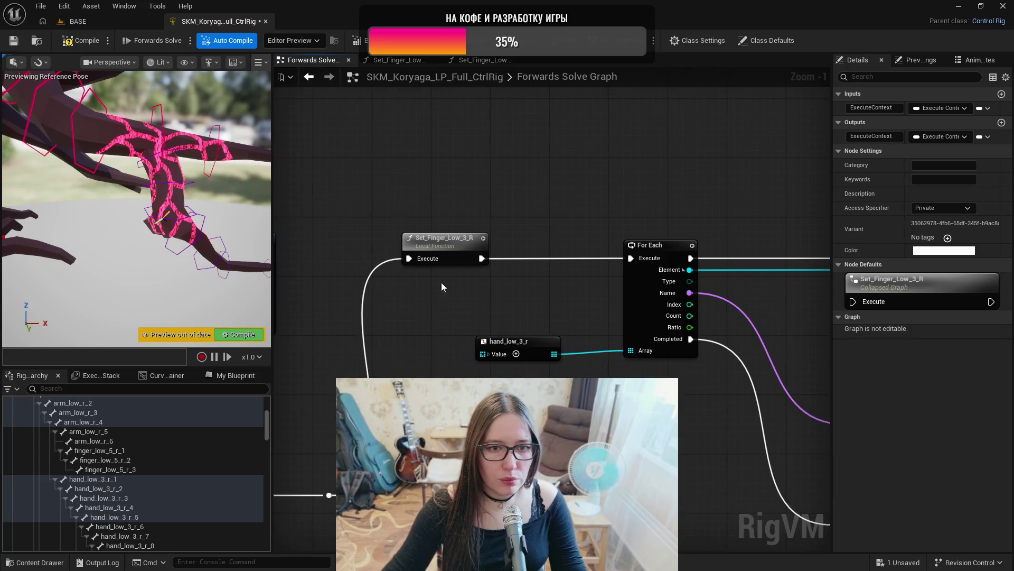
click(440, 242)
double_click(440, 242)
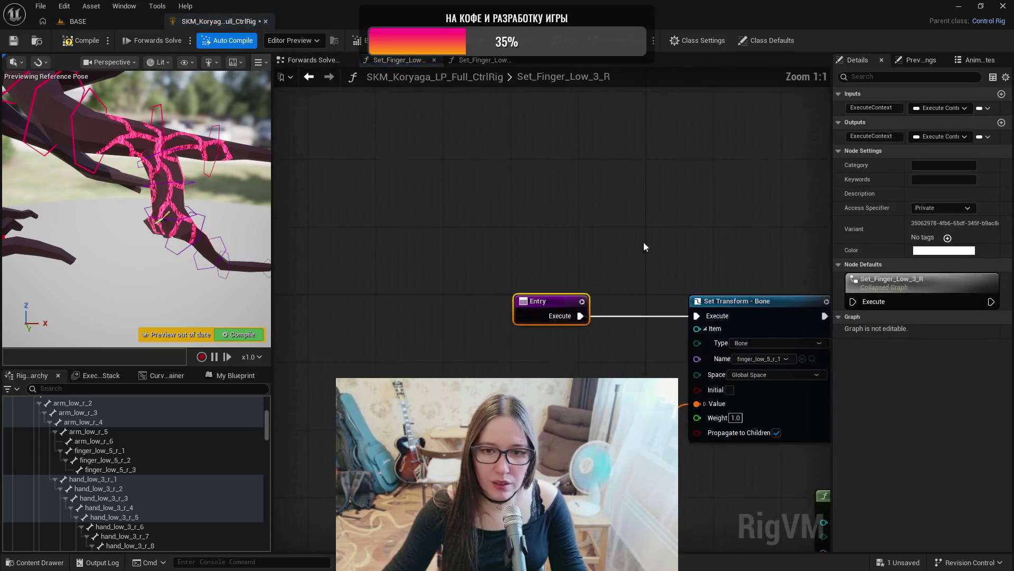
- Rename the Set_Finger_Low_3_R function to Set_Finger_Low_5_R
drag(675, 242, 470, 220)
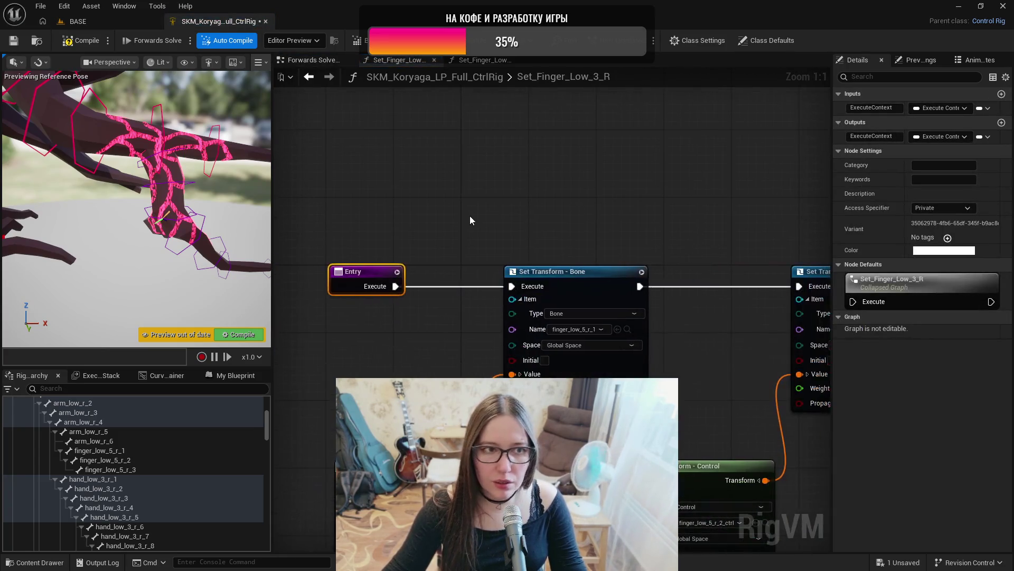
click(239, 378)
click(84, 516)
click(157, 518)
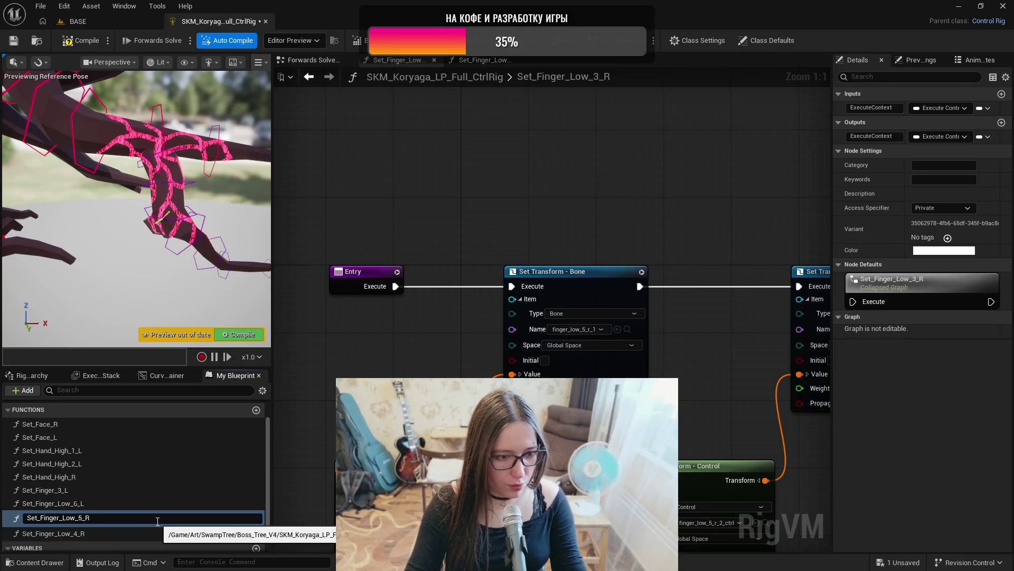
key(Return)
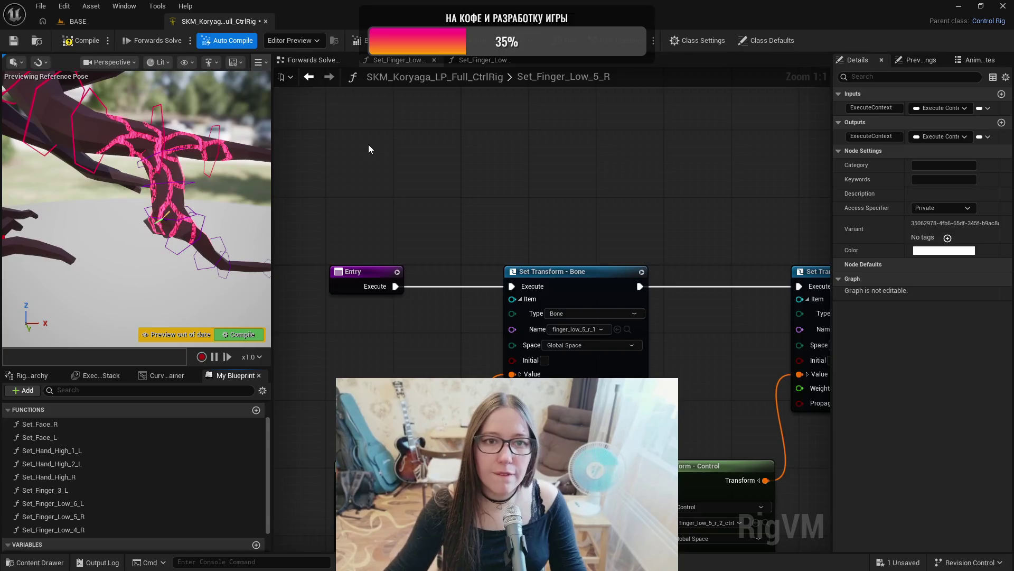
- Back in the Forwards Solve Graph, add a new function and begin naming it 'Set_Finger_Low_3_R'
click(309, 76)
drag(576, 228, 404, 196)
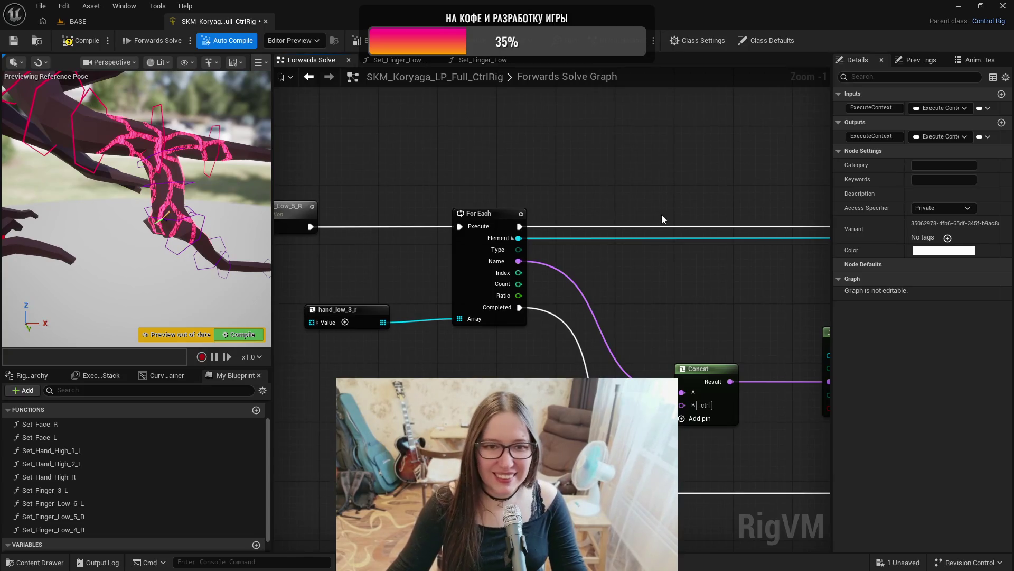
scroll(661, 215, down, 1)
mouse_move(663, 188)
mouse_down()
mouse_move(547, 189)
mouse_move(352, 162)
mouse_up()
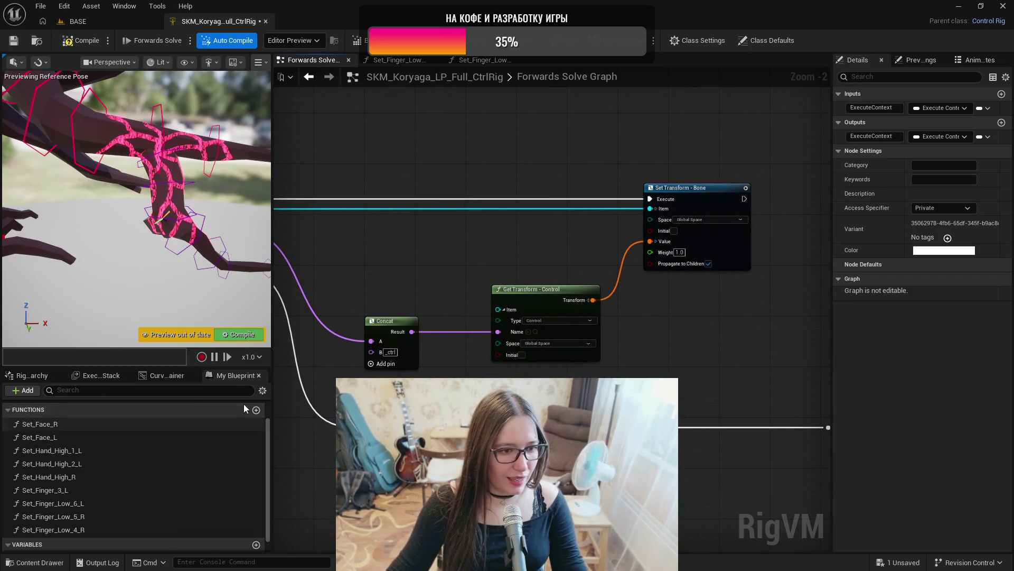
click(256, 411)
text(Set_Finger_Low_3_R)
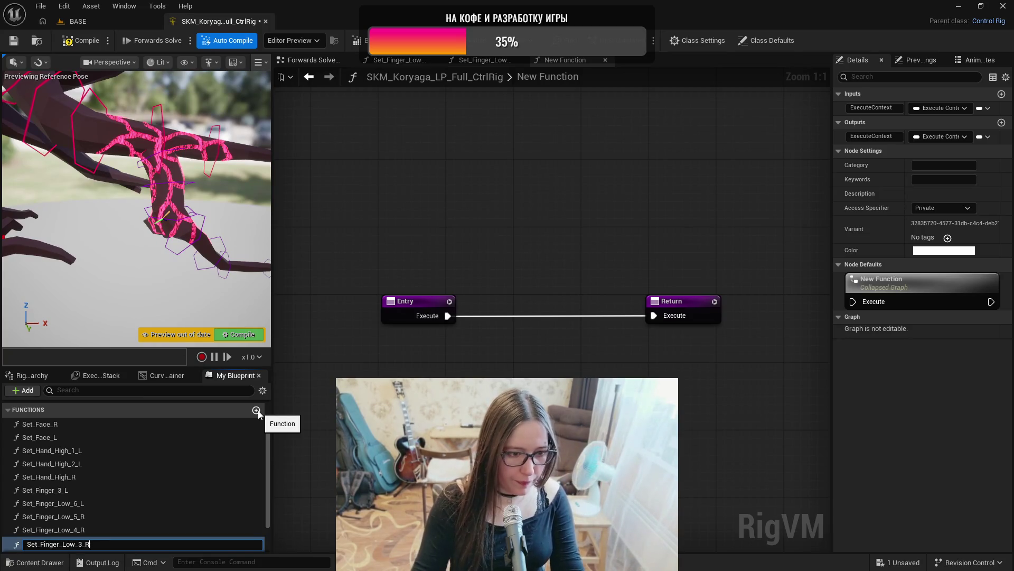
- Name the new function Set_Finger_Low_3_R and copy the transform nodes from Set_Finger_Low_4_R
key(Return)
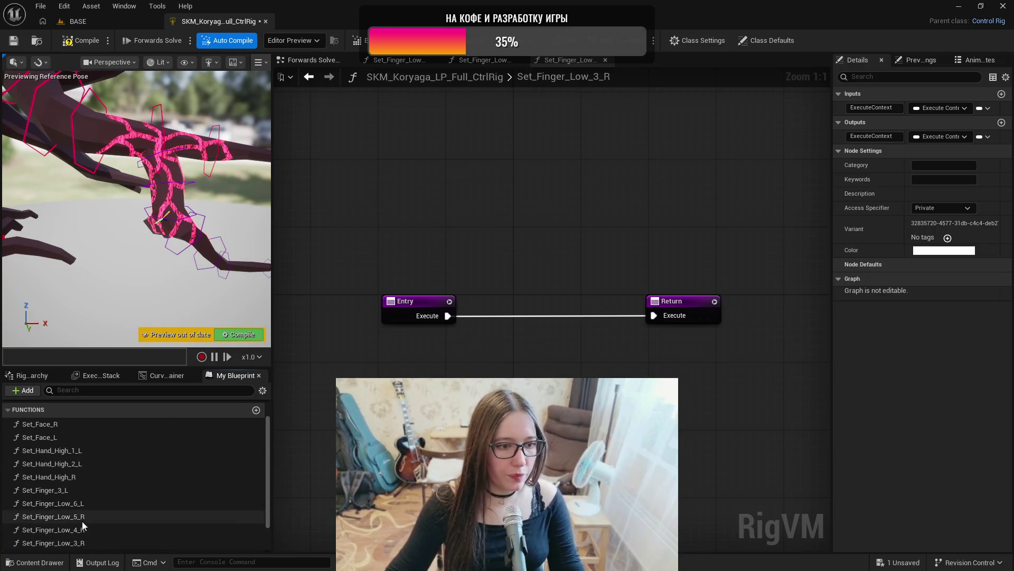
double_click(53, 530)
scroll(524, 268, down, 4)
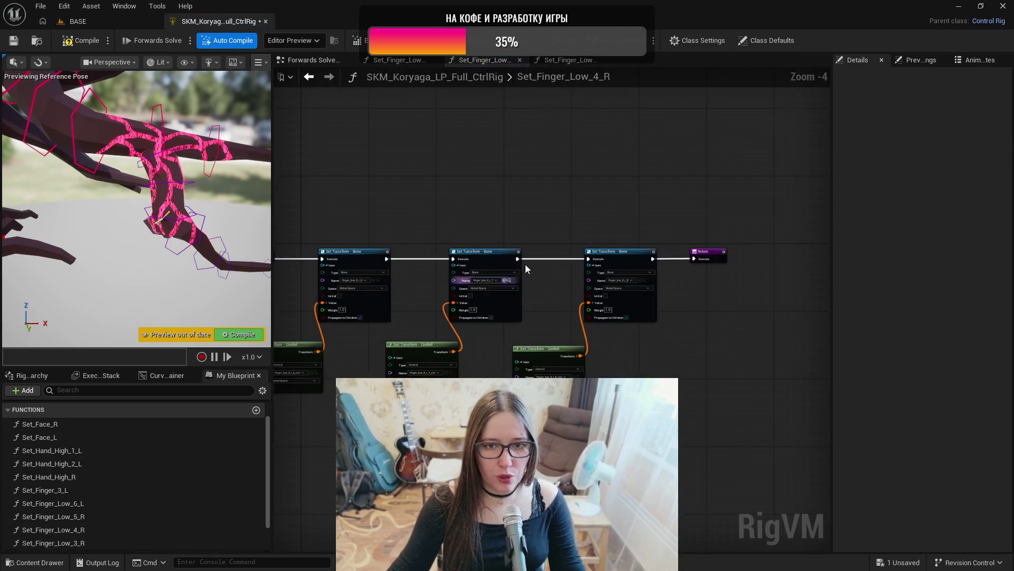
mouse_move(692, 394)
mouse_down()
mouse_move(634, 180)
mouse_move(373, 184)
mouse_up()
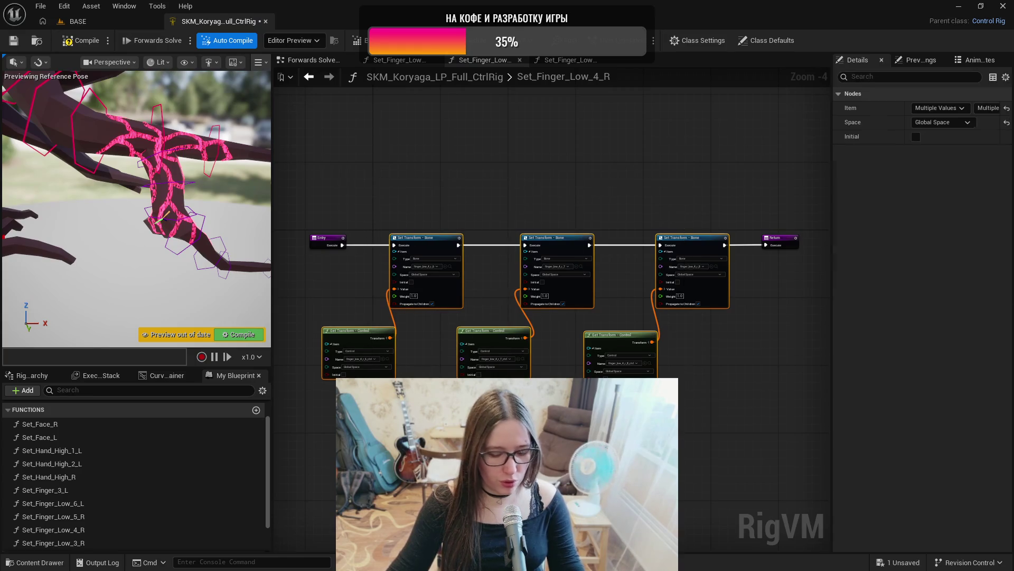
- Paste the copied nodes into Set_Finger_Low_3_R beside Entry, moving Return aside
double_click(110, 543)
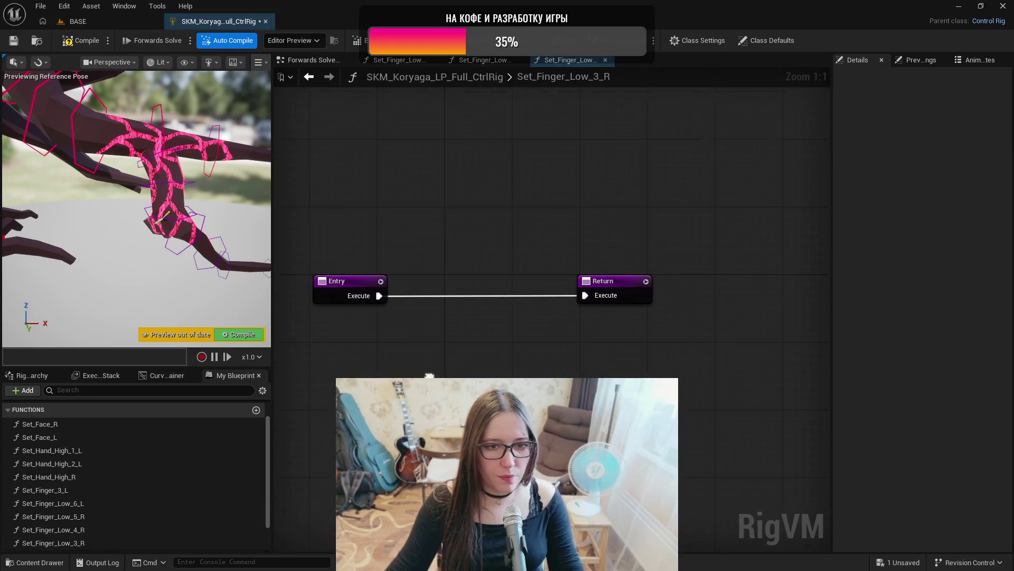
alt+click(583, 295)
drag(599, 284, 661, 207)
key(ctrl+v)
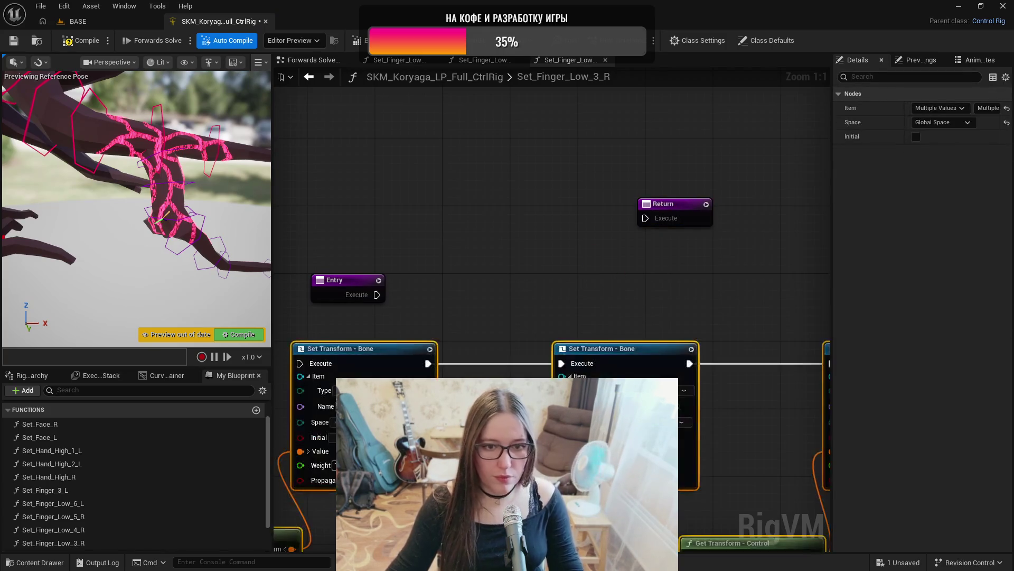
mouse_move(386, 354)
mouse_down()
mouse_move(550, 281)
mouse_move(286, 221)
mouse_up()
- Paste another Set Transform - Bone node and chain its execution after the others
scroll(518, 293, down, 1)
mouse_move(781, 188)
mouse_down()
mouse_move(623, 172)
mouse_move(492, 380)
mouse_up()
key(ctrl+v)
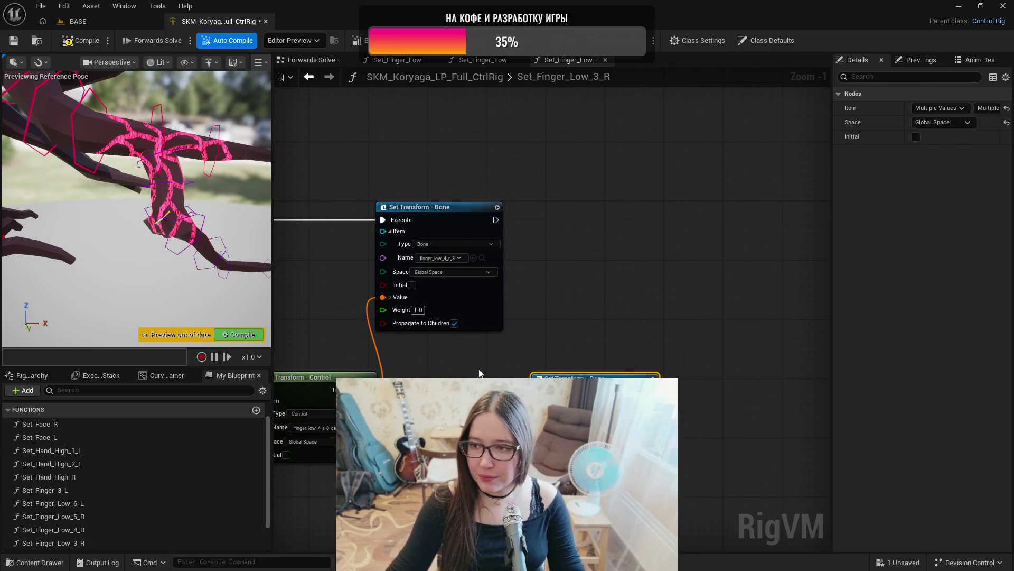
mouse_move(603, 376)
mouse_down()
mouse_move(759, 195)
mouse_move(729, 211)
mouse_up()
drag(496, 221, 664, 220)
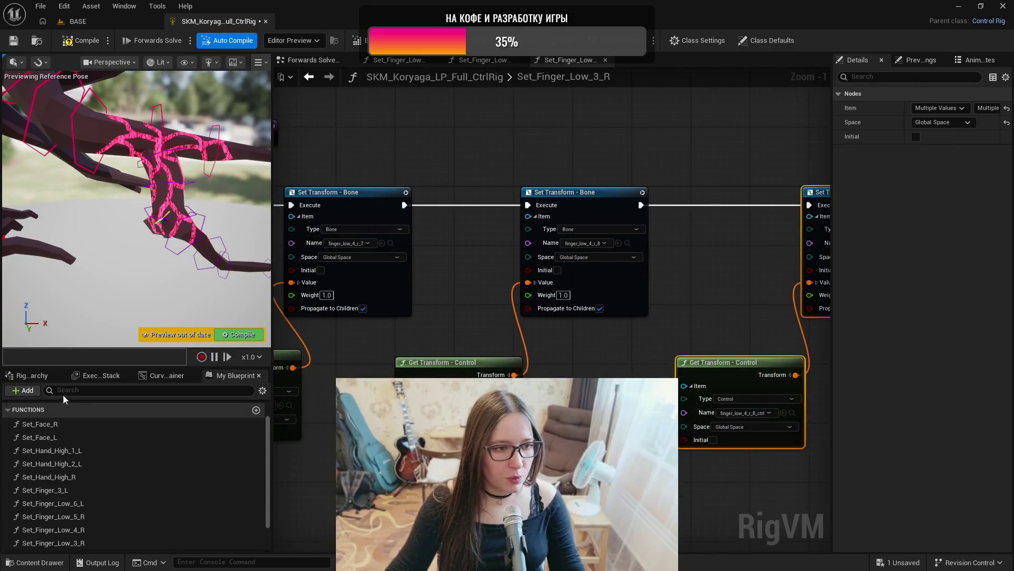
click(35, 376)
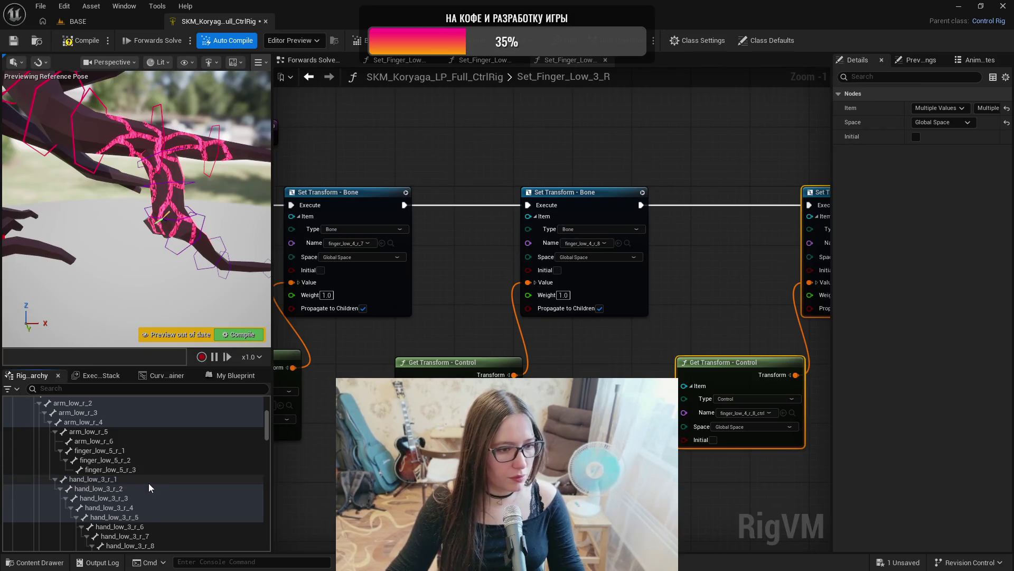
- Point the first two Set Transform - Bone nodes at finger_low_3_r_1 and finger_low_3_r_2
scroll(157, 478, down, 5)
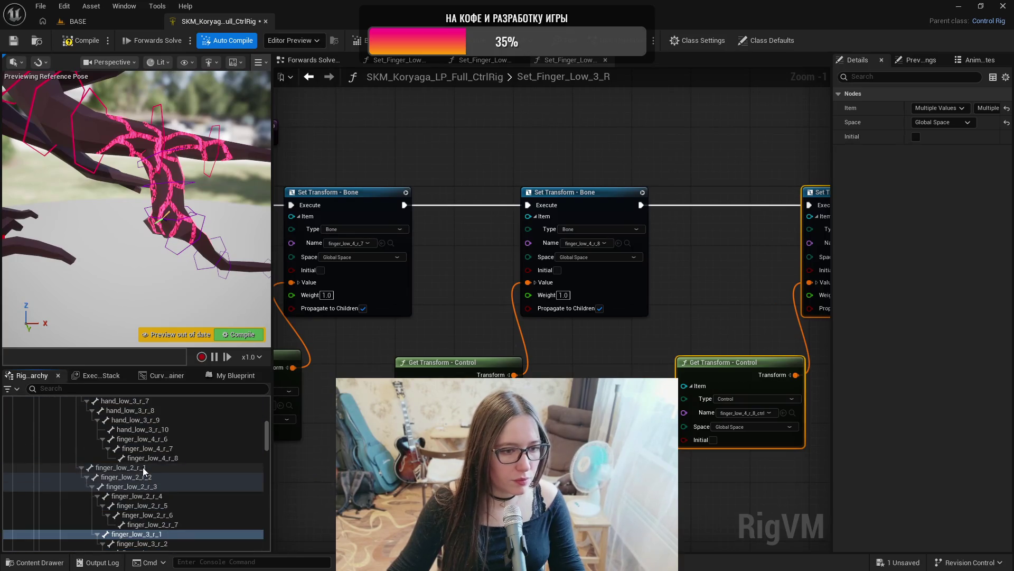
scroll(180, 492, down, 2)
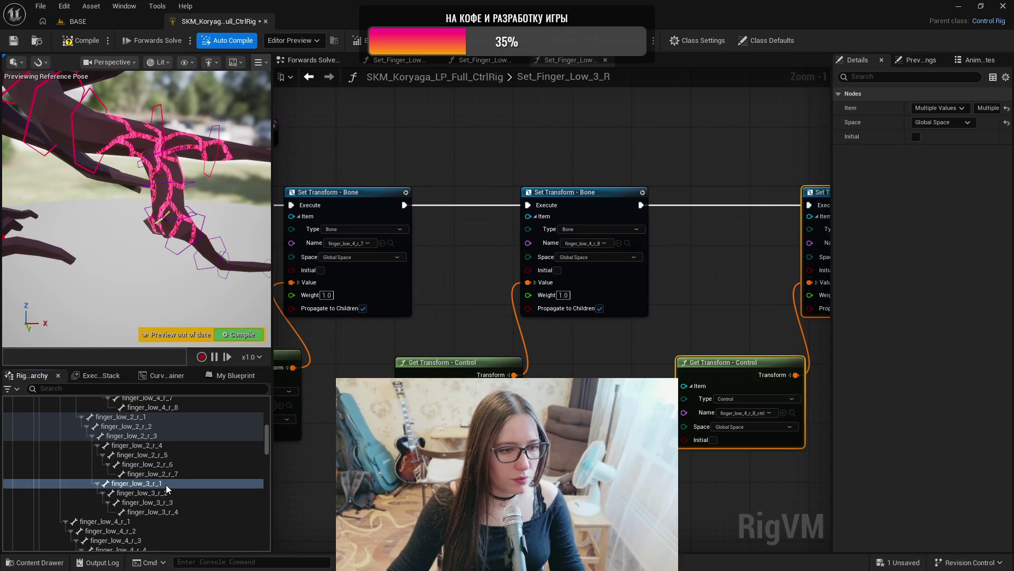
click(166, 484)
click(526, 237)
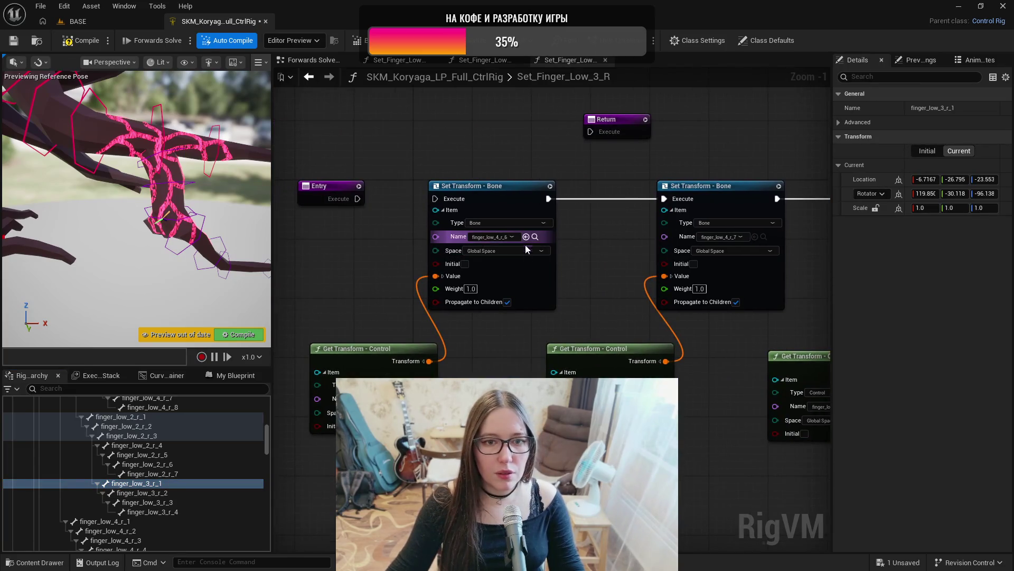
click(176, 492)
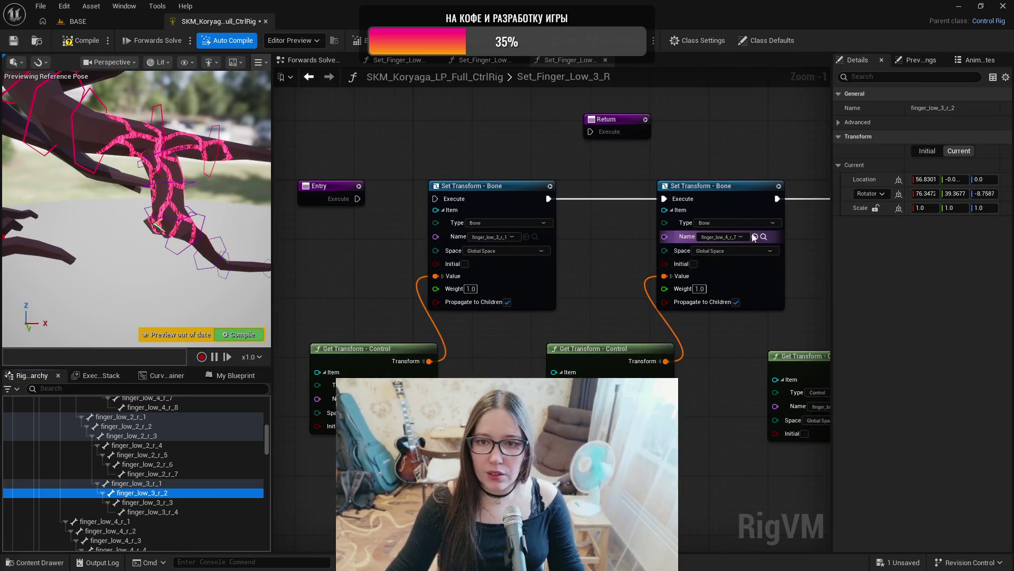
click(755, 237)
- Point the remaining Set Transform - Bone nodes at finger_low_3_r_3 and finger_low_3_r_4
drag(699, 366, 438, 337)
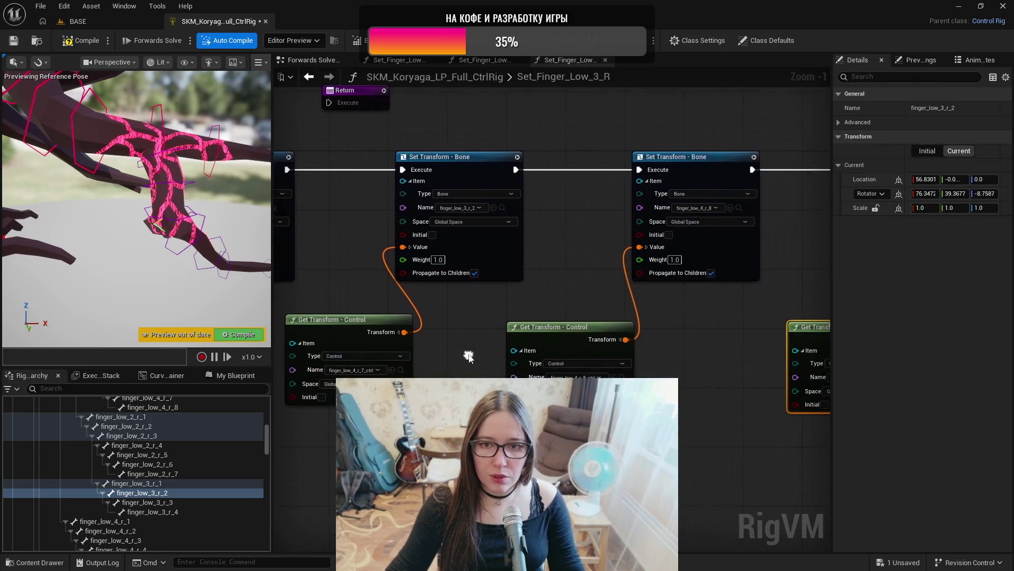
click(176, 502)
click(730, 207)
drag(717, 336, 601, 346)
click(152, 512)
drag(734, 262, 552, 273)
click(712, 228)
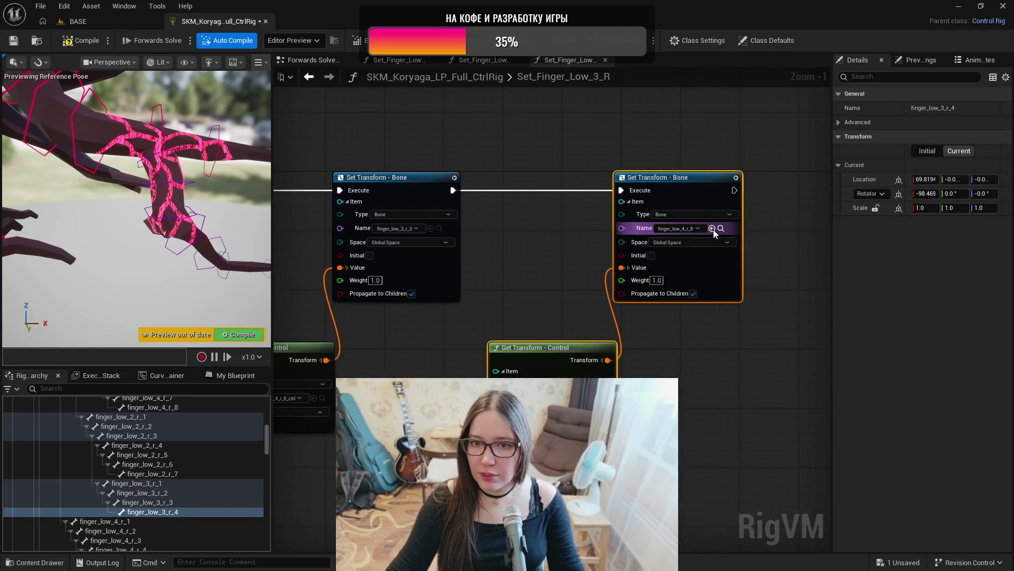
scroll(211, 498, down, 15)
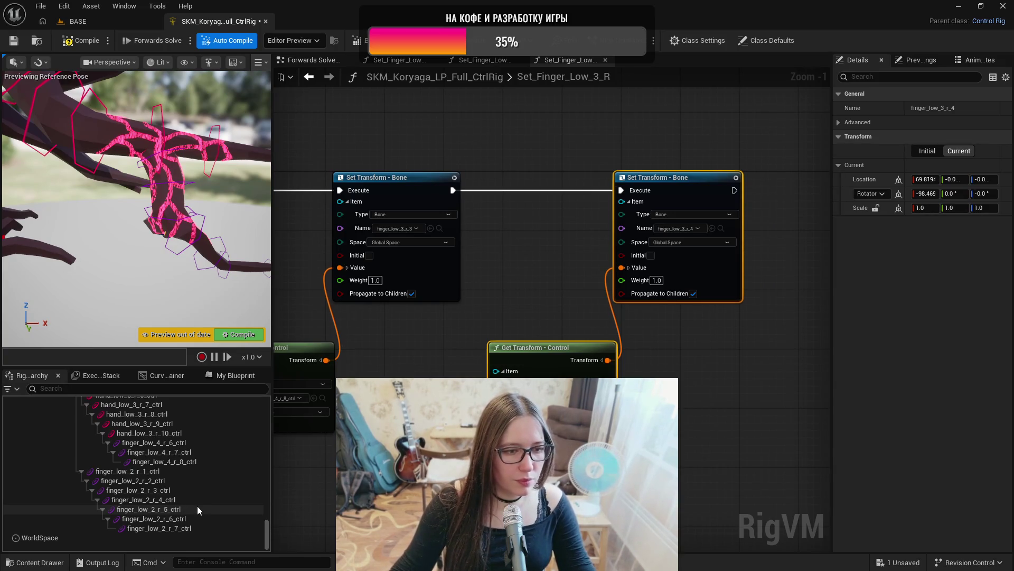
- Try adding a control for the finger_low_3_r_1 bone, then undo it
scroll(196, 502, up, 10)
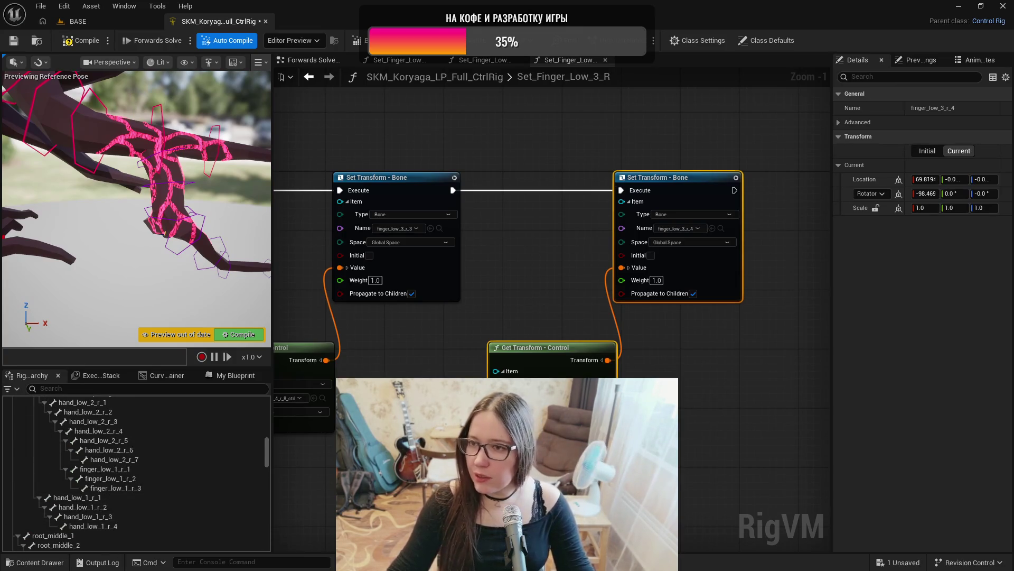
scroll(109, 482, up, 4)
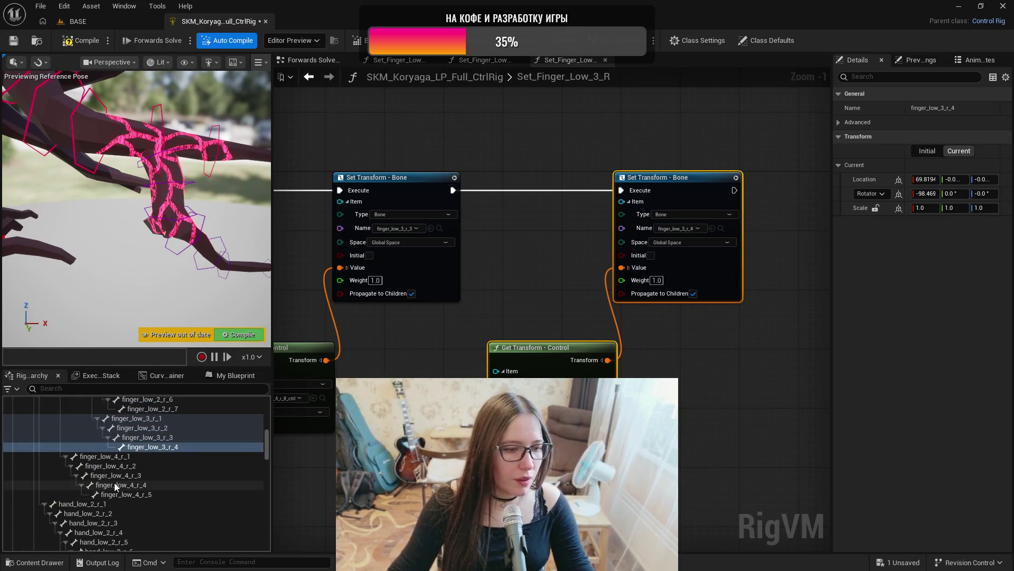
click(140, 418)
scroll(203, 444, up, 1)
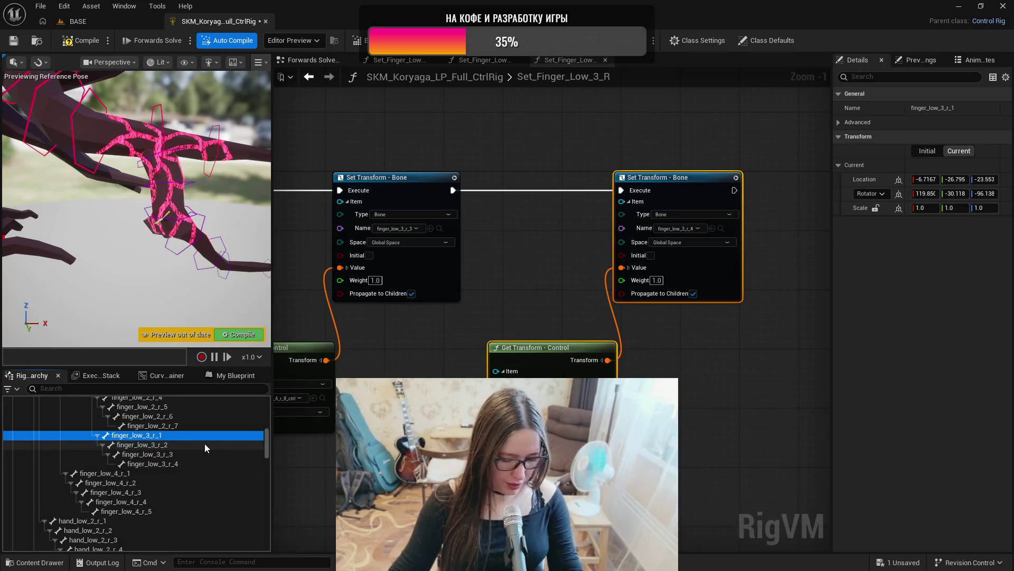
key(ctrl+n)
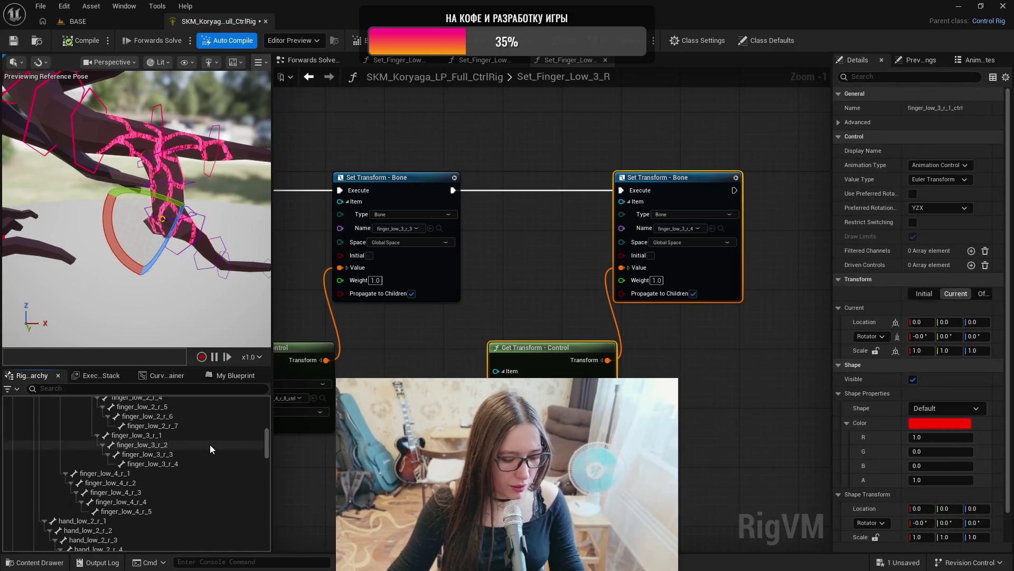
key(ctrl+z)
click(164, 435)
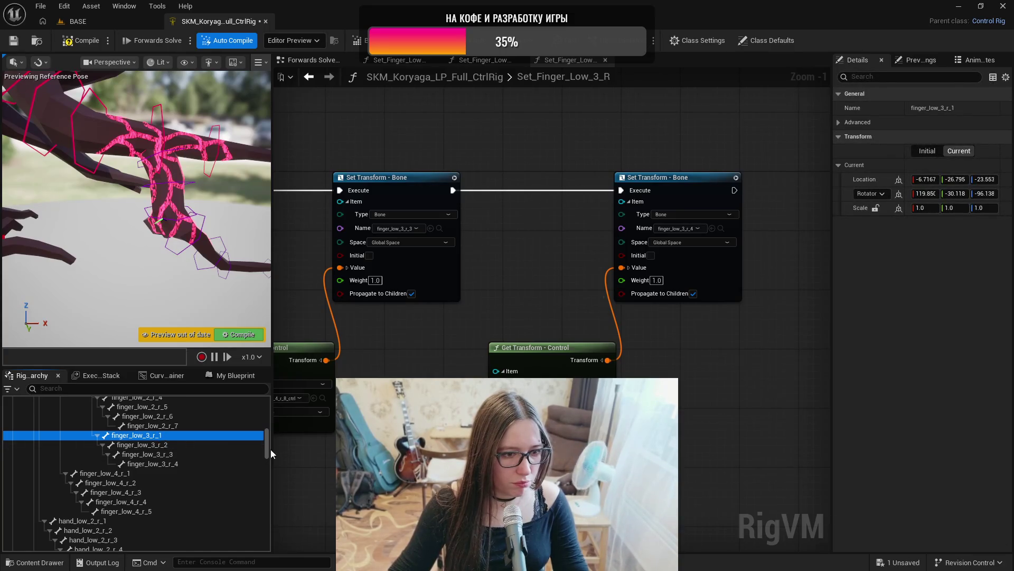
- Orbit the view toward the hand and review bones finger_low_3_r_1 through r_4
drag(267, 444, 261, 541)
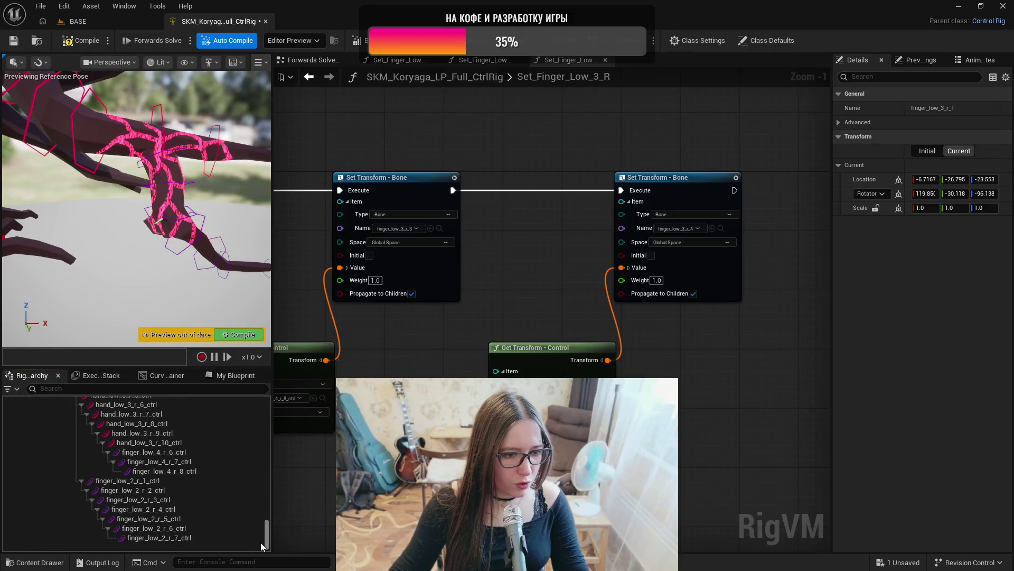
drag(167, 315, 188, 308)
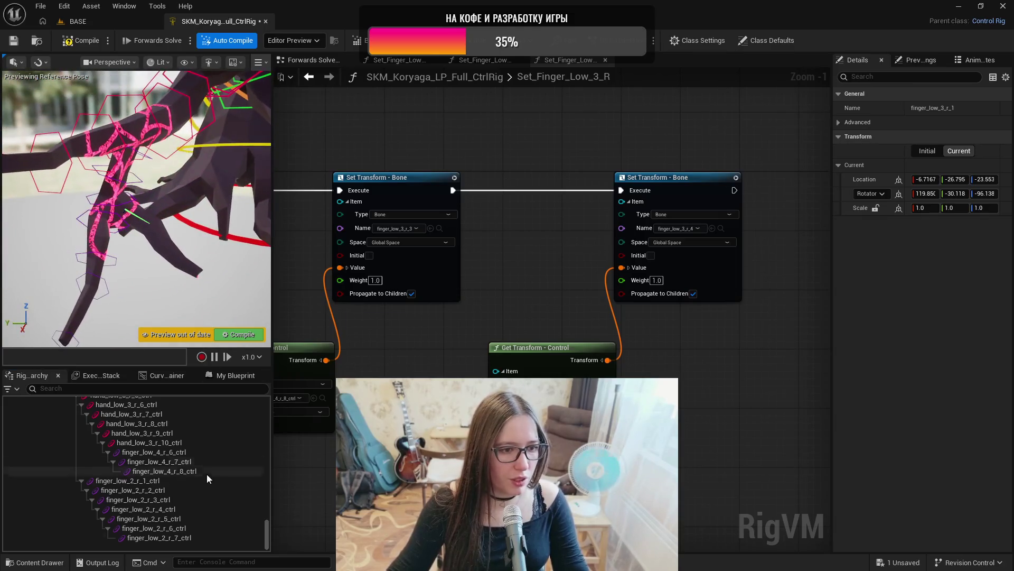
scroll(218, 479, up, 5)
scroll(218, 480, up, 20)
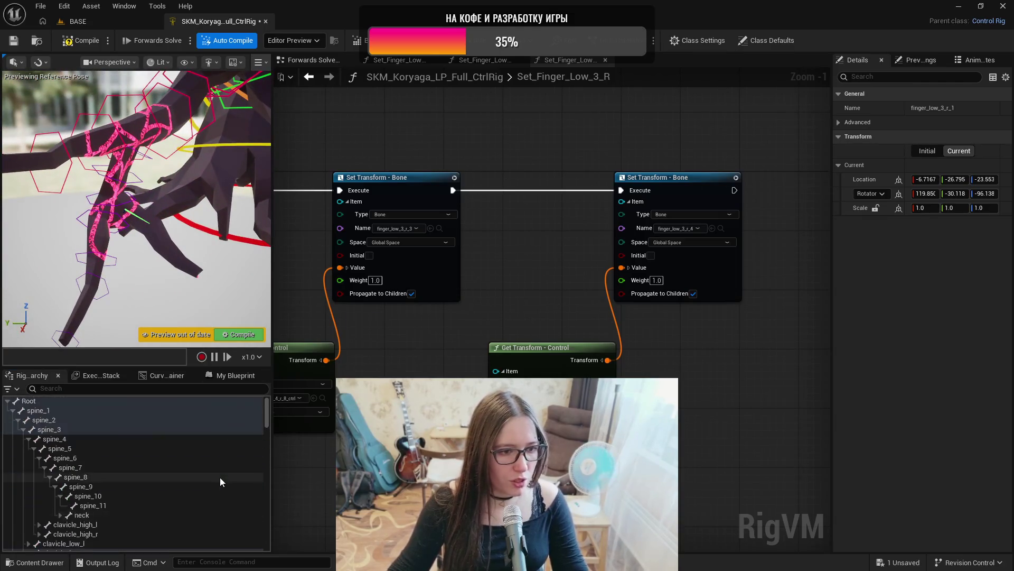
scroll(221, 477, down, 10)
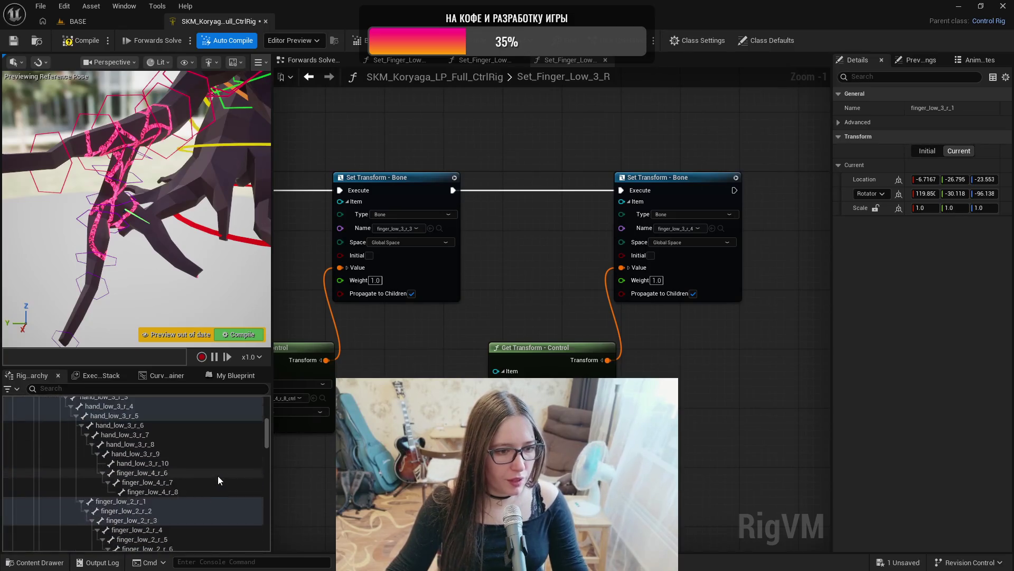
scroll(186, 463, up, 1)
click(185, 466)
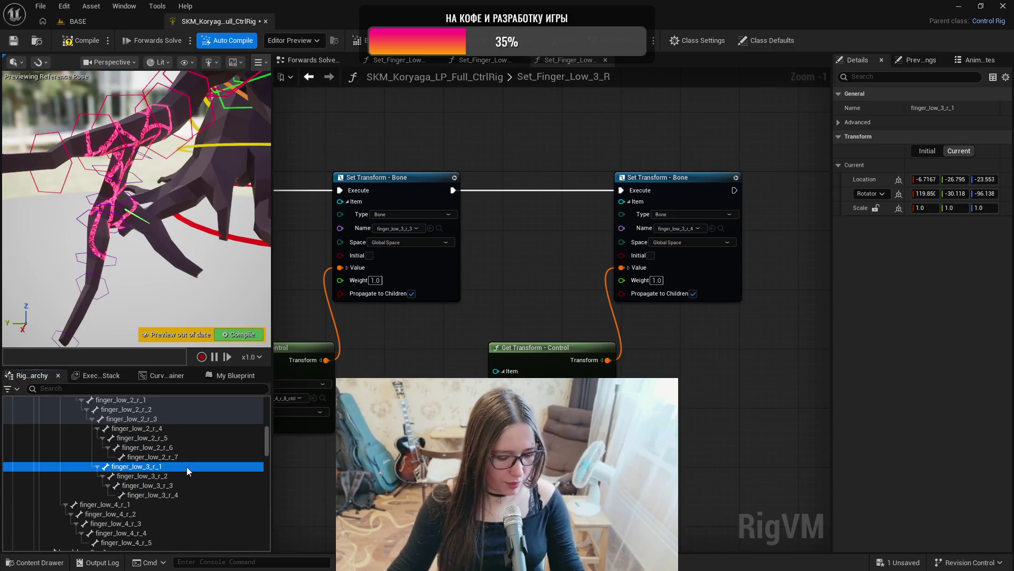
click(169, 475)
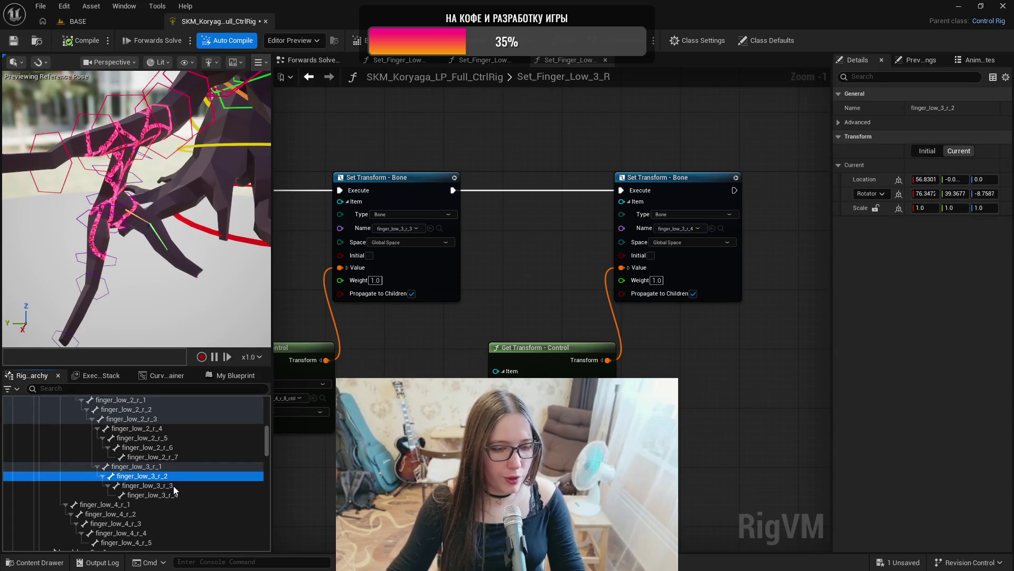
click(174, 486)
click(176, 495)
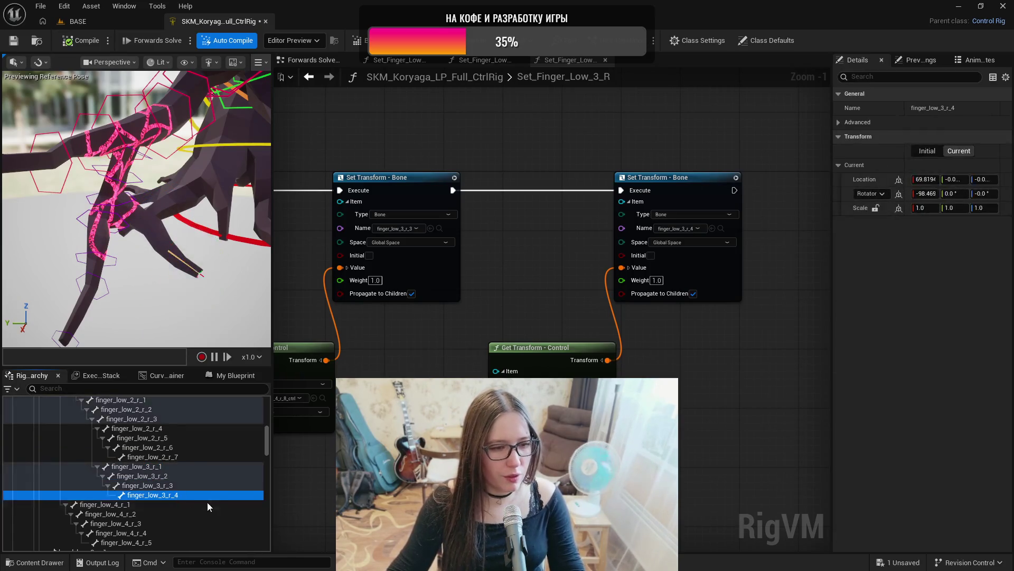
- Compare shape settings with finger_low_2_r_7_ctrl, then select finger_low_3_r_1_ctrl through r_4_ctrl together
click(200, 273)
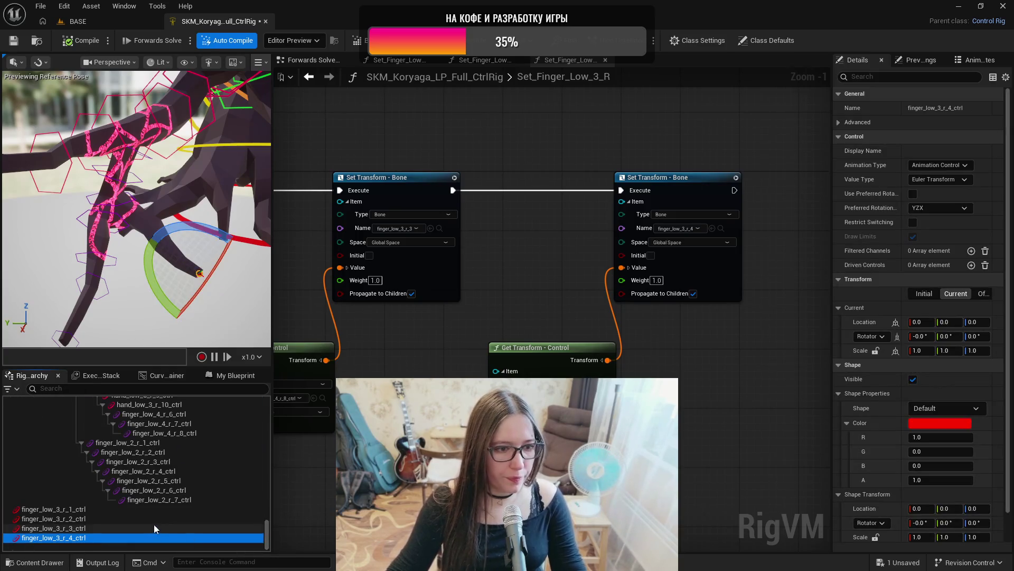
click(136, 501)
click(874, 408)
click(125, 511)
shift+click(124, 537)
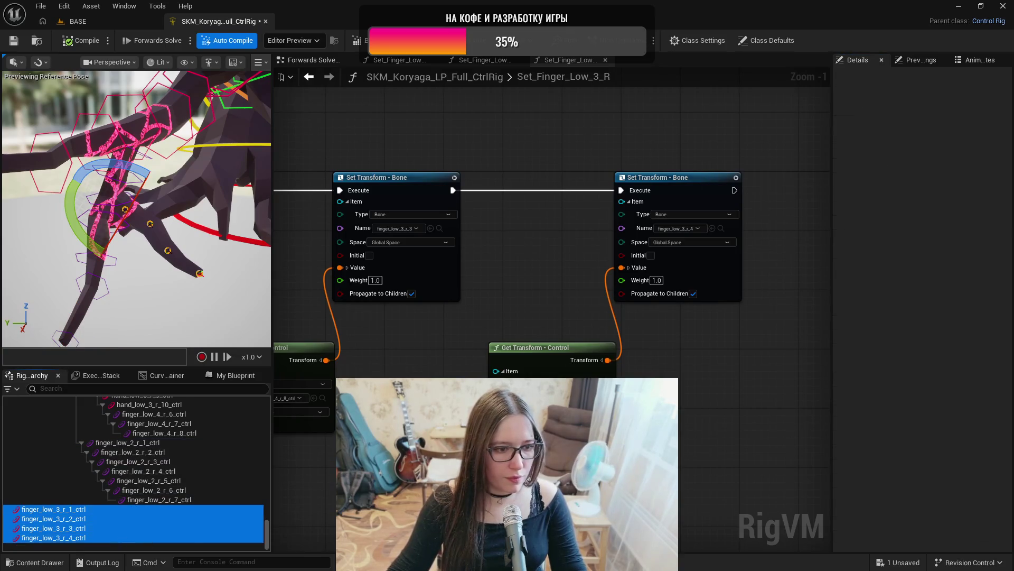
- Make the four controls purple Hexagon_Thin shapes and give finger_low_3_r_1_ctrl shape scale 9
shift+click(877, 395)
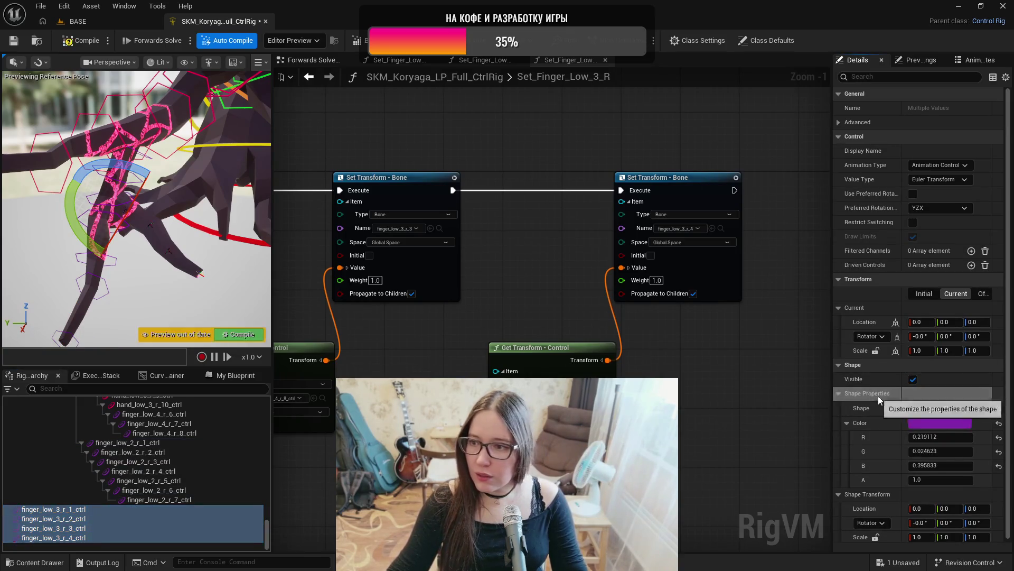
click(106, 511)
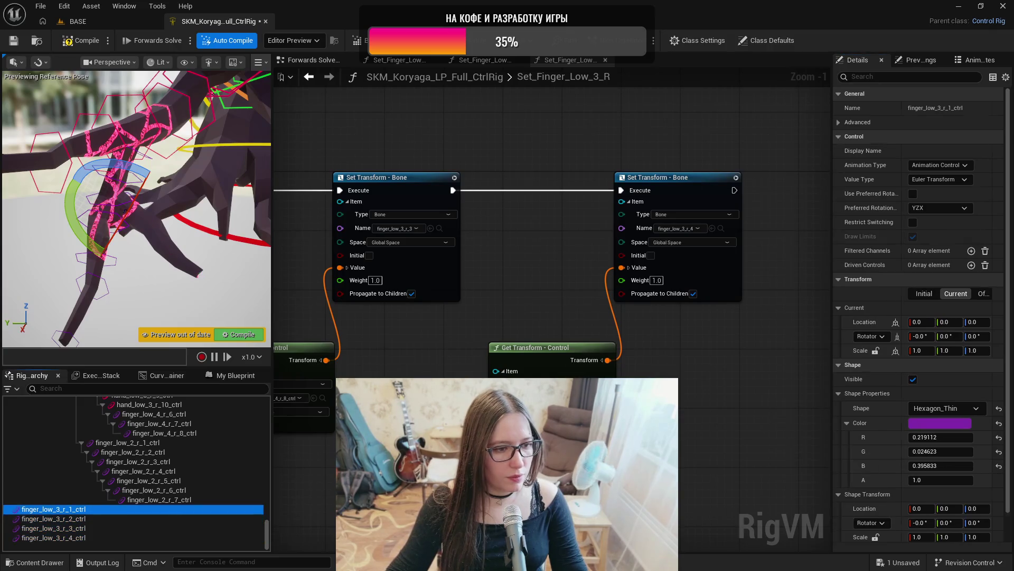
click(886, 541)
text(0)
key(Return)
text(8)
key(Return)
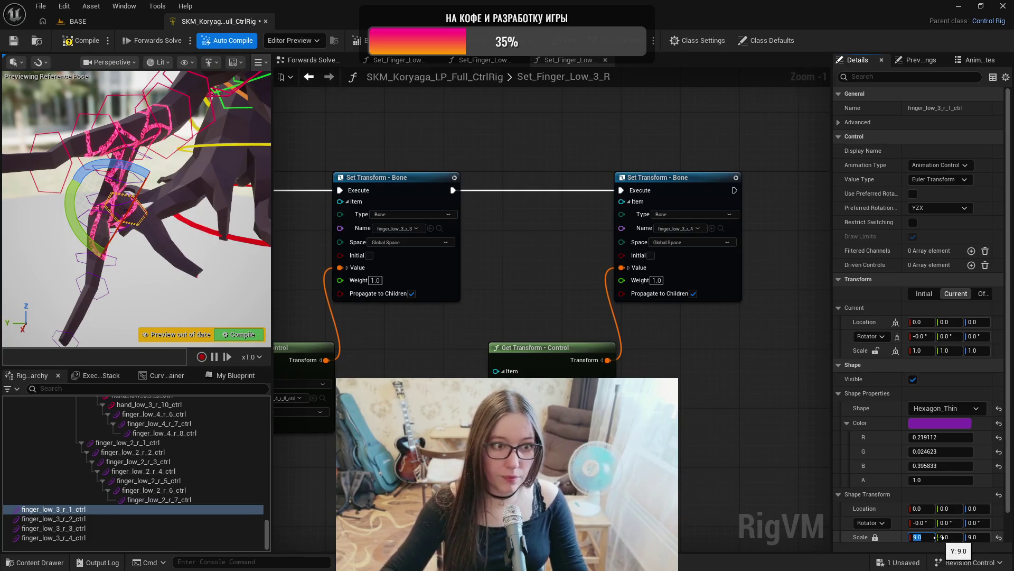
- Set uniform shape scales of 7, 5 and 3 on the finger_low_3_r_2, r_3 and r_4 controls
click(191, 517)
click(875, 538)
text(7)
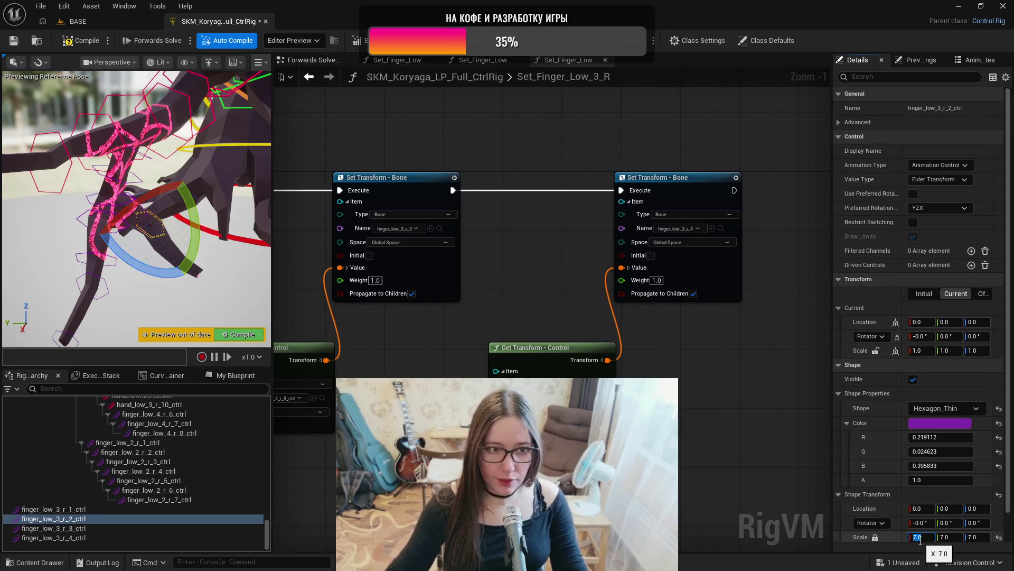
click(127, 525)
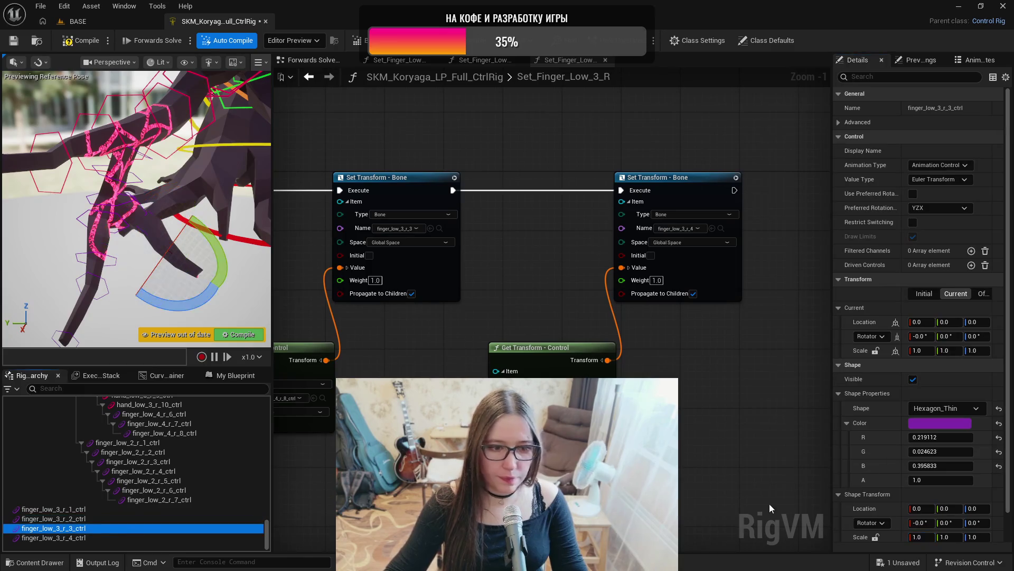
click(875, 538)
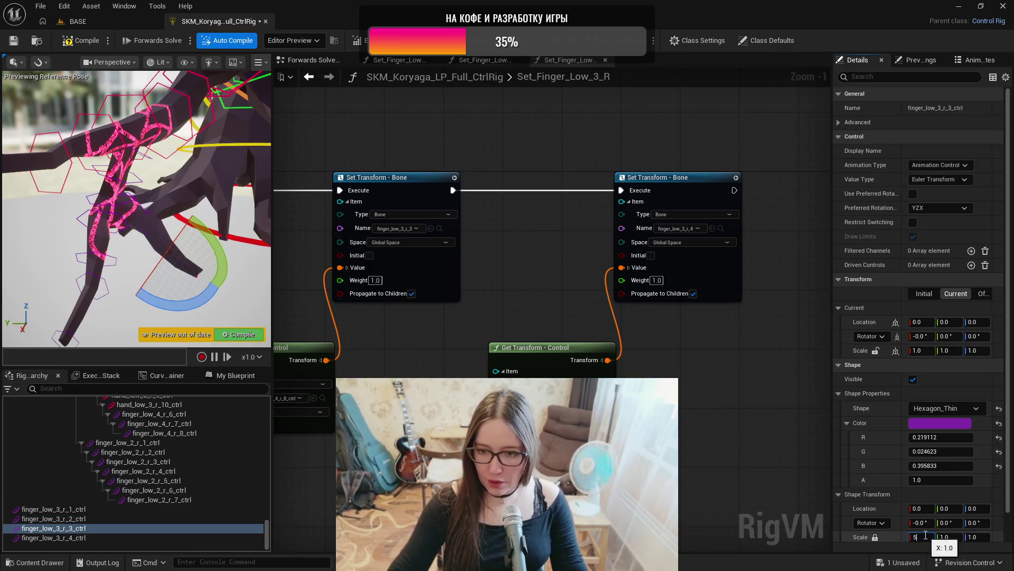
click(69, 538)
click(875, 537)
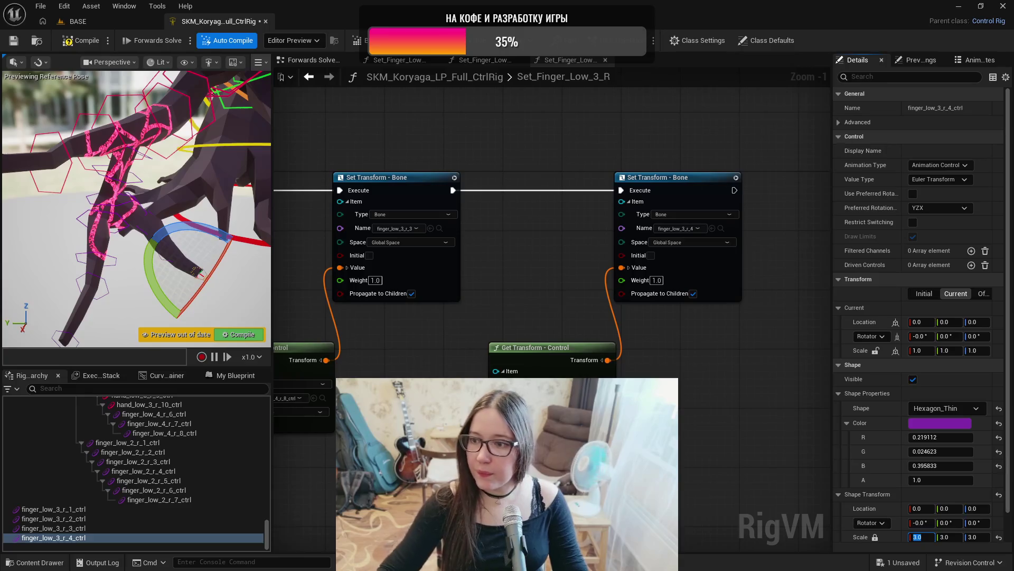
key(Return)
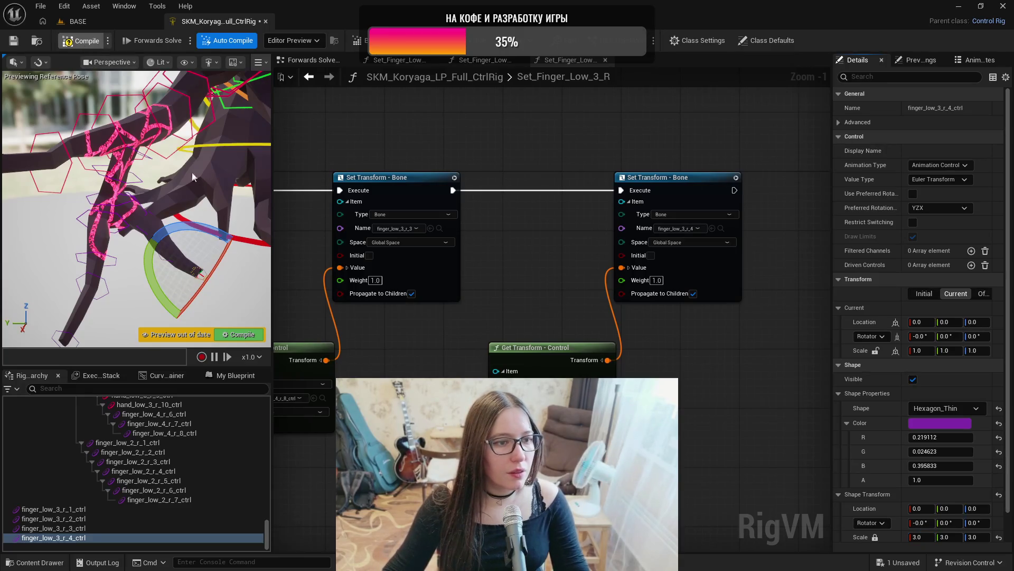
scroll(138, 285, up, 1)
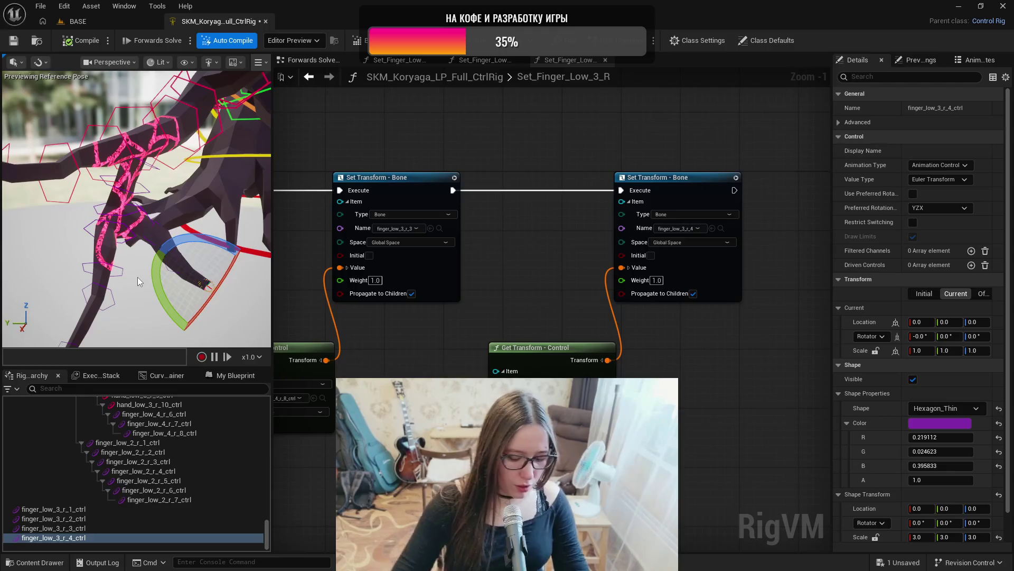
key(ctrl+period)
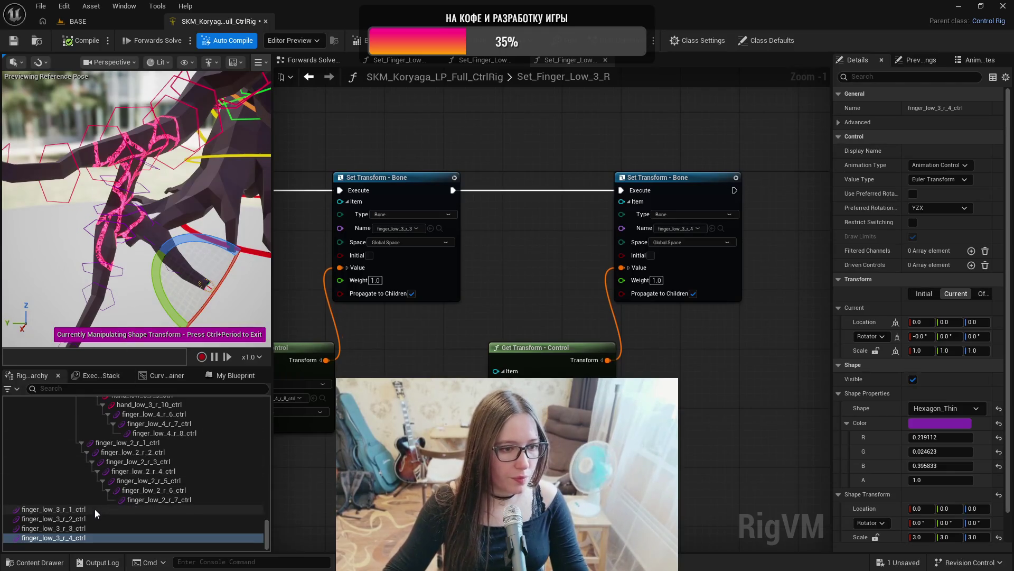
- Rotate the finger_low_3_r_1, r_2 and r_3 hexagon shapes by -90°, -90° and 90°
click(94, 509)
key(f)
mouse_move(189, 188)
mouse_down()
mouse_move(212, 190)
mouse_move(222, 205)
mouse_move(227, 263)
mouse_move(174, 232)
mouse_up()
click(87, 519)
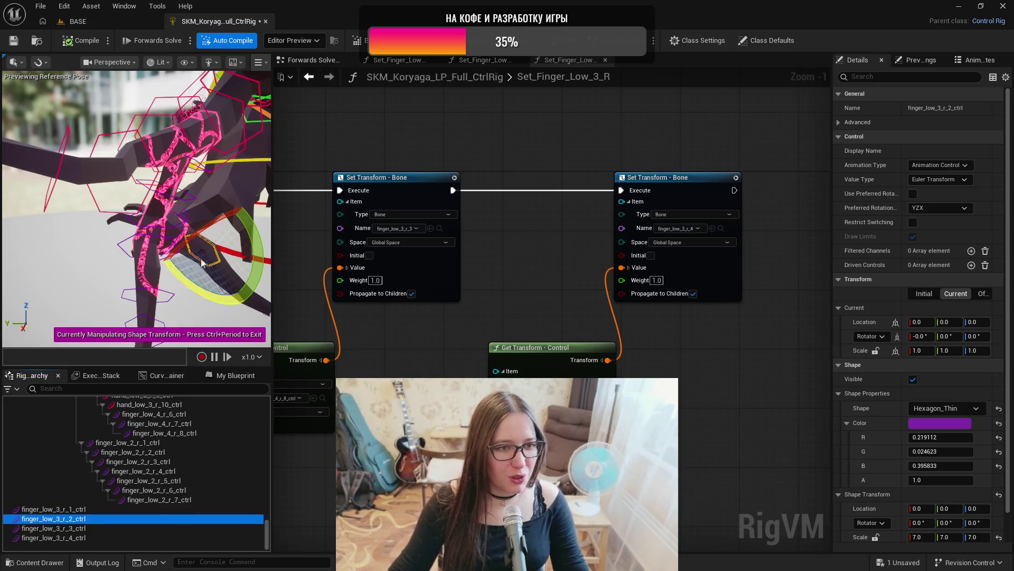
drag(246, 302, 164, 280)
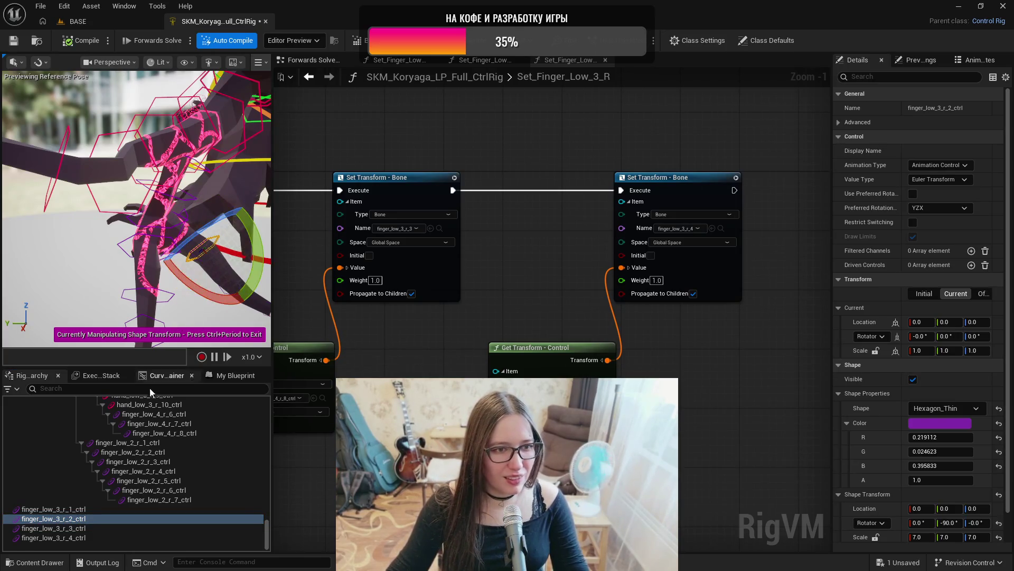
click(86, 529)
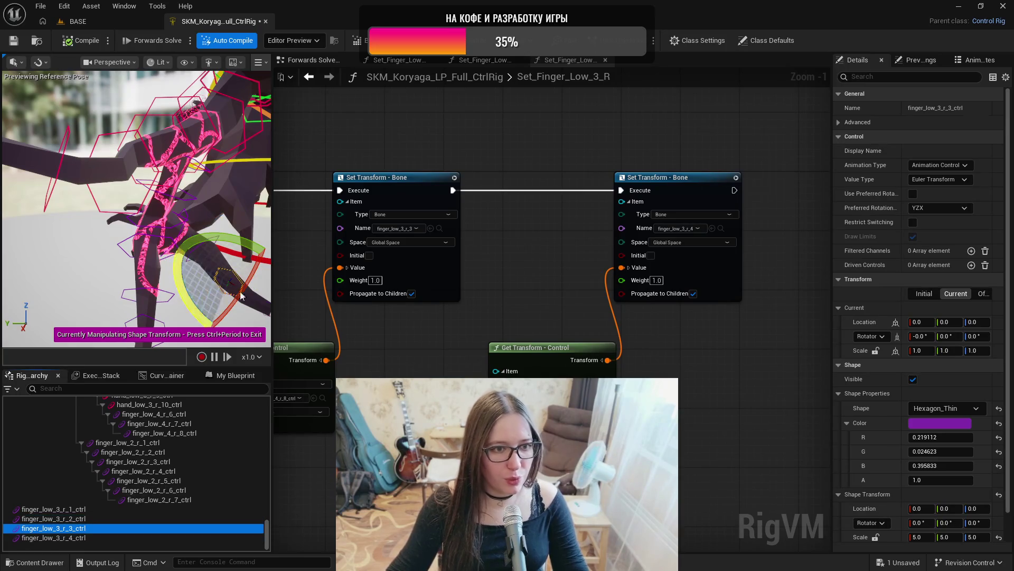
drag(228, 236, 228, 236)
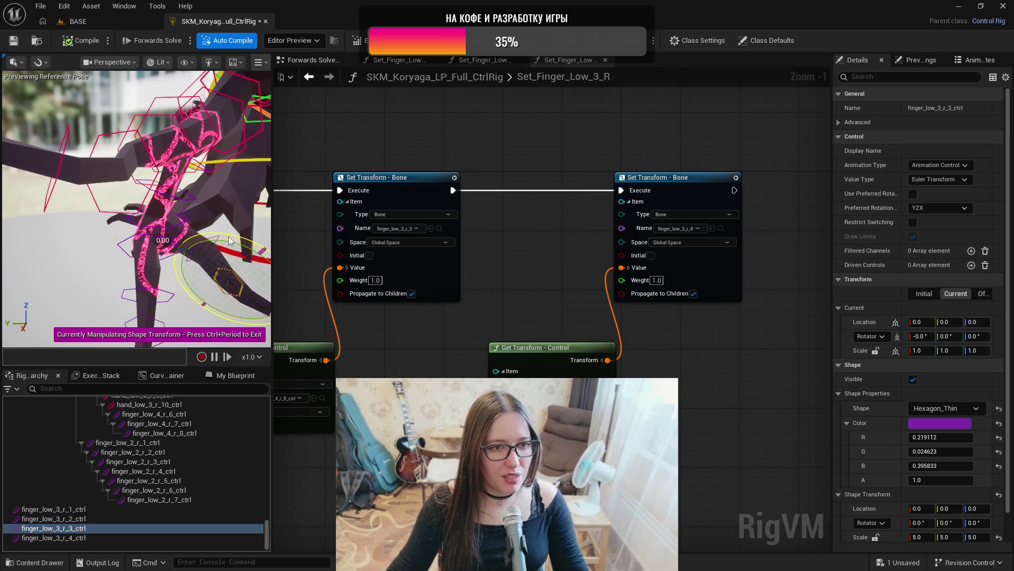
- Select finger_low_3_r_4_ctrl, zoom in on the fingertip control, then clear the selection
click(100, 536)
mouse_move(144, 315)
mouse_down()
mouse_move(152, 272)
mouse_move(187, 274)
mouse_up()
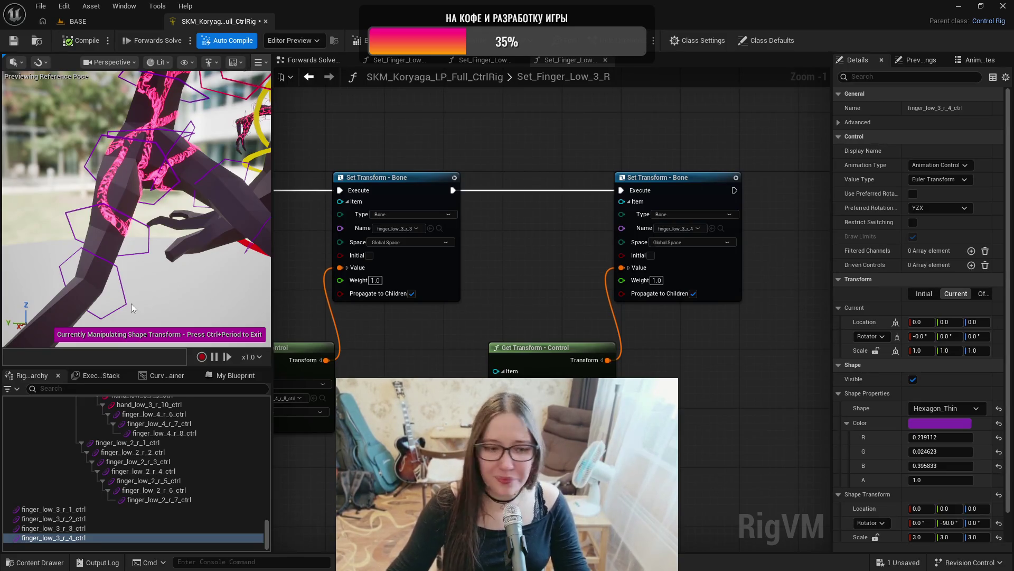
mouse_move(123, 328)
mouse_down()
mouse_move(114, 296)
mouse_move(158, 259)
mouse_up()
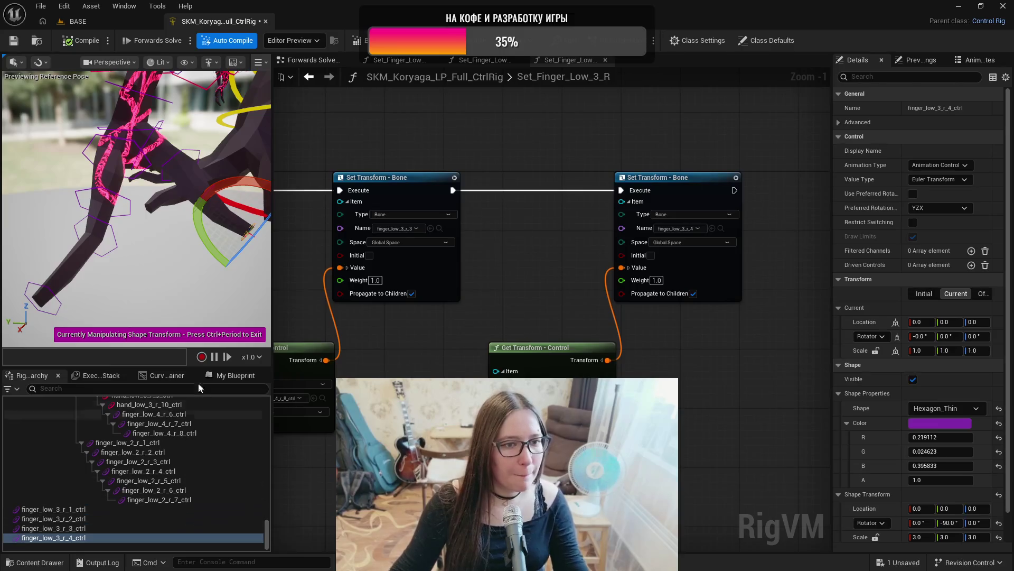
click(201, 264)
- Review the left-hand finger_low_3_l_1_ctrl setup and the finger_low_3_r_1 bone in the hierarchy
scroll(195, 503, up, 5)
scroll(191, 501, up, 5)
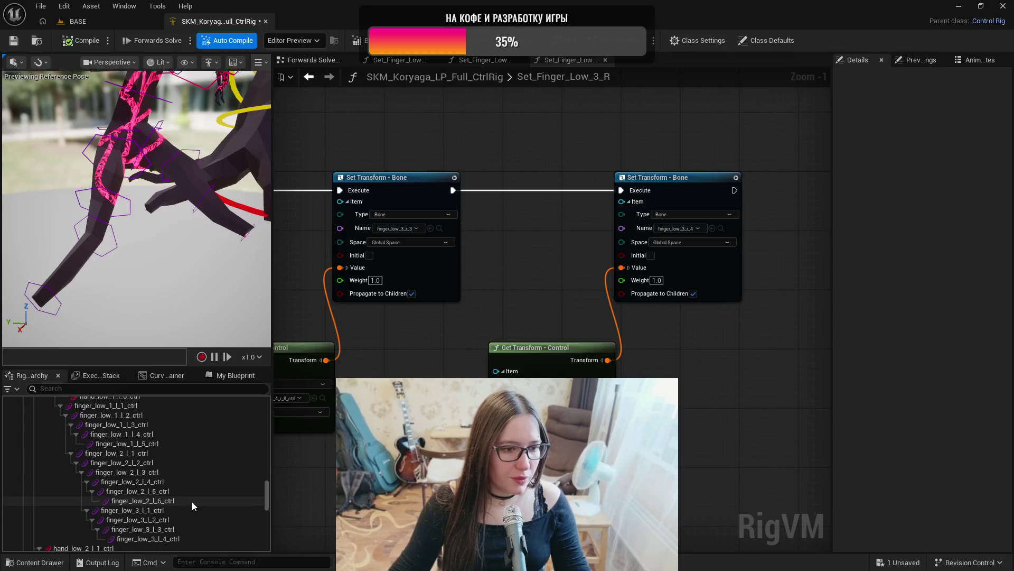
click(185, 506)
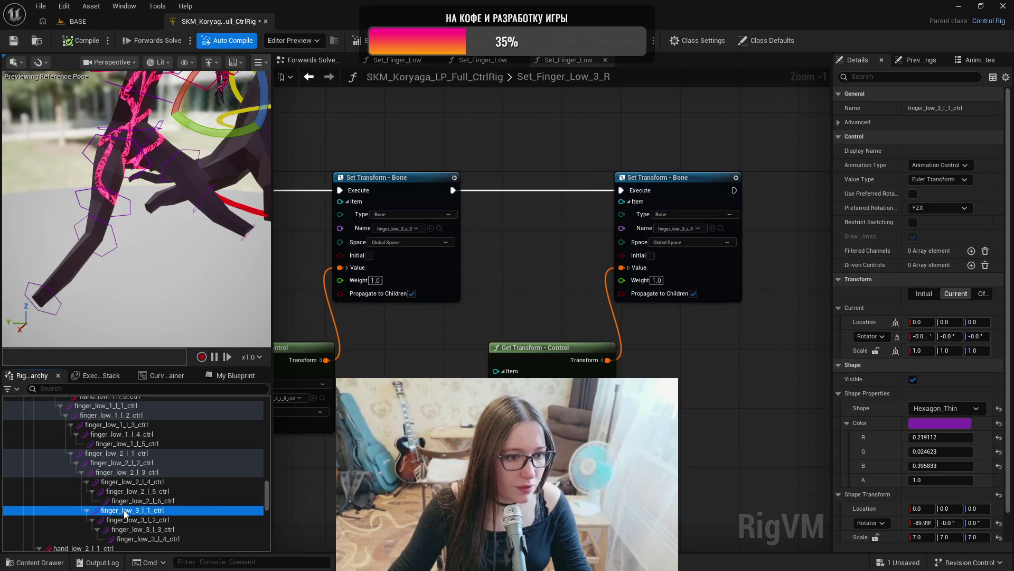
scroll(132, 481, up, 5)
scroll(132, 480, up, 5)
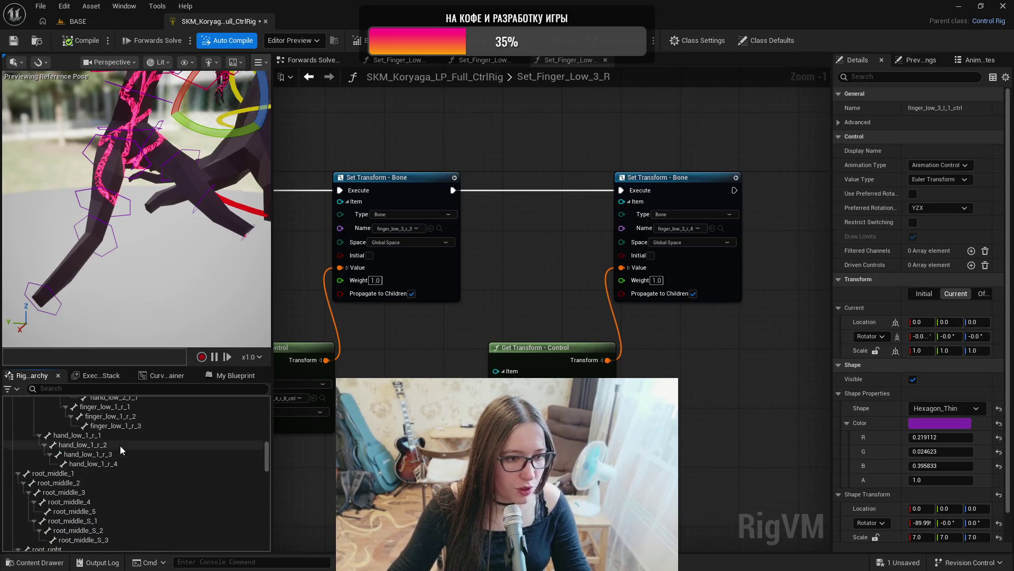
scroll(125, 455, down, 1)
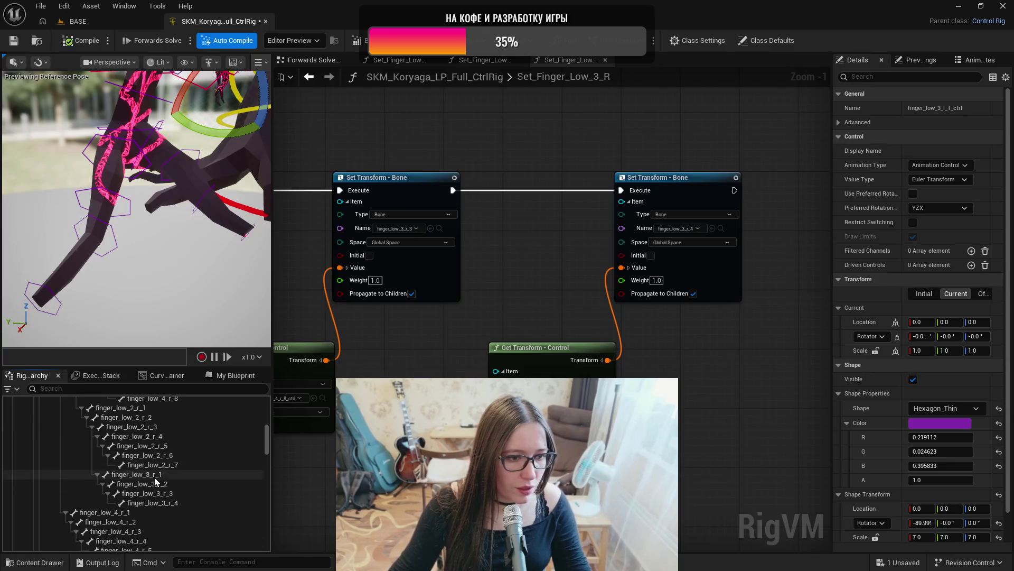
click(154, 475)
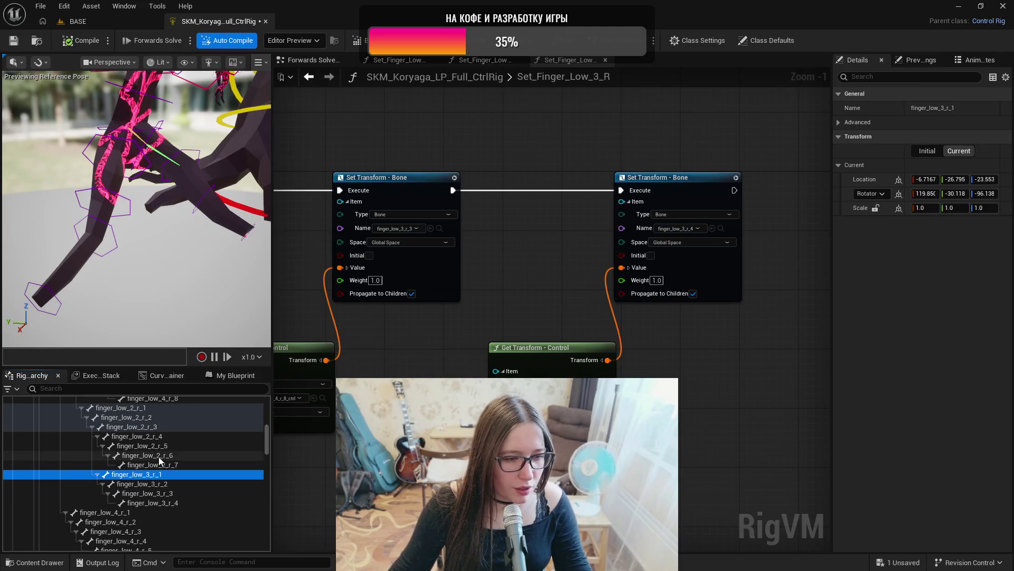
scroll(157, 455, down, 10)
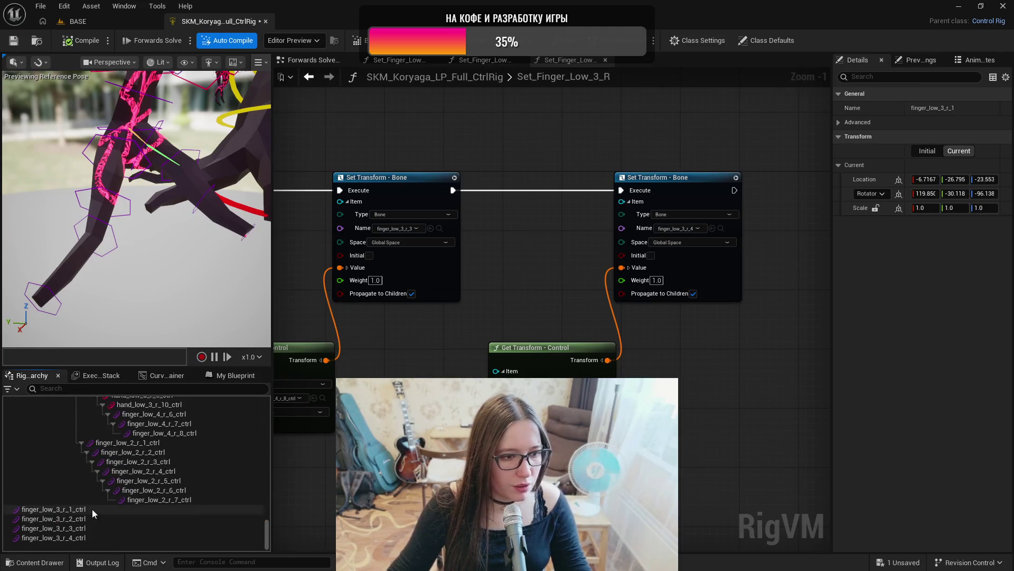
- Parent all four finger_low_3_r controls under finger_low_2_r_3_ctrl
click(93, 508)
shift+click(91, 538)
mouse_move(81, 508)
mouse_down()
mouse_move(144, 490)
mouse_move(146, 471)
mouse_up()
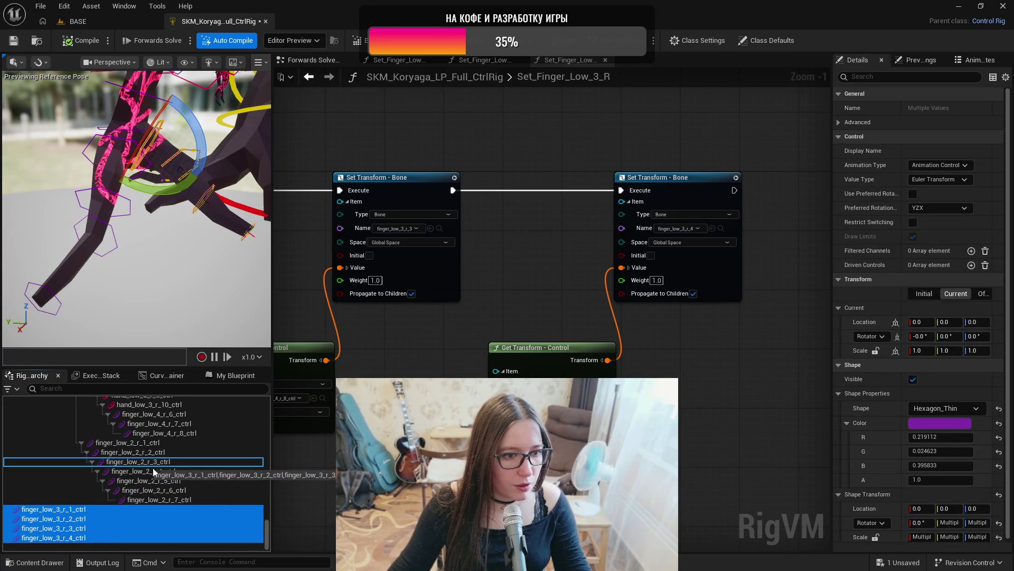
drag(151, 466, 152, 466)
- Nest r_2–r_4 under finger_low_3_r_1_ctrl and r_3–r_4 under r_2_ctrl, then reselect r_1_ctrl
ctrl+click(179, 511)
mouse_move(176, 518)
mouse_down()
mouse_move(178, 509)
mouse_move(195, 528)
mouse_up()
ctrl+click(174, 519)
click(204, 537)
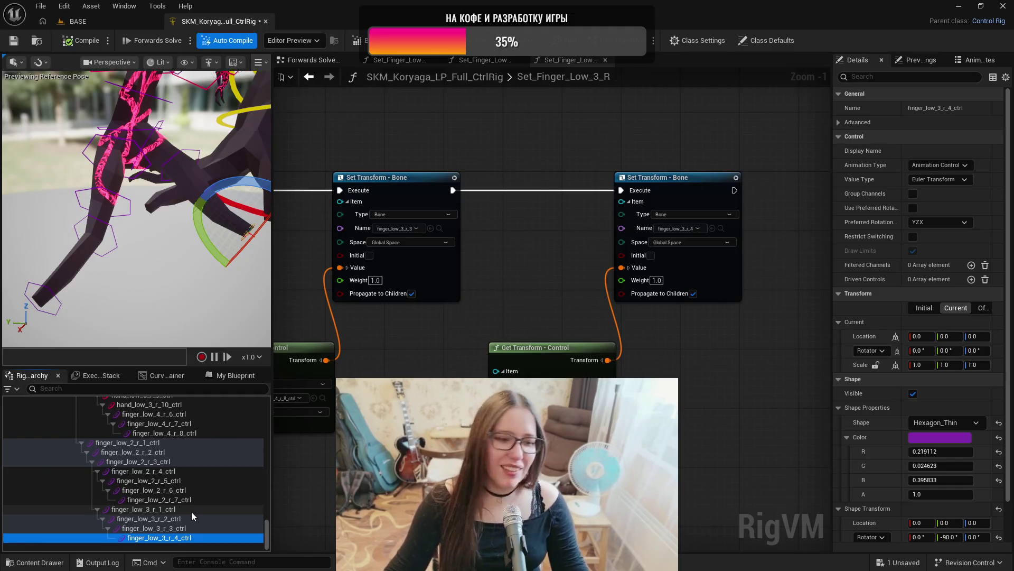
click(194, 509)
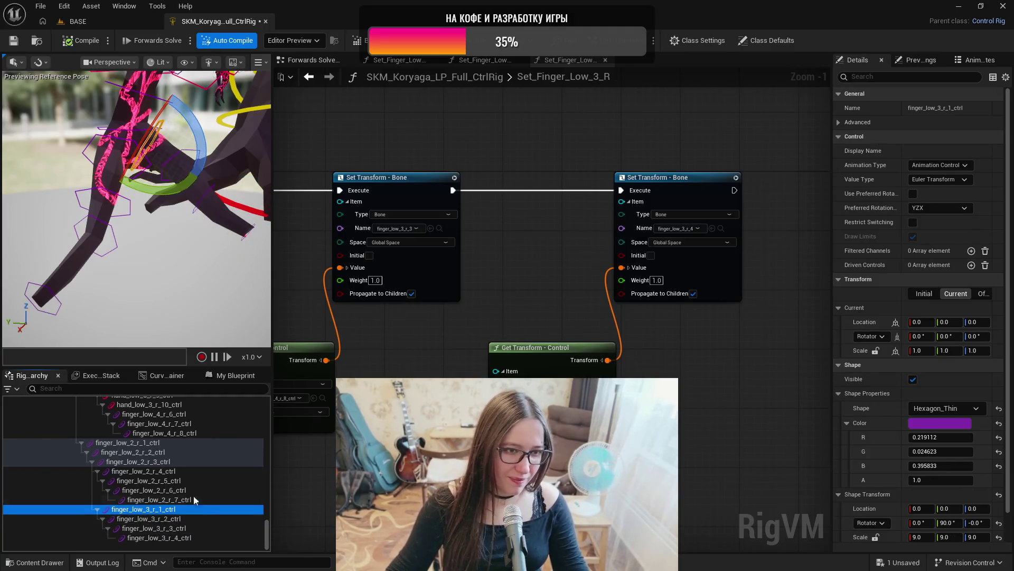
- Check the finger_low_3_r_2 to r_4 controls and their transform nodes in Set_Finger_Low_3_R
drag(169, 281, 212, 265)
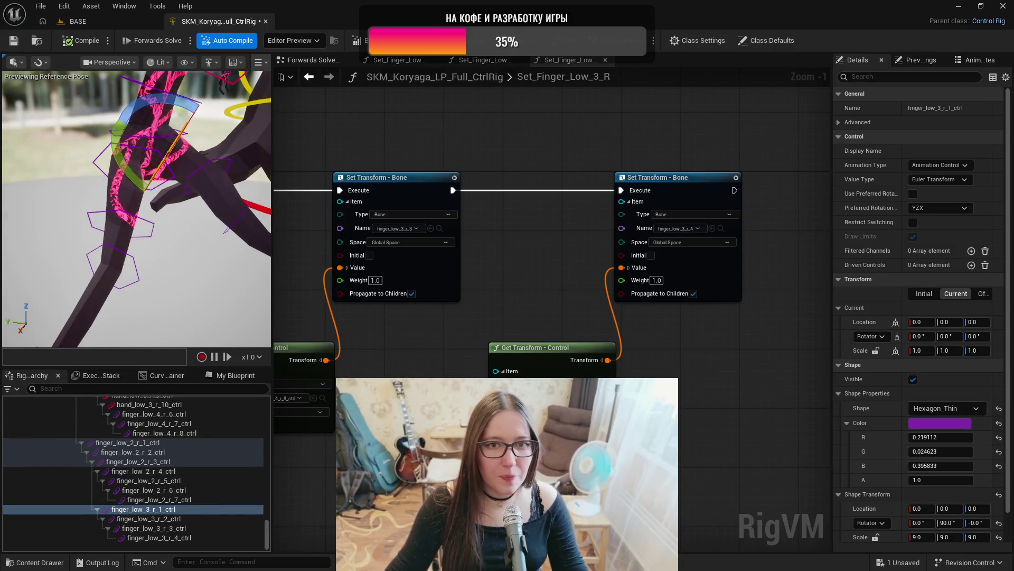
drag(369, 475, 740, 467)
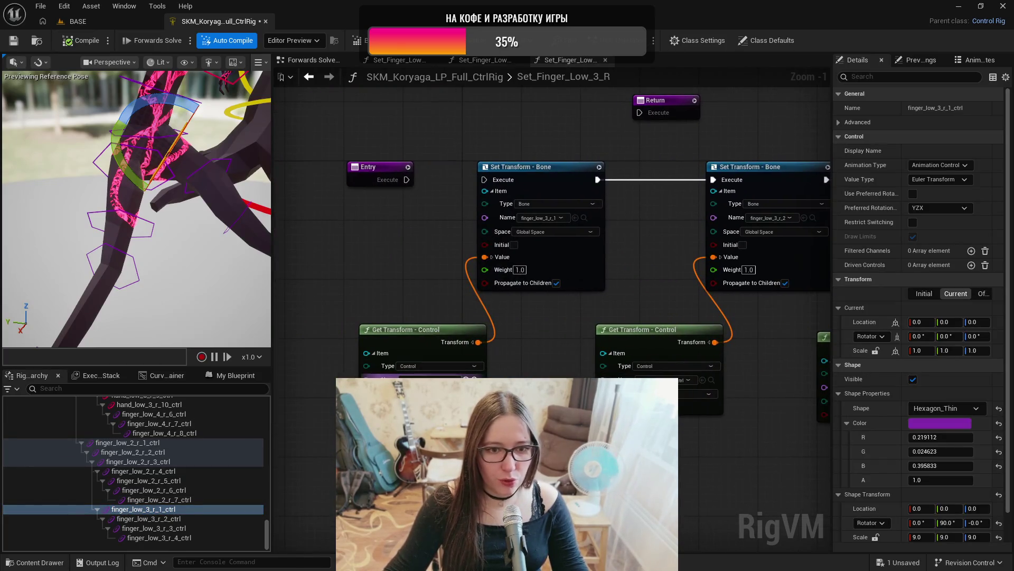
click(148, 519)
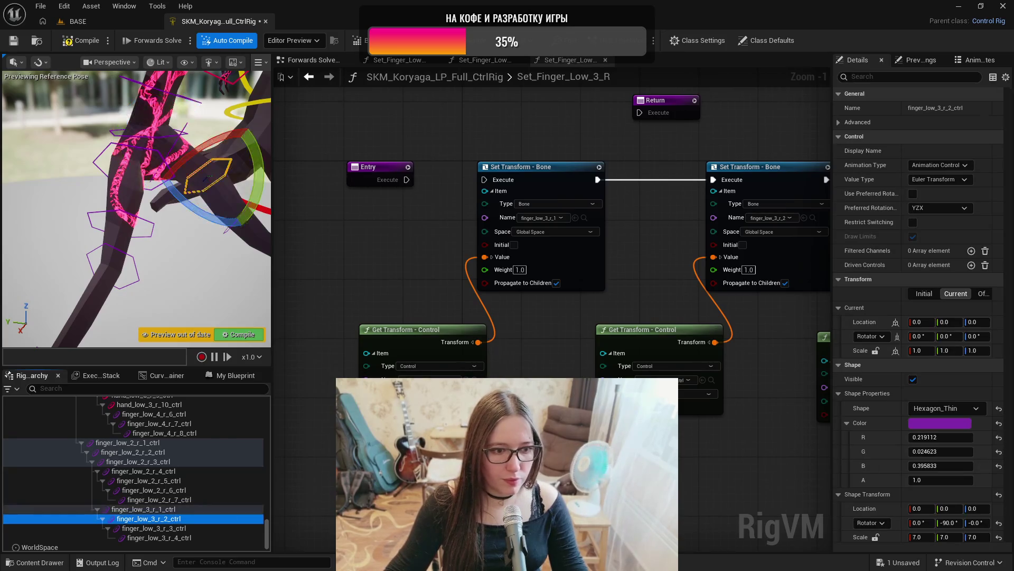
drag(702, 383, 412, 371)
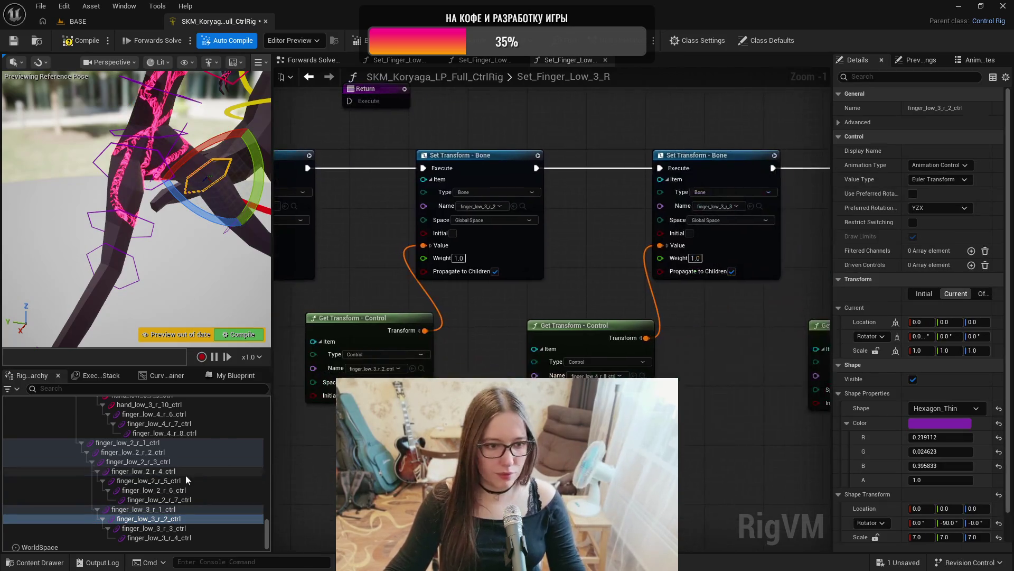
click(158, 528)
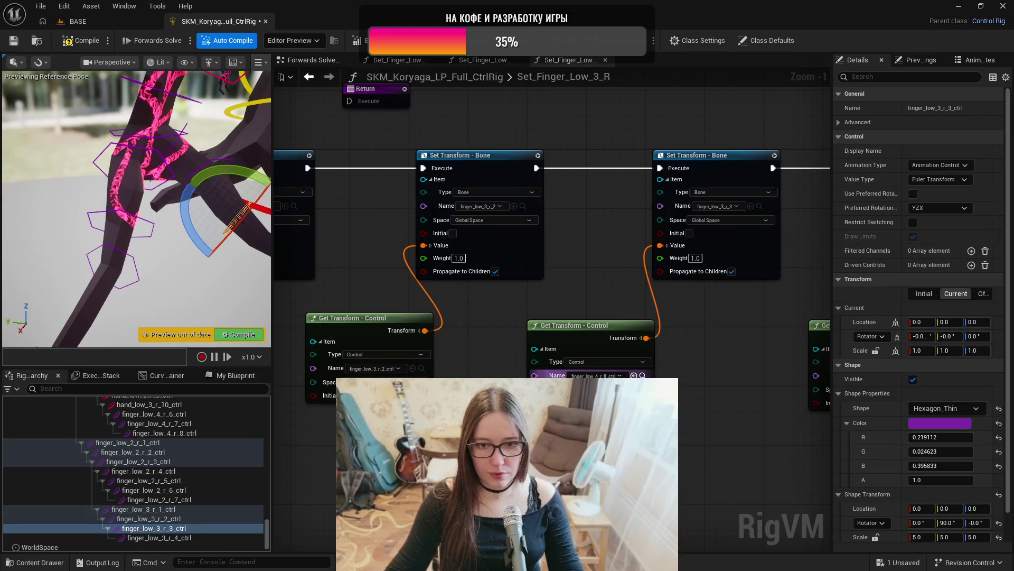
drag(746, 453, 542, 442)
click(159, 537)
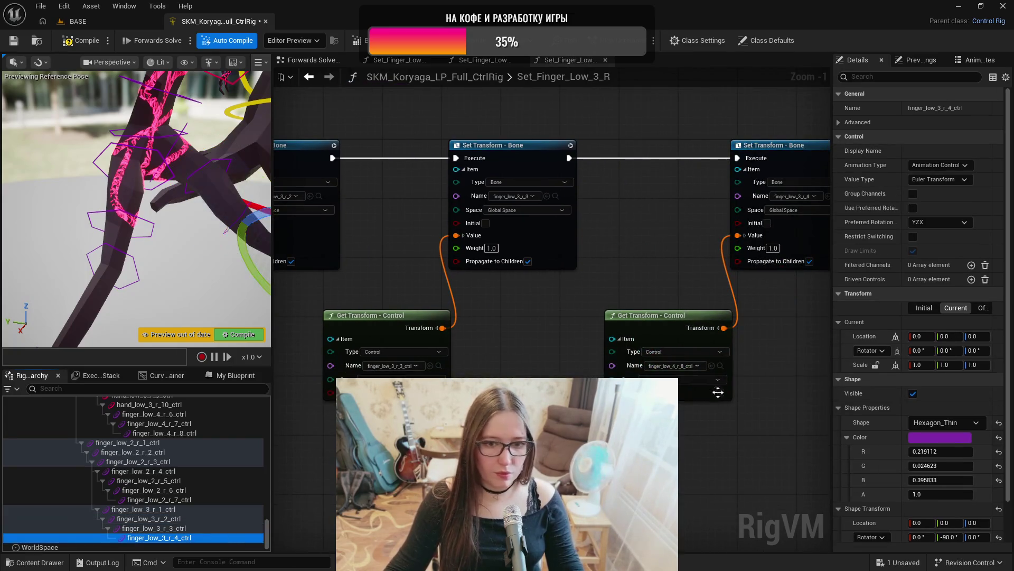
drag(766, 407, 717, 470)
scroll(578, 323, down, 3)
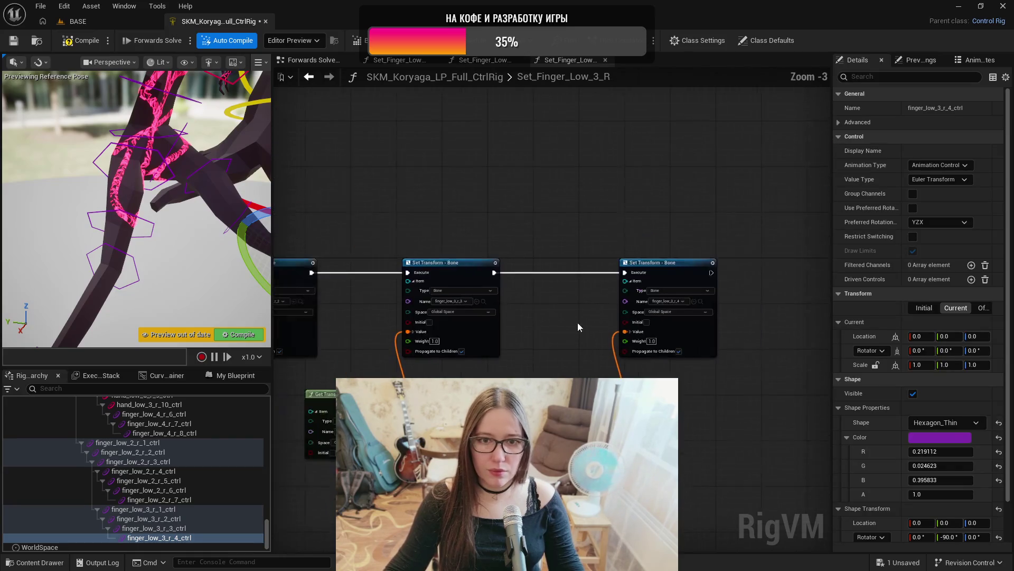
- Move Return to the chain's end, wire the last Set Transform into it, and save
mouse_move(380, 231)
mouse_down()
mouse_move(816, 264)
mouse_move(793, 279)
mouse_move(813, 268)
mouse_up()
mouse_move(736, 274)
mouse_down()
mouse_move(816, 275)
mouse_move(785, 274)
mouse_up()
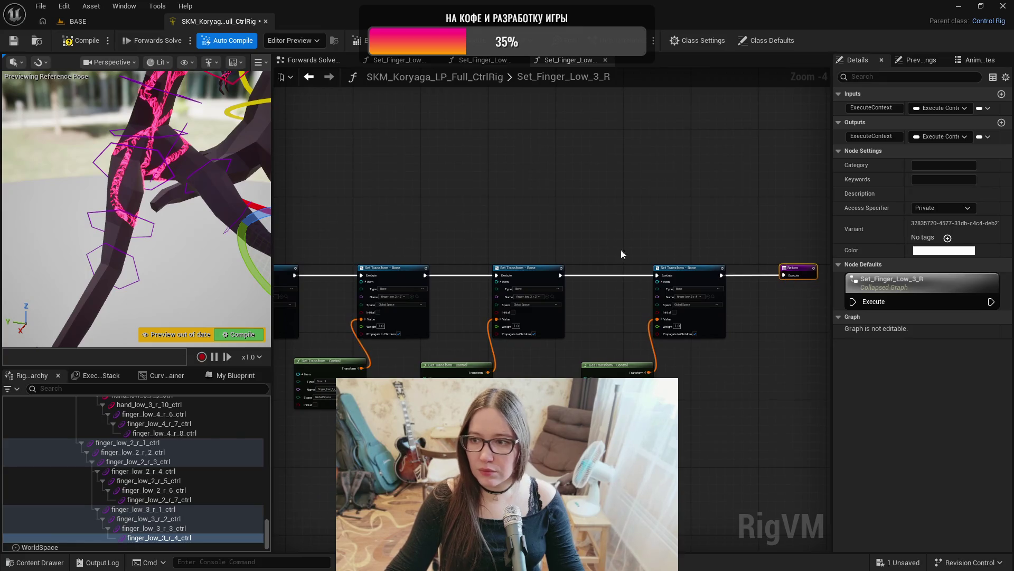
click(15, 45)
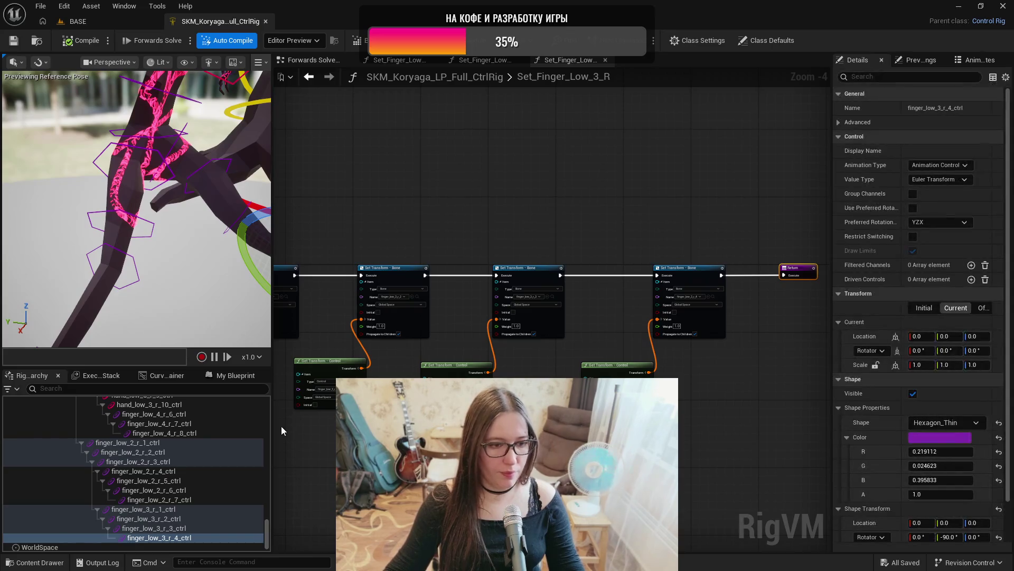
click(338, 58)
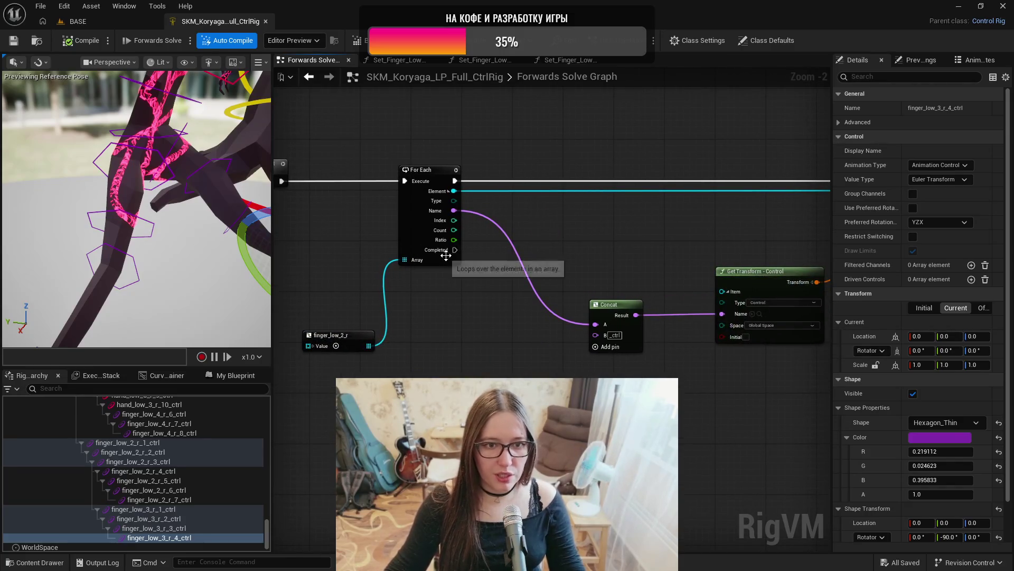
- Add a Set_Finger_Low_3_R function call to the Forwards Solve graph
click(428, 169)
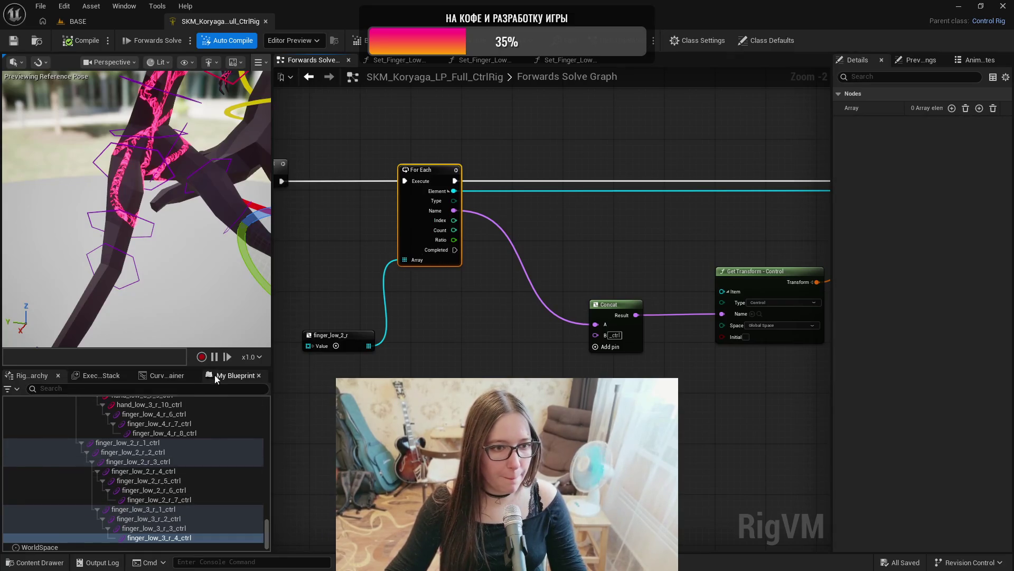
click(236, 375)
click(68, 544)
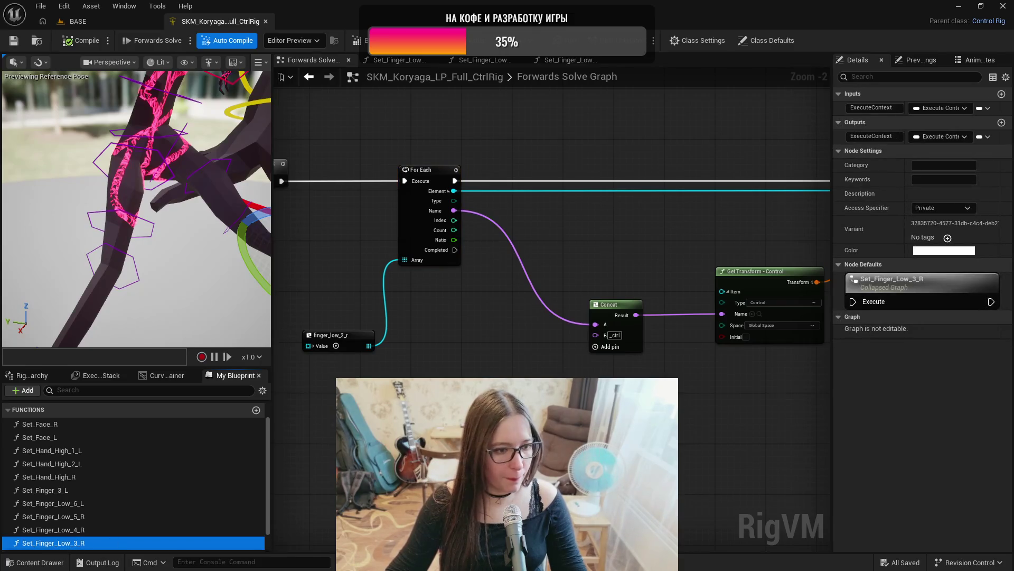
click(459, 264)
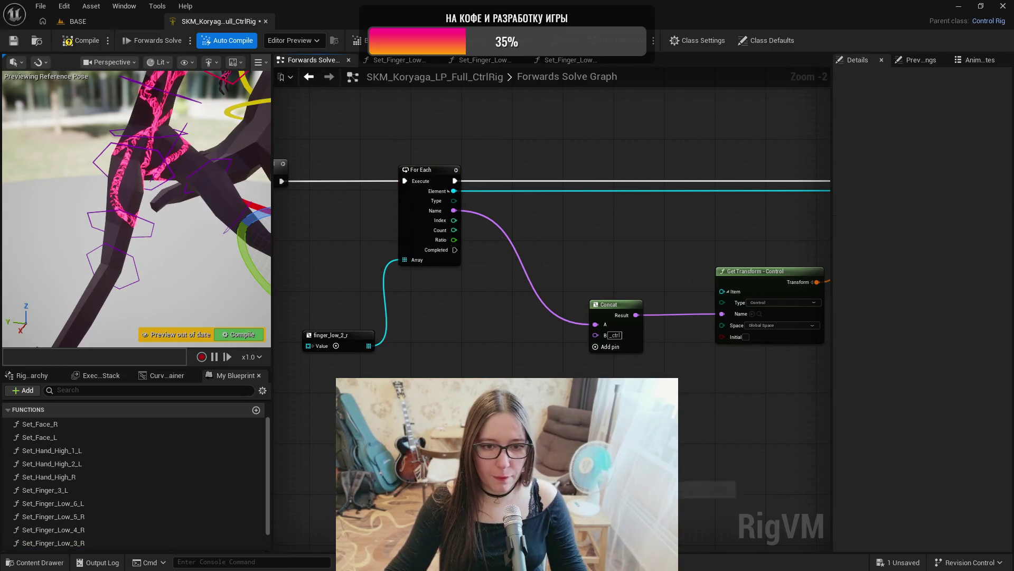
- Inside Set_Finger_Low_3_R, wire Entry to the first bone transform, then compile and save
click(568, 59)
drag(581, 316, 667, 317)
mouse_move(695, 261)
mouse_down()
mouse_move(870, 236)
mouse_move(710, 222)
mouse_move(706, 233)
mouse_move(464, 206)
mouse_move(743, 220)
mouse_move(657, 197)
mouse_move(593, 226)
mouse_move(638, 213)
mouse_up()
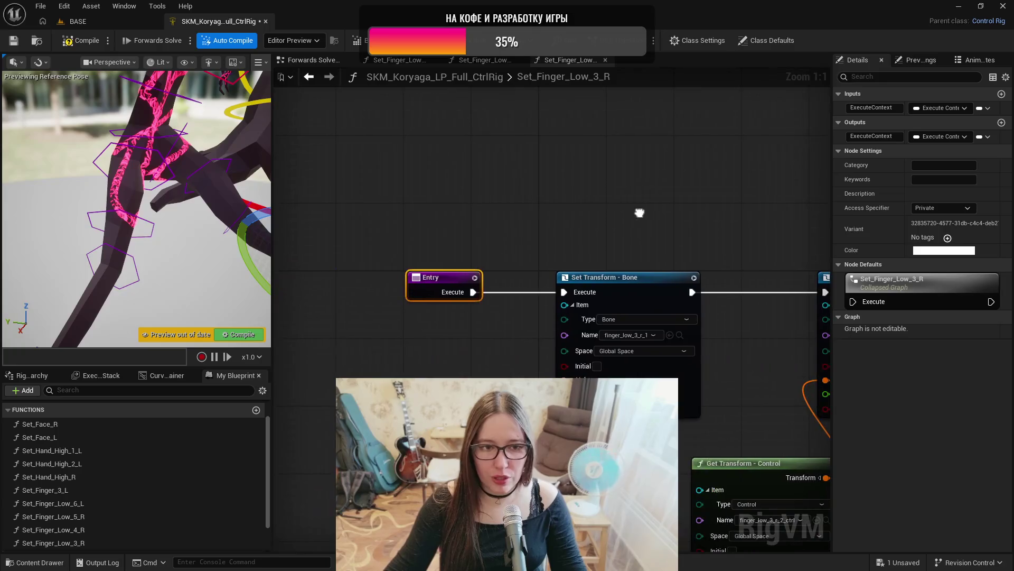
click(85, 41)
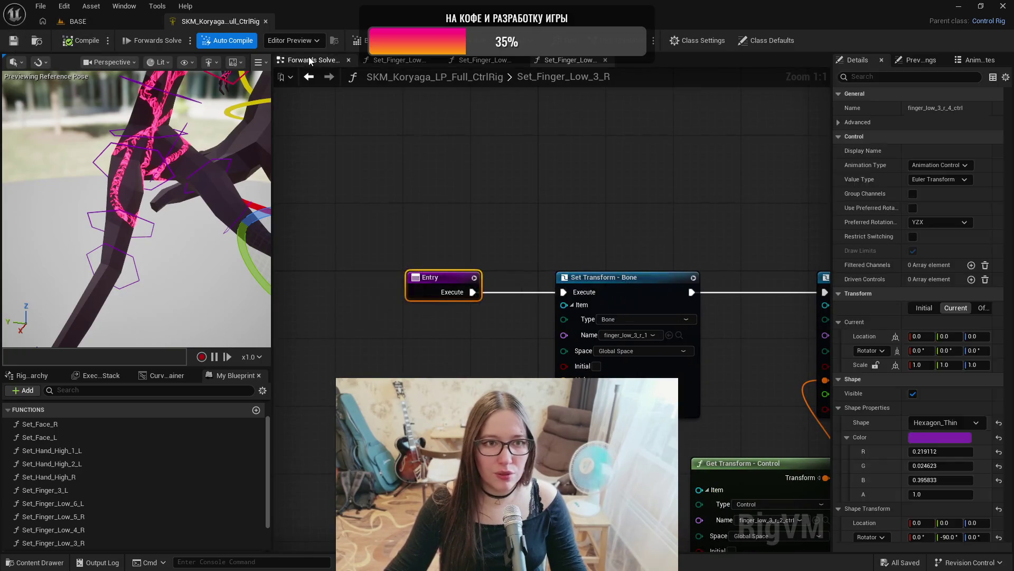
click(309, 60)
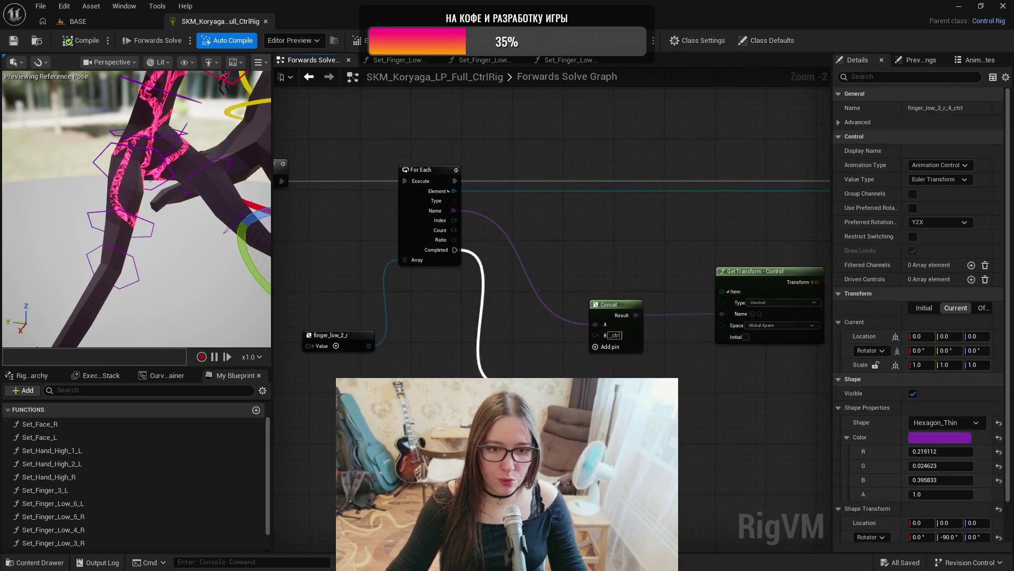
- Connect For Each Completed to the Set_Finger_Low_3_R call, routing the wire through two reroute points
scroll(395, 359, down, 2)
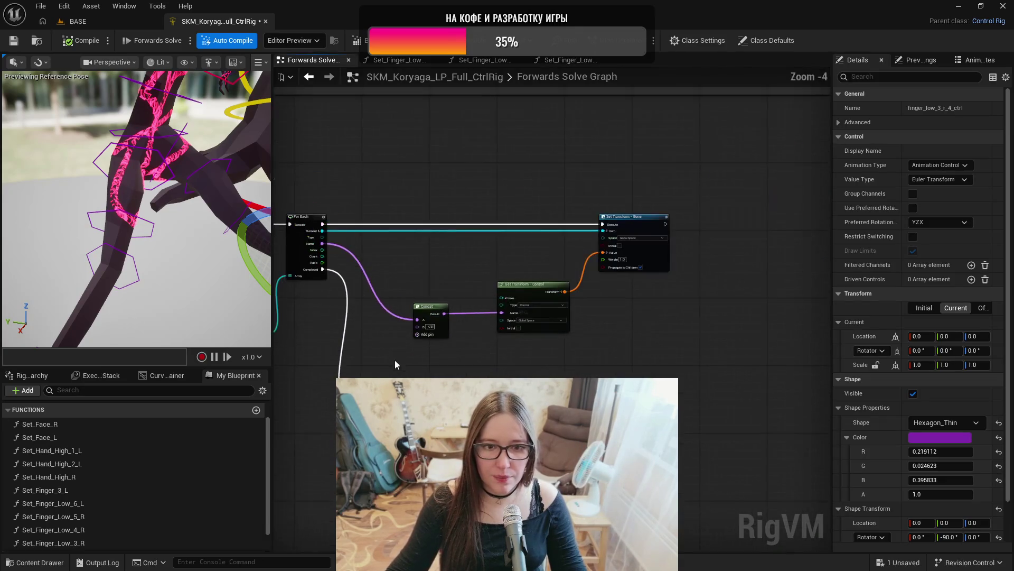
drag(380, 423, 774, 218)
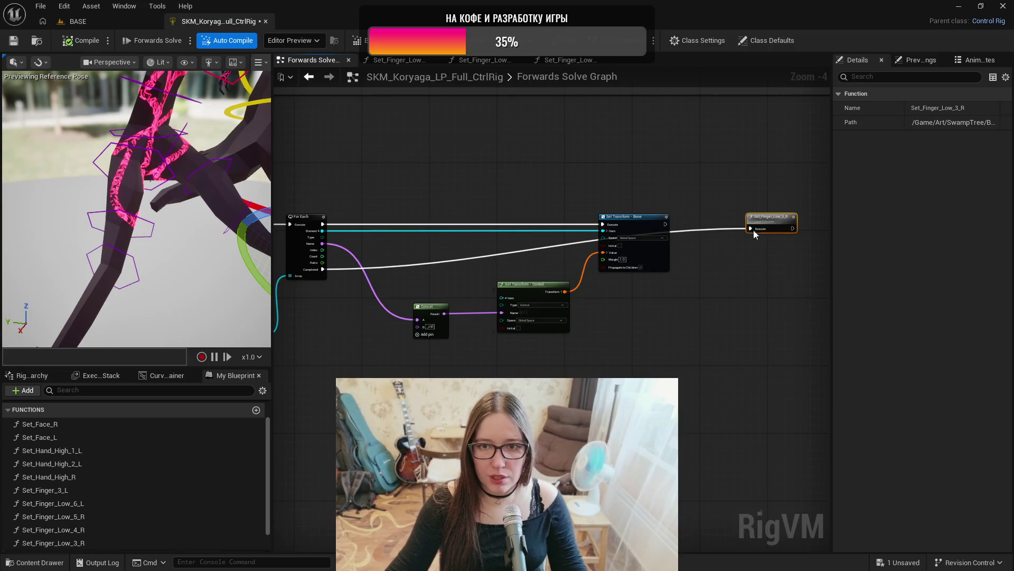
double_click(732, 230)
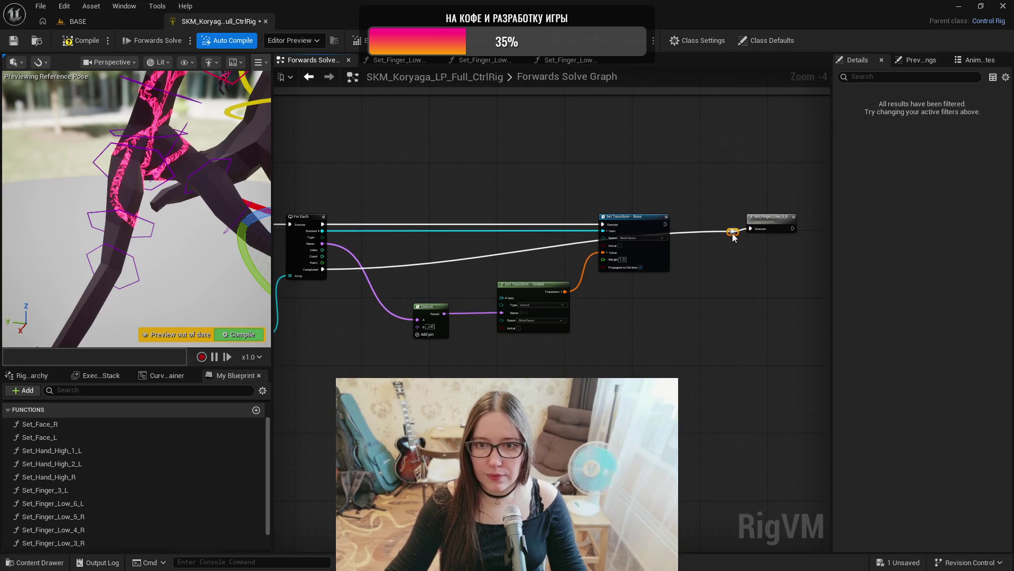
drag(732, 232, 705, 368)
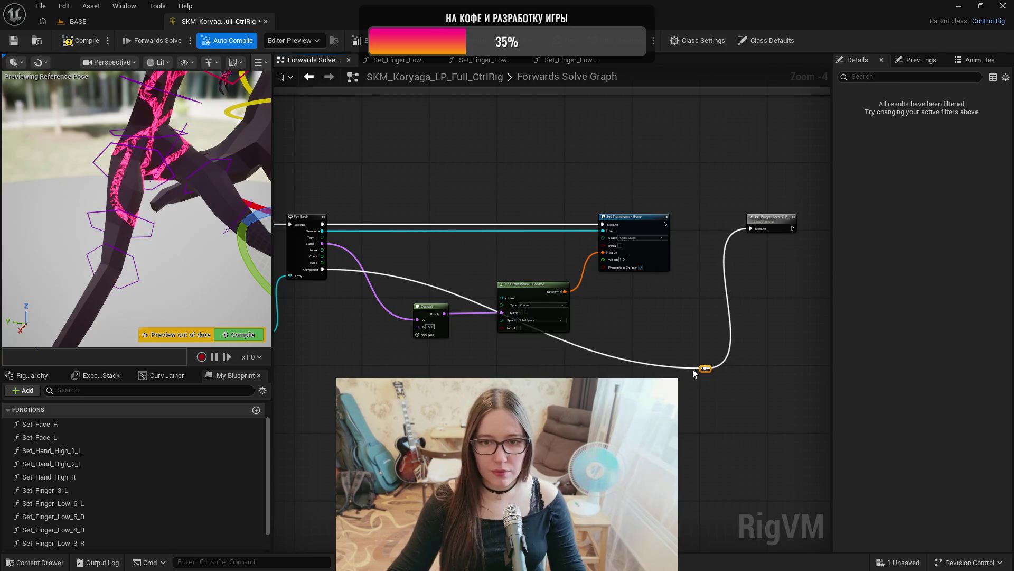
double_click(586, 350)
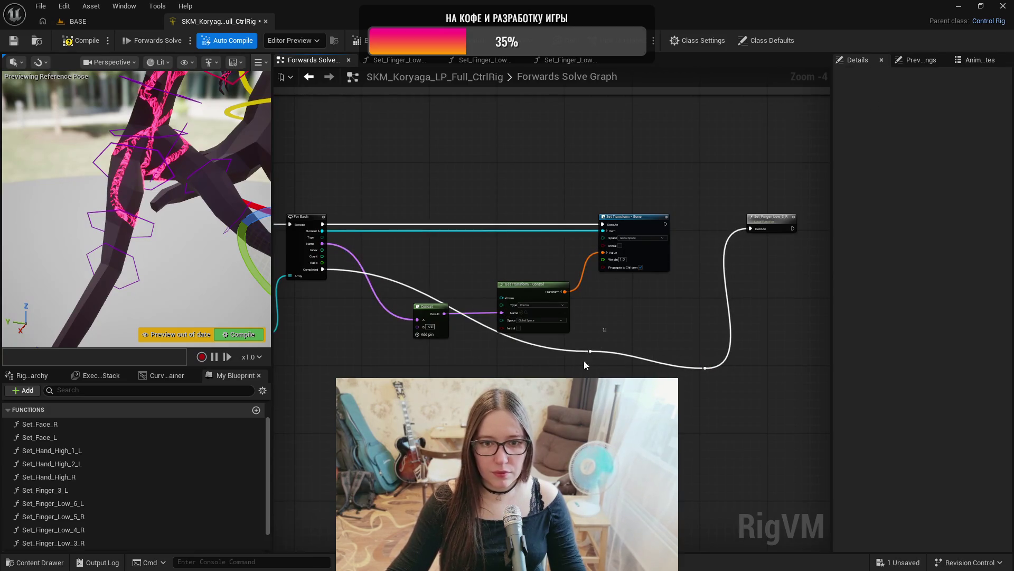
mouse_move(592, 351)
mouse_down()
mouse_move(403, 366)
mouse_move(423, 374)
mouse_up()
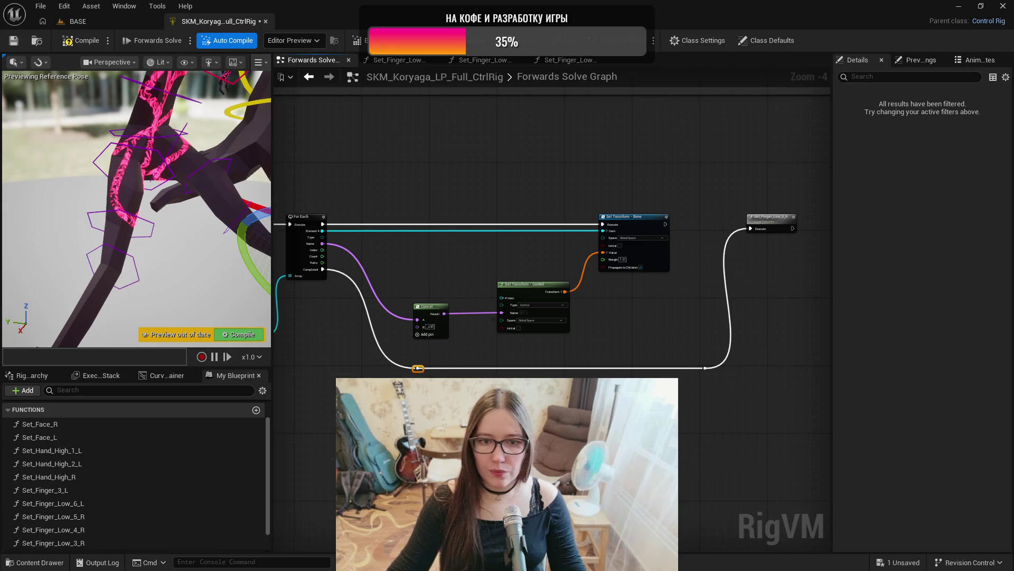
drag(717, 415, 507, 417)
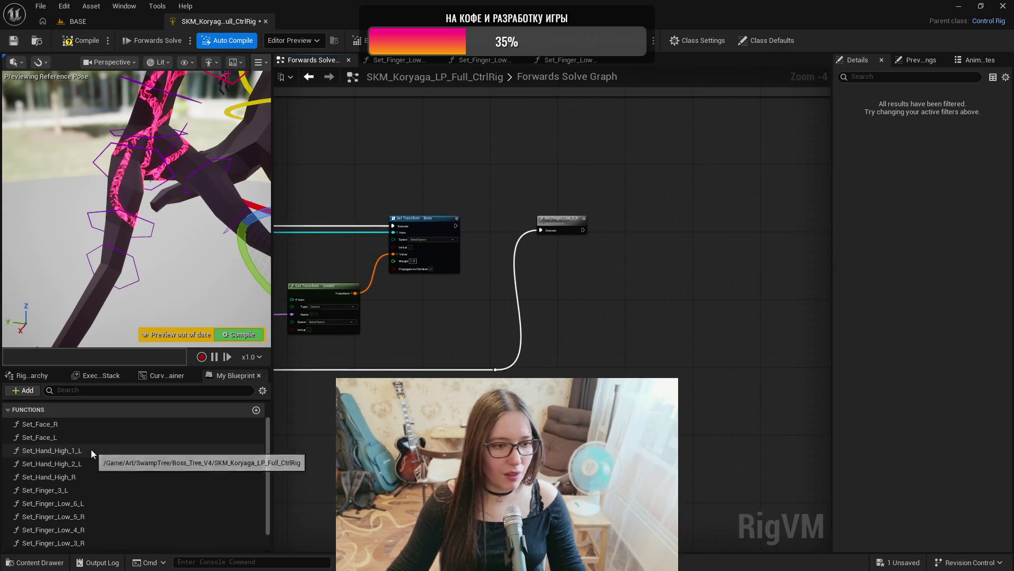
- Inspect the finger_low_4_r_1 through r_5 bones and controls in the Rig Hierarchy
click(32, 375)
scroll(170, 479, up, 15)
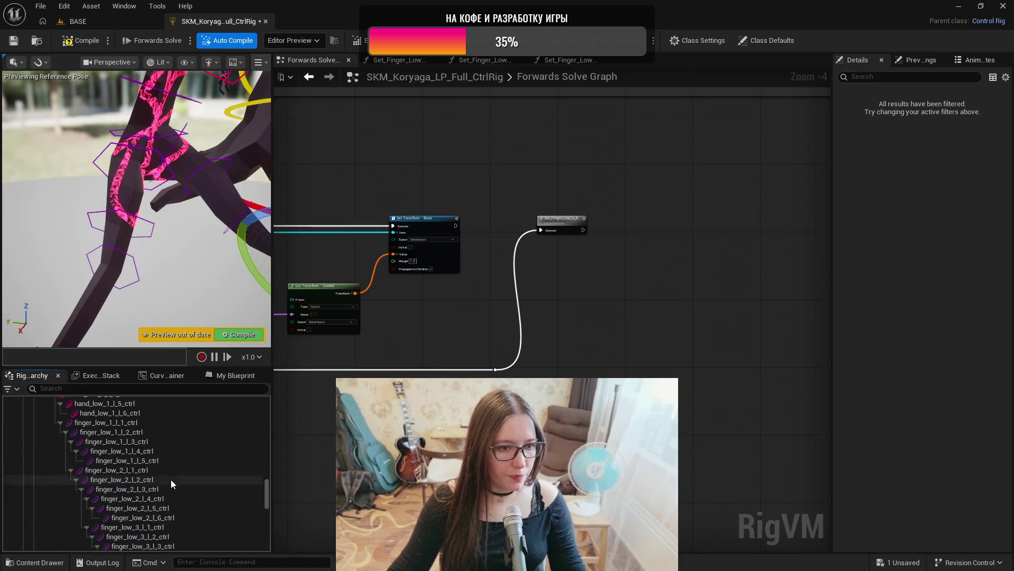
scroll(175, 477, up, 10)
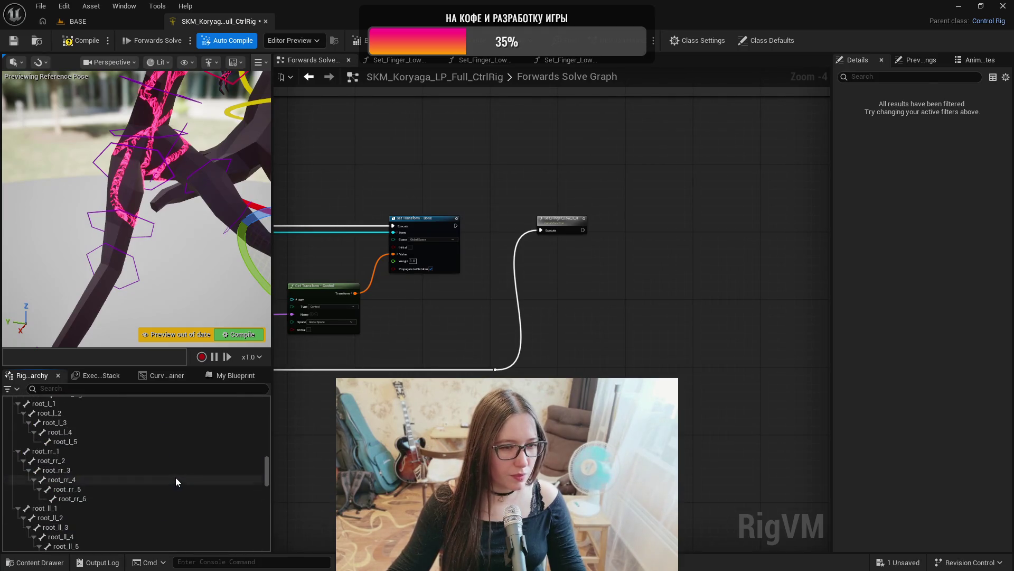
scroll(141, 446, up, 2)
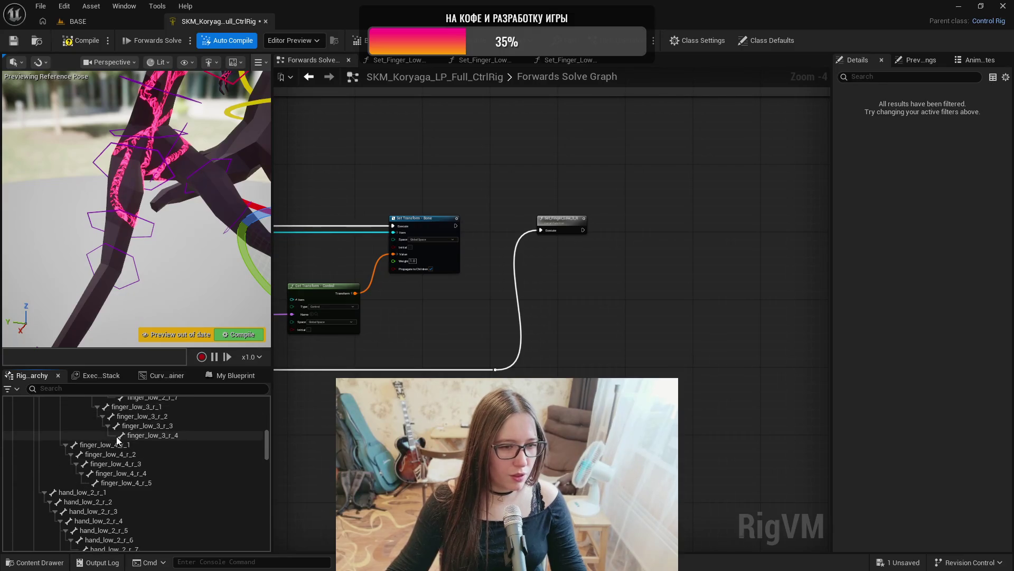
click(121, 444)
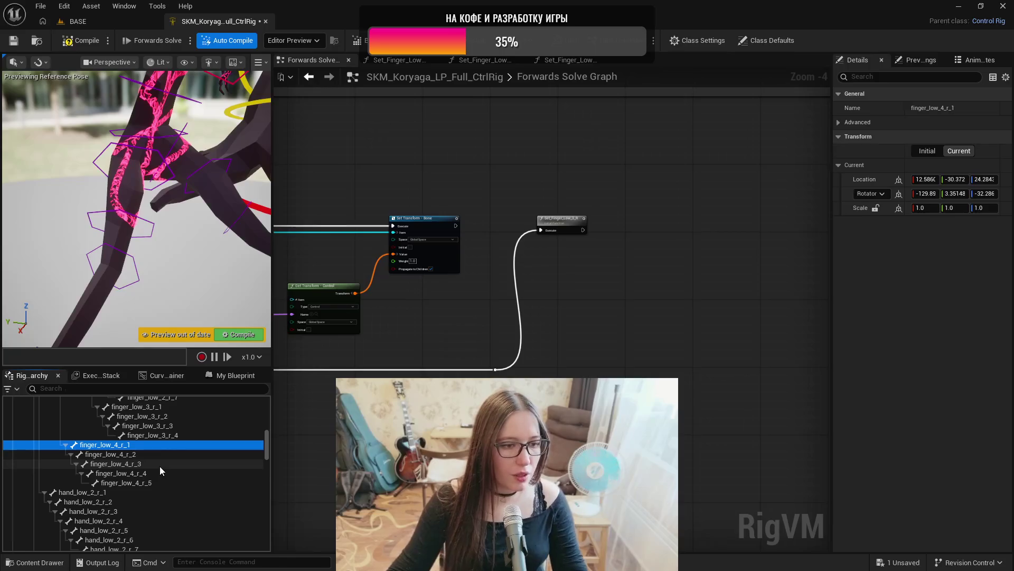
click(141, 454)
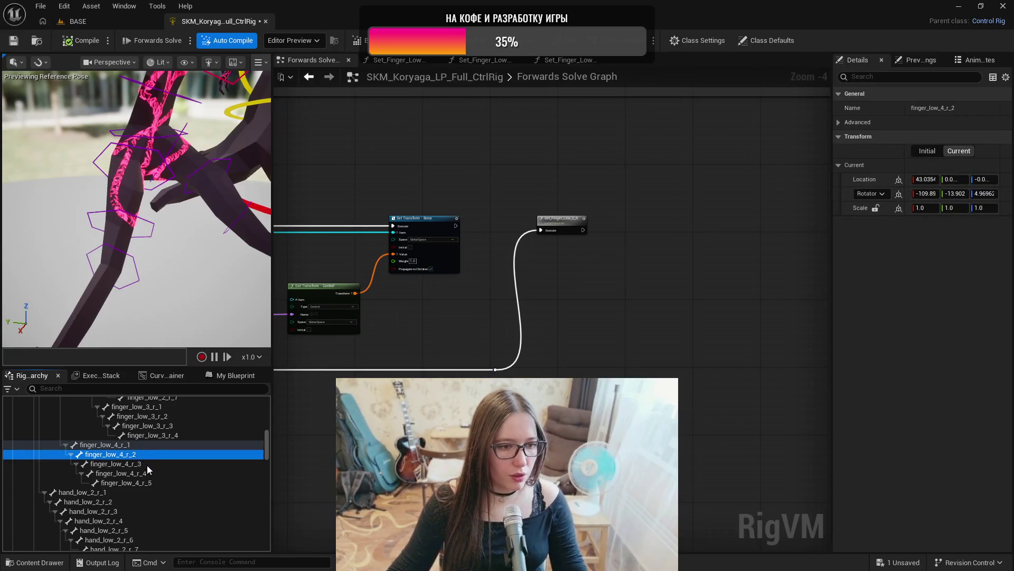
click(148, 465)
click(153, 473)
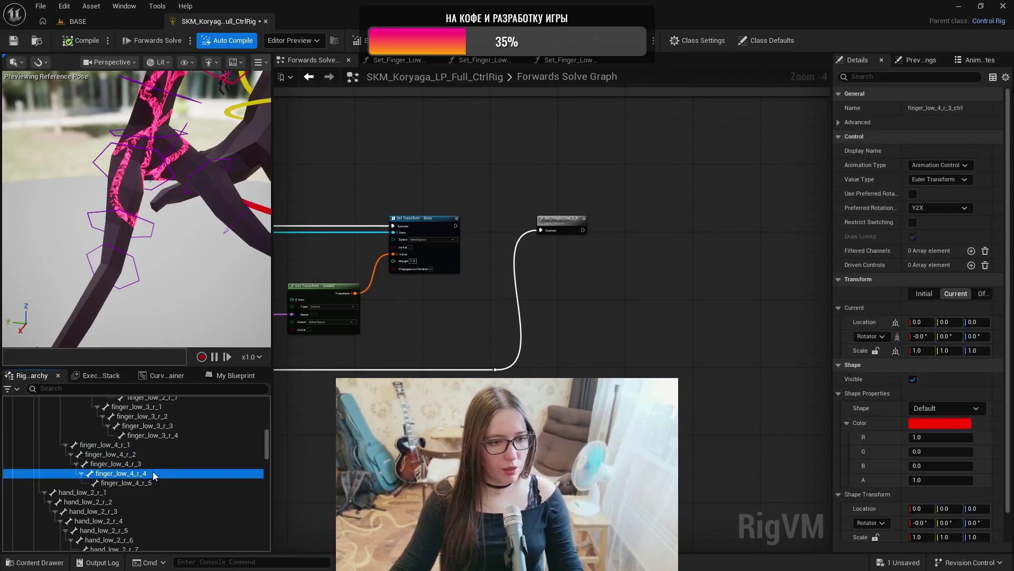
click(159, 483)
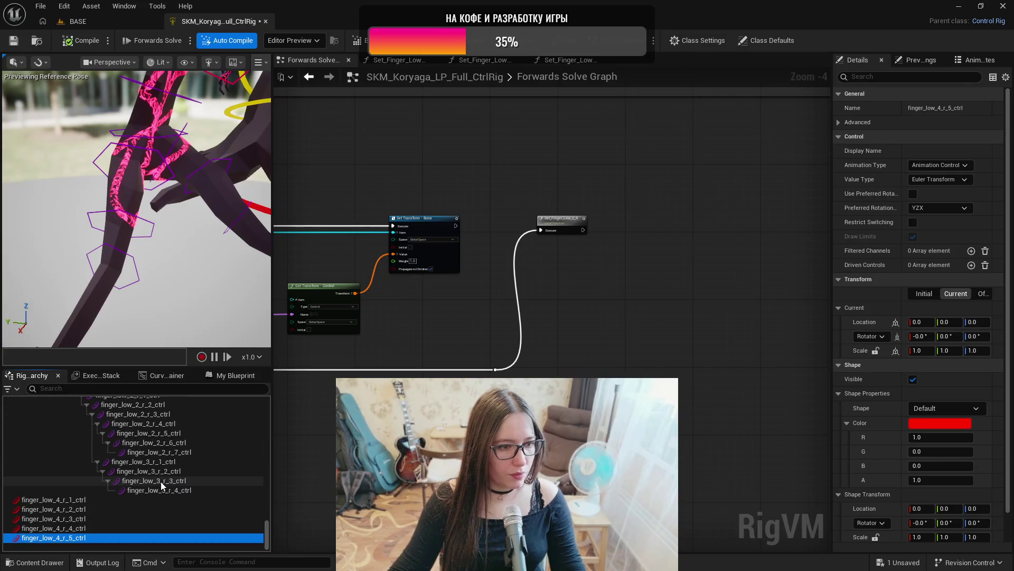
- Compare with finger_low_3_r_2_ctrl's hexagon setup, then select all five finger_low_4 controls
click(159, 471)
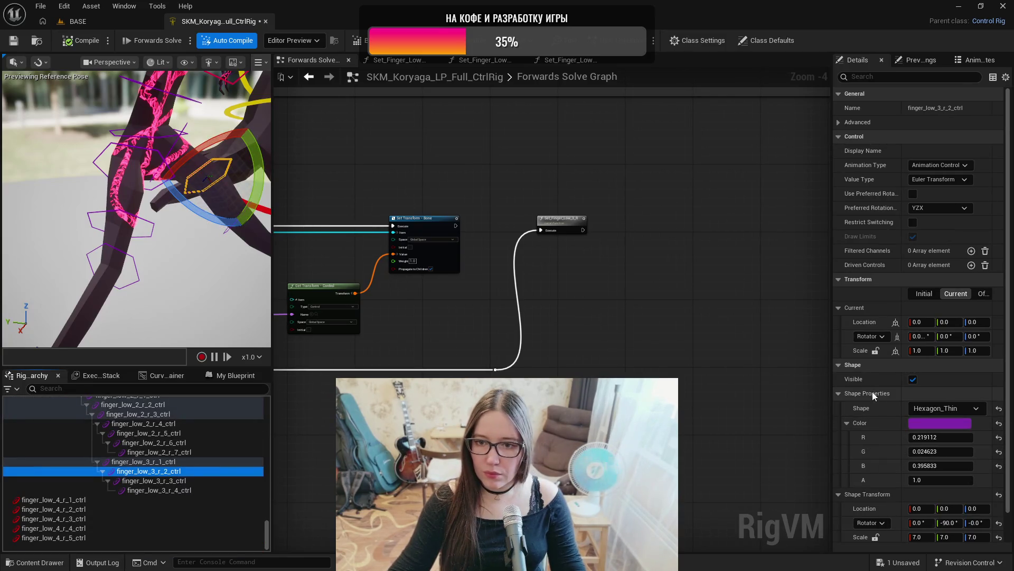
click(89, 501)
shift+click(98, 538)
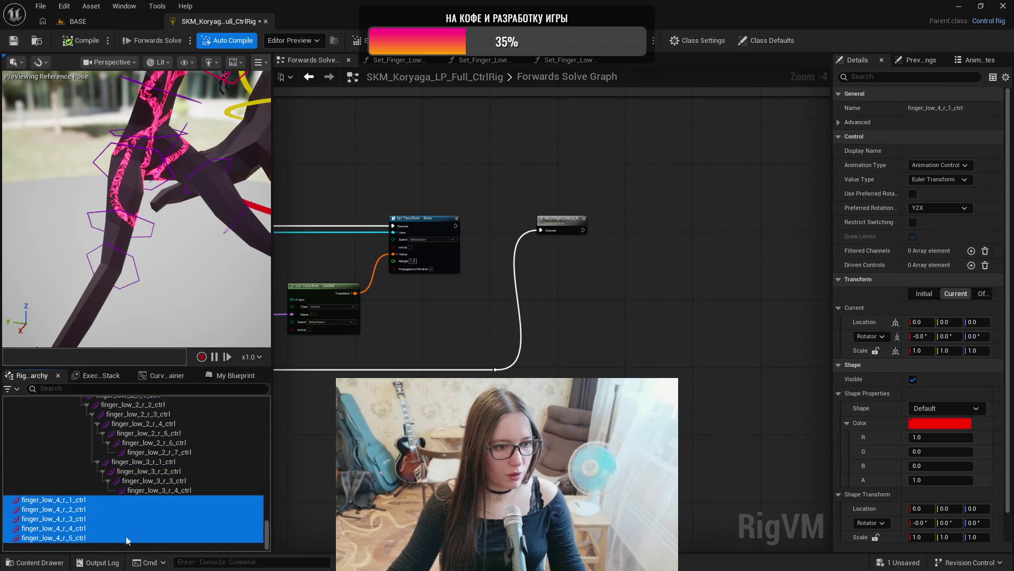
- Paste the purple hexagon shape onto the five controls and set finger_low_4_r_1's shape scale to 15
right_click(863, 395)
click(867, 412)
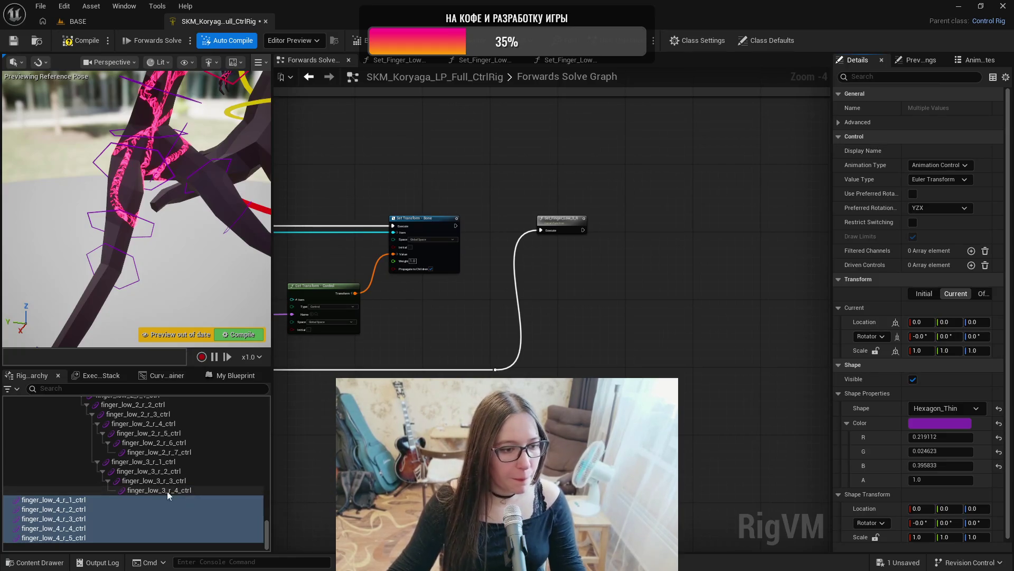
click(96, 500)
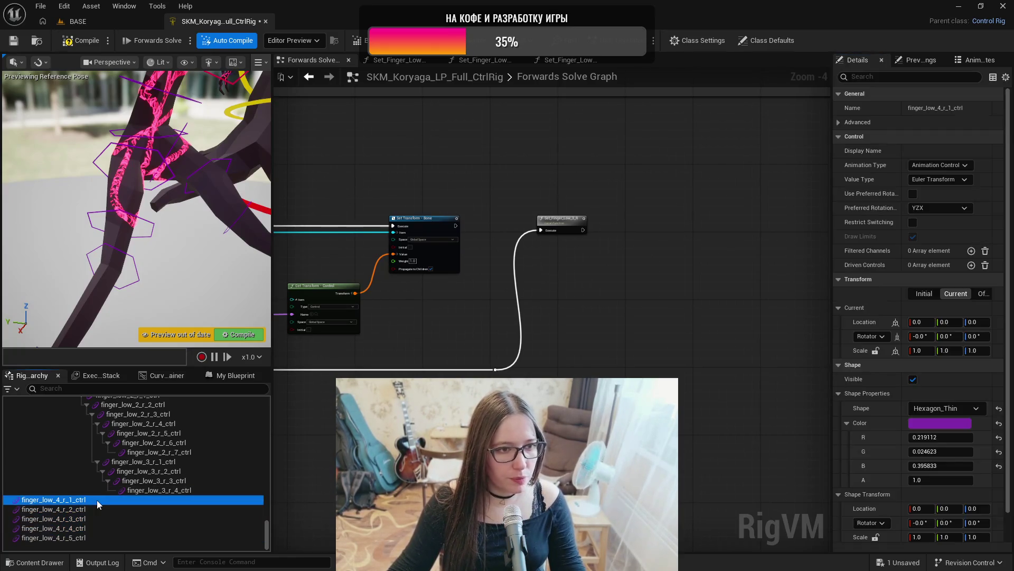
key(f)
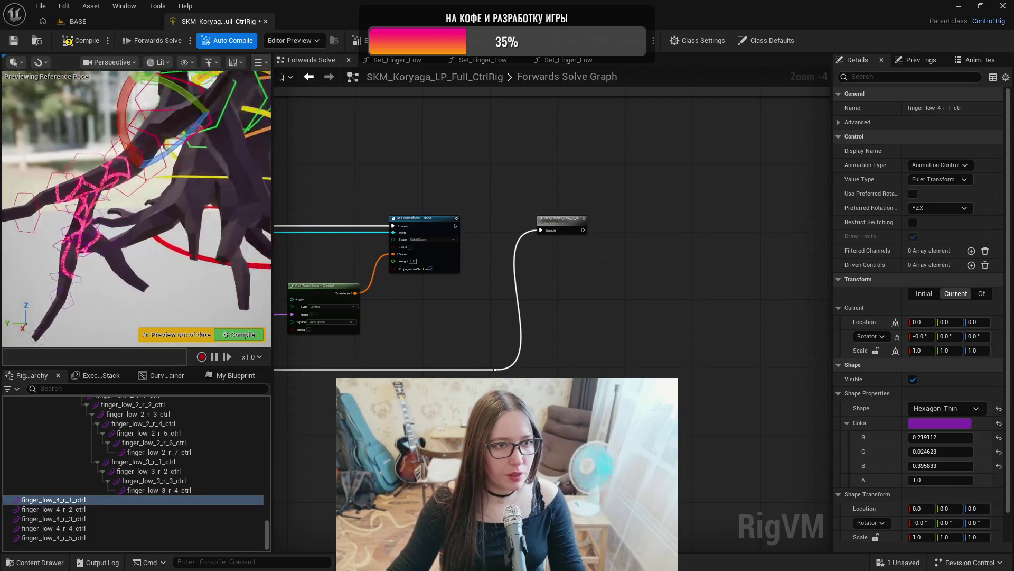
drag(170, 317, 170, 317)
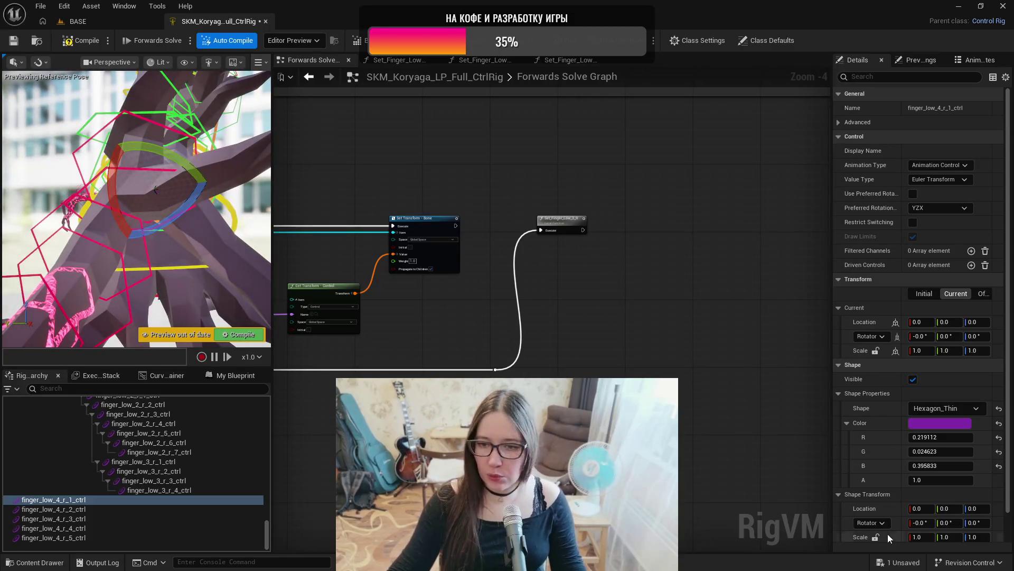
text(20)
key(Return)
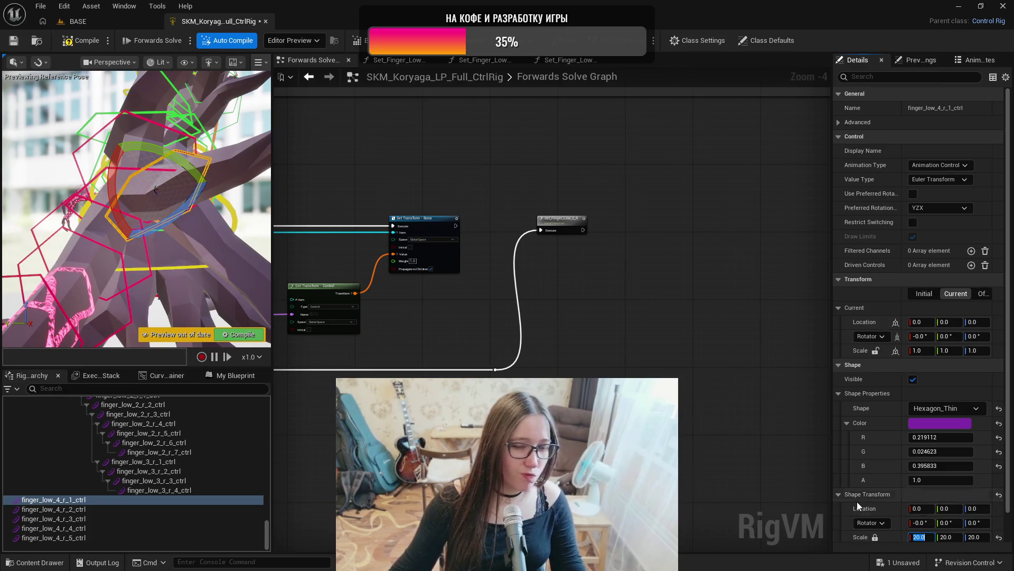
text(15)
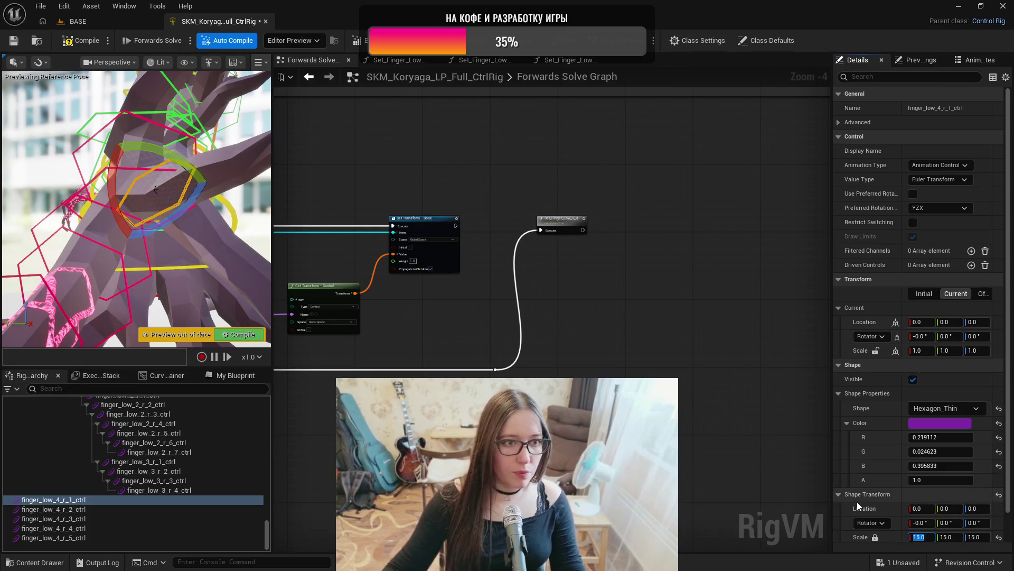
key(Return)
drag(138, 211, 121, 212)
- Set uniform shape scales of 12, 9, 8 and 7 on finger_low_4_r_2 through r_5
click(82, 511)
click(877, 537)
text(0)
key(Return)
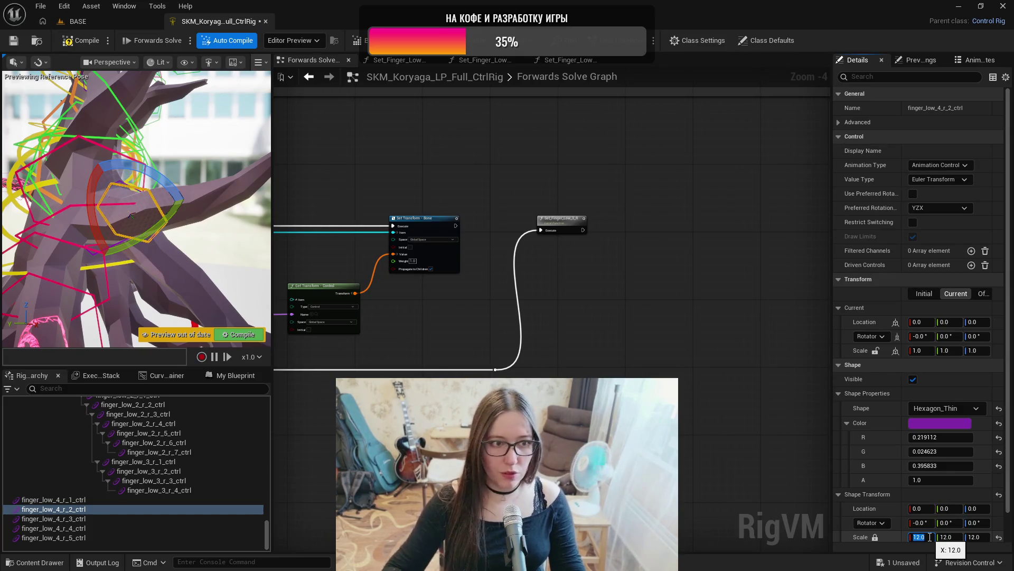
click(177, 517)
click(875, 537)
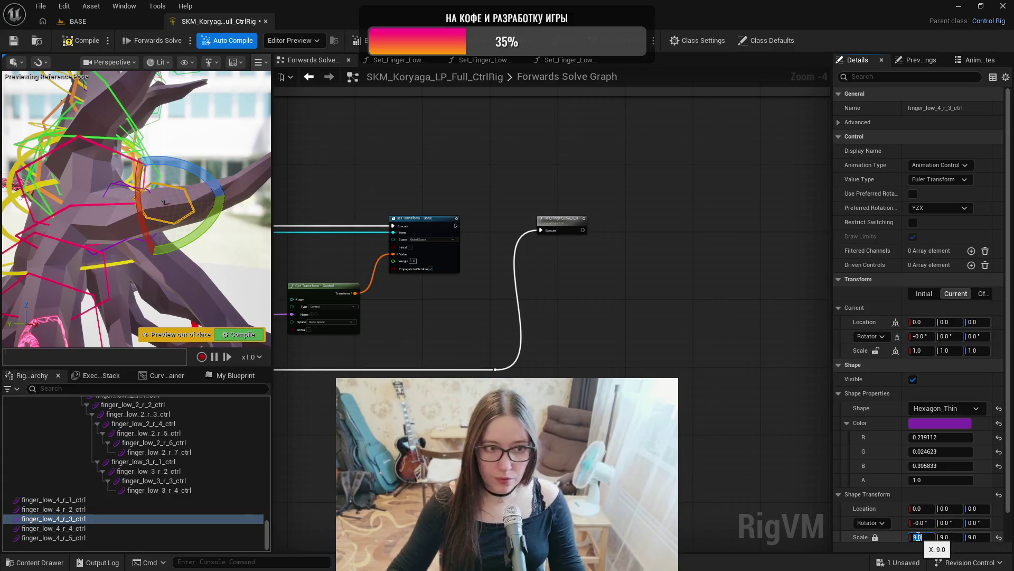
click(80, 527)
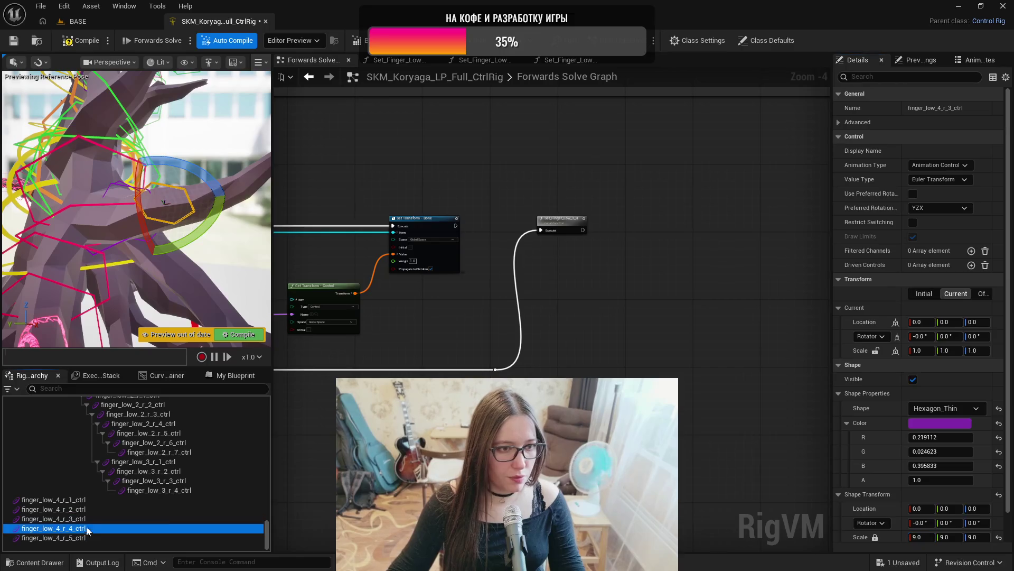
click(877, 537)
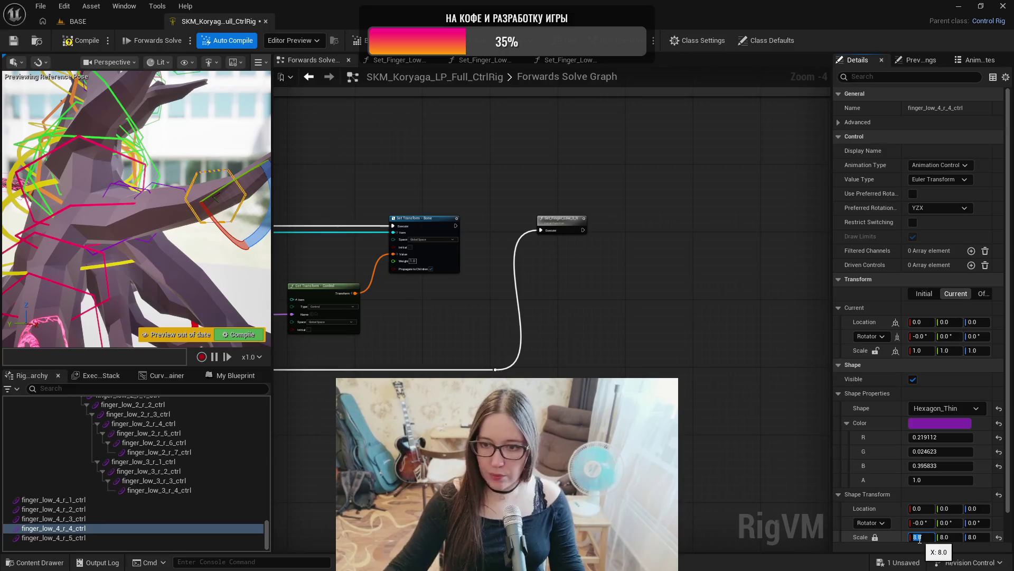
click(129, 538)
click(876, 537)
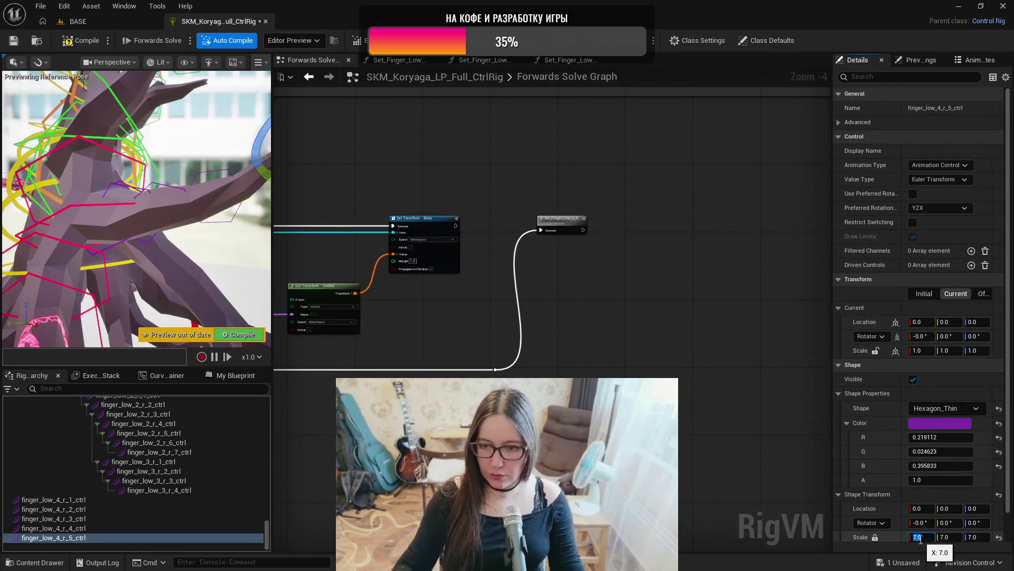
- In shape-edit mode with rotation snapping, turn finger_low_4_r_1's hexagon 90° around the finger
click(109, 499)
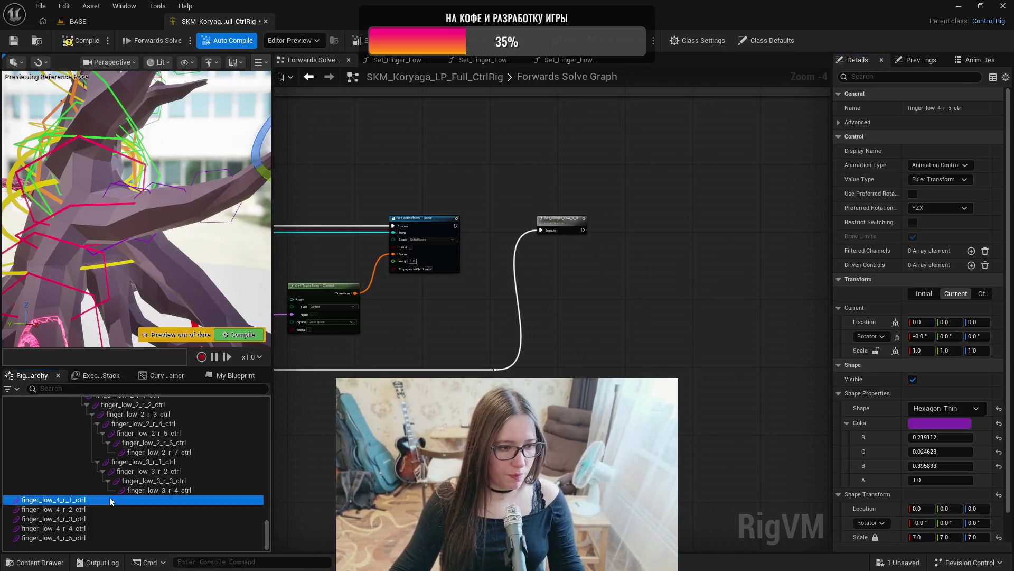
key(ctrl+period)
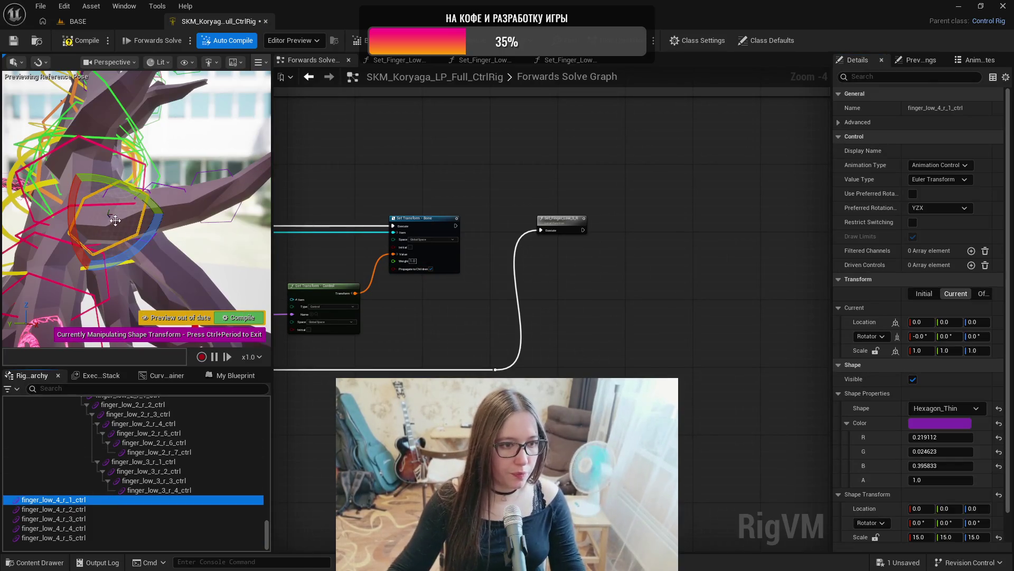
scroll(115, 222, up, 5)
click(39, 64)
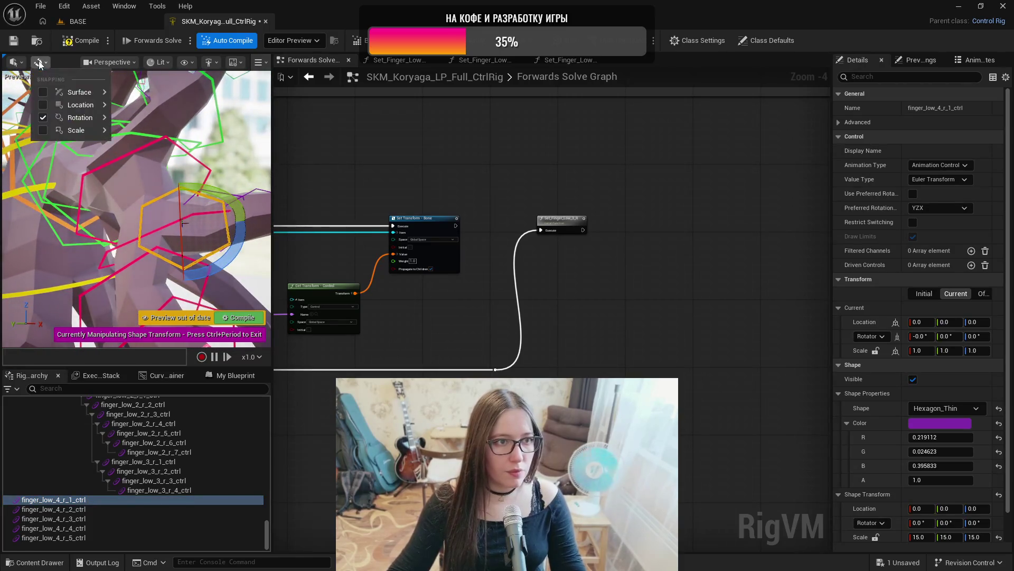
click(180, 206)
drag(215, 226, 230, 251)
- Turn the r_2 through r_5 hexagons 90° each, then exit shape editing
click(53, 509)
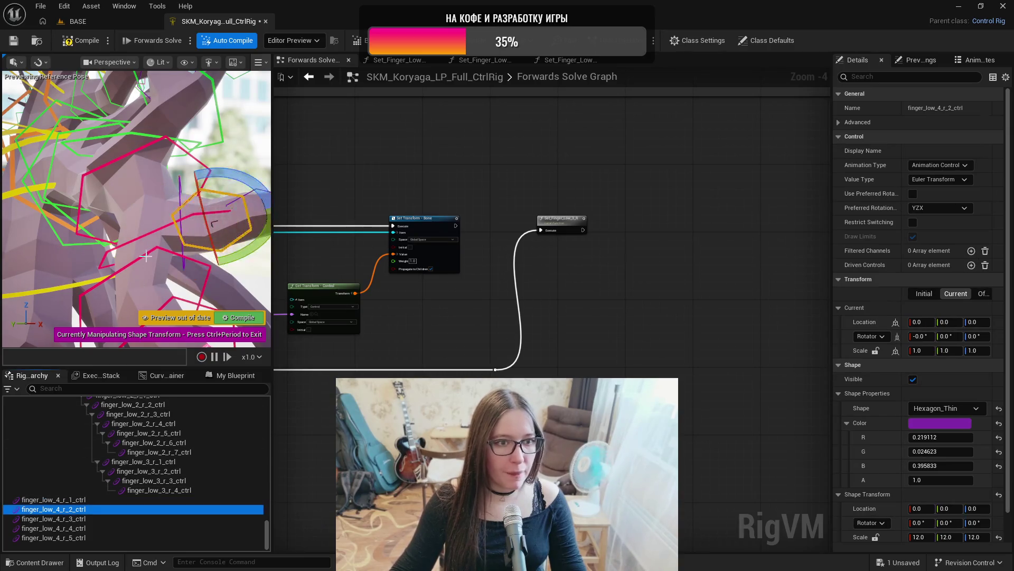
key(f)
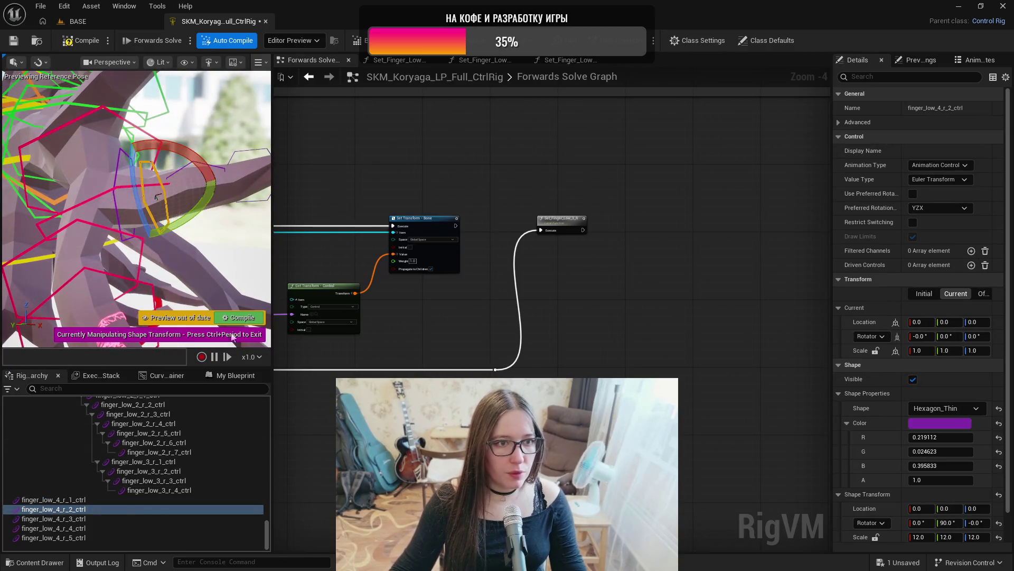
click(82, 519)
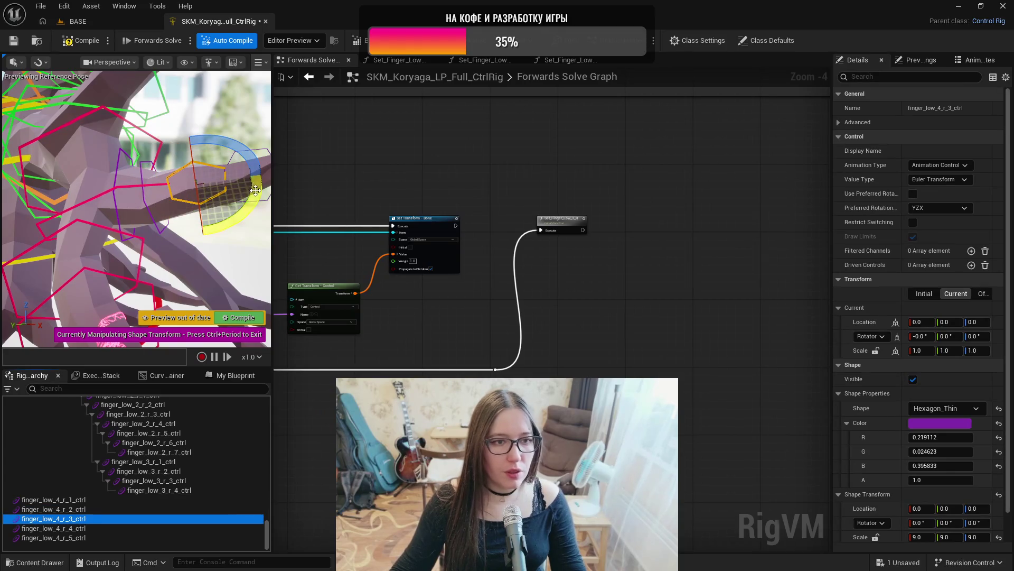
key(f)
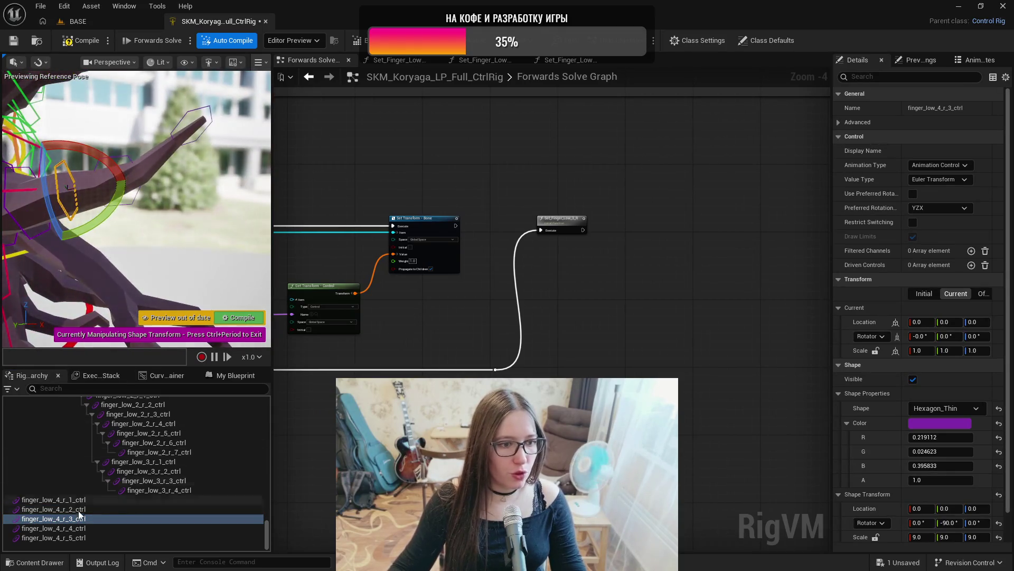
click(78, 529)
drag(174, 150, 158, 206)
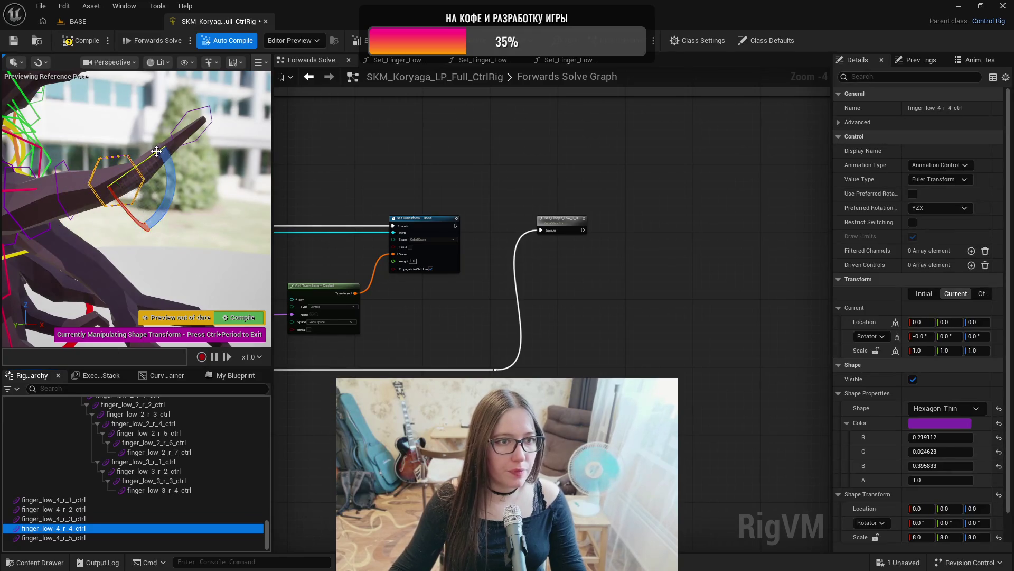
click(63, 538)
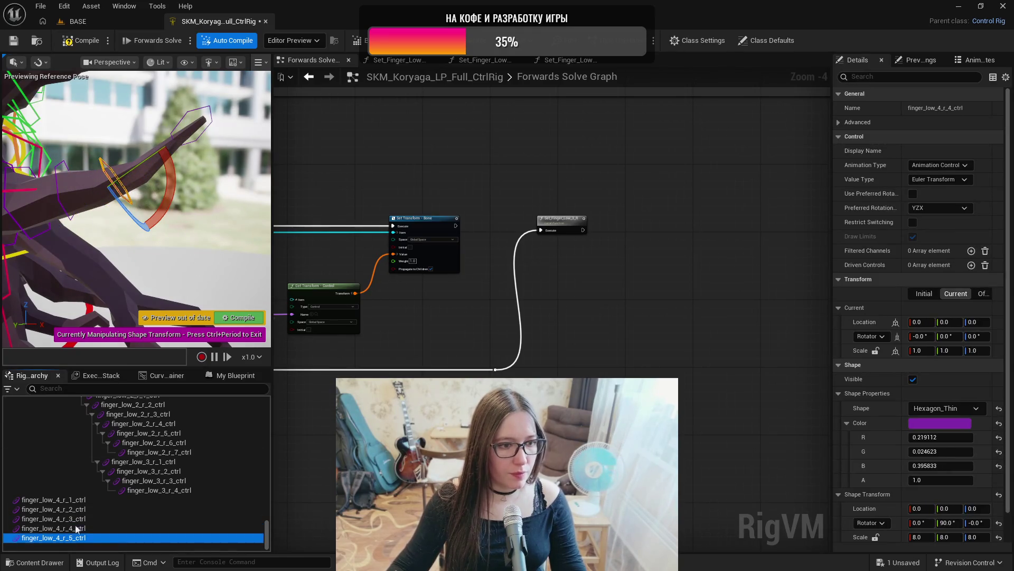
drag(192, 178, 190, 180)
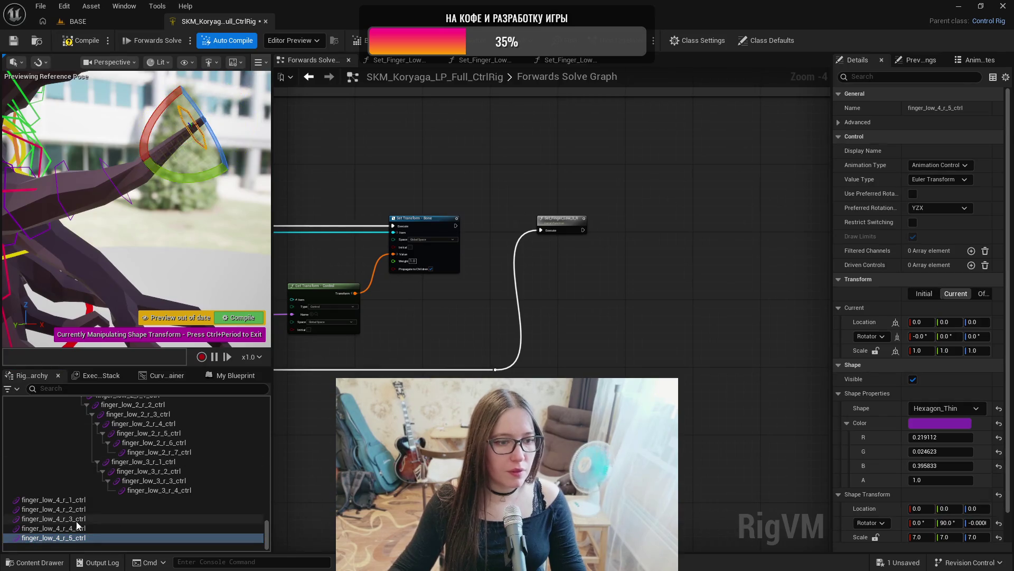
key(Escape)
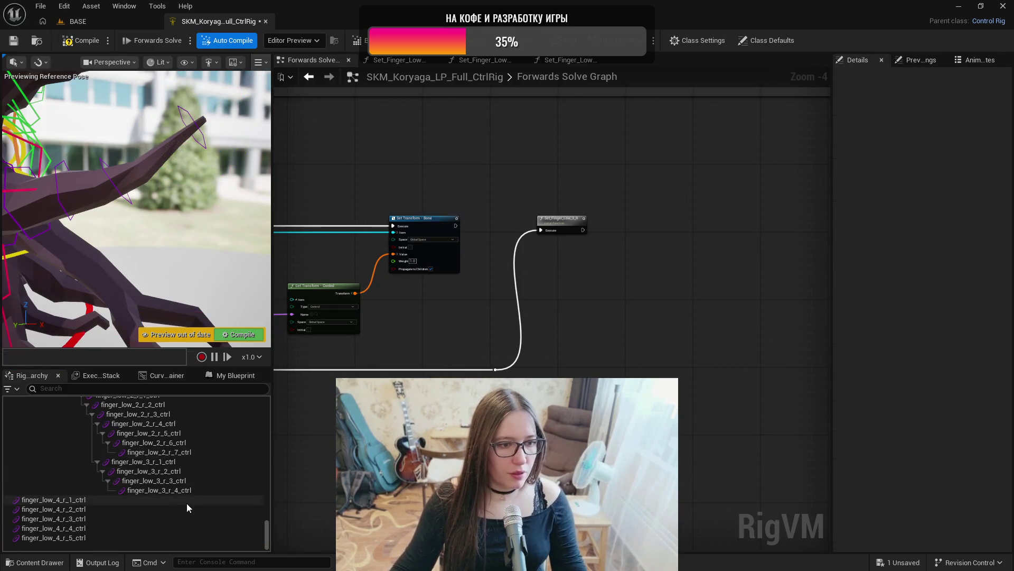
drag(266, 533, 273, 438)
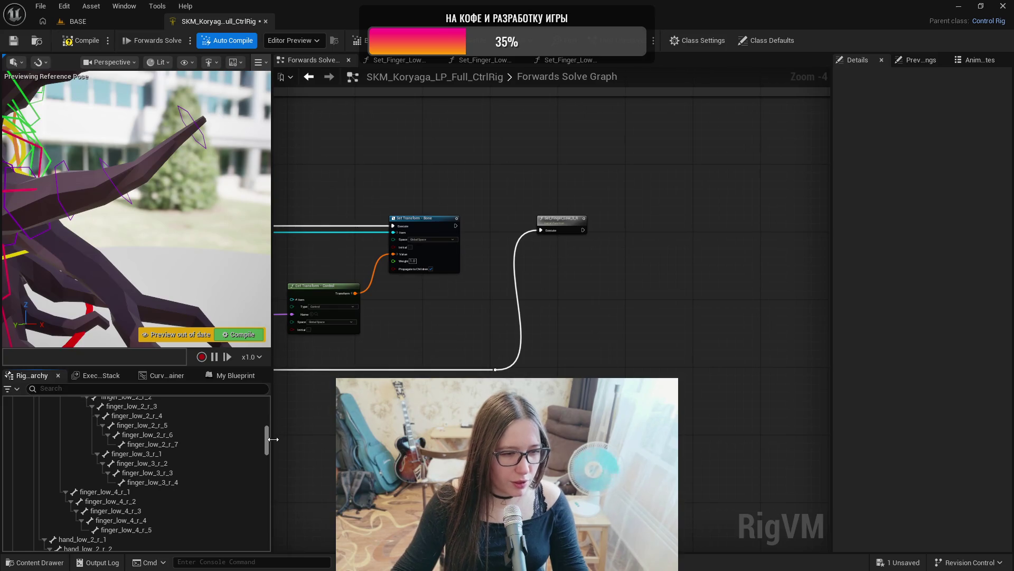
- Select the finger_low_4_r_1 bone and scroll through the hierarchy to locate its controls
click(112, 492)
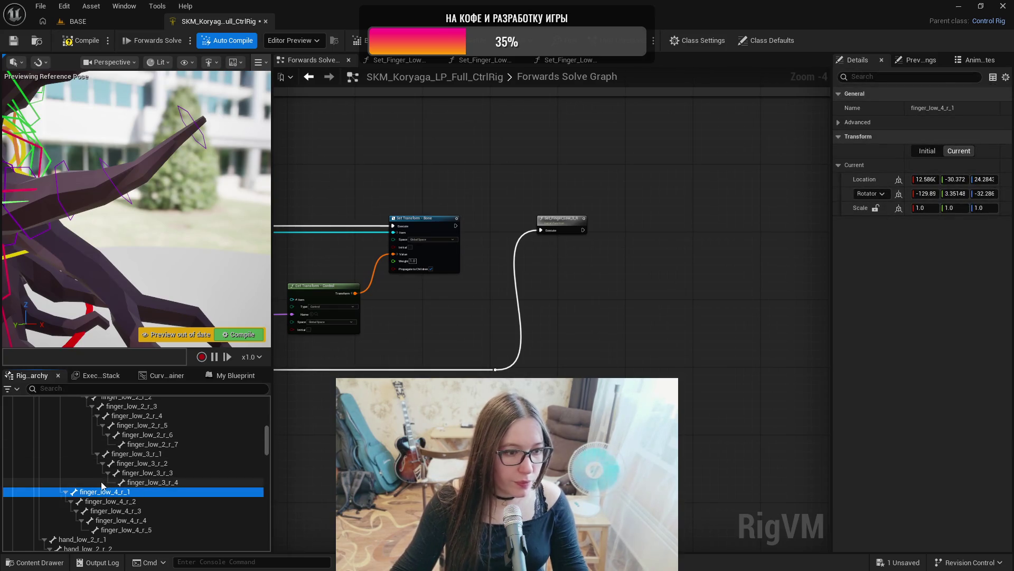
scroll(96, 462, up, 5)
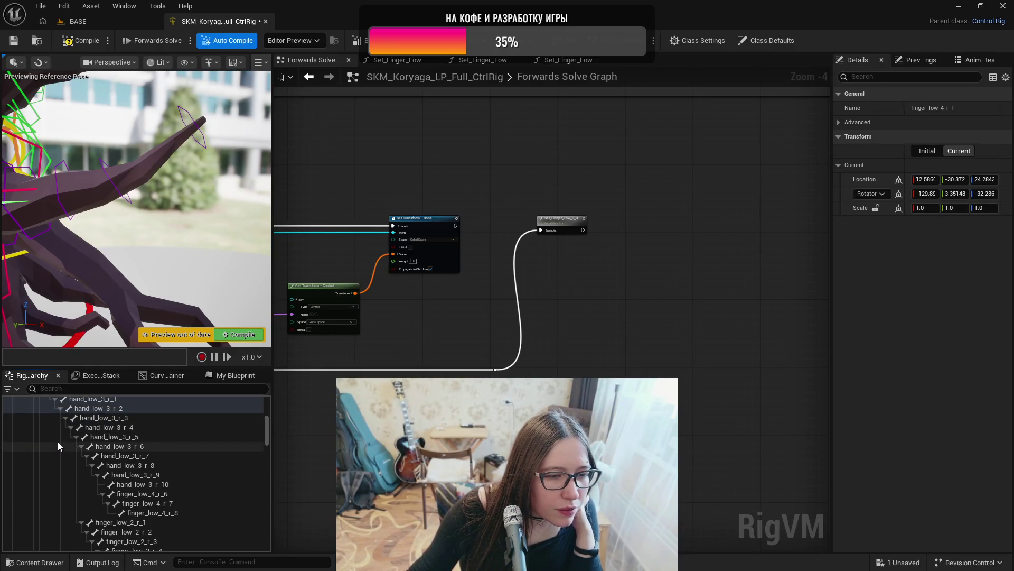
scroll(59, 444, down, 5)
scroll(61, 457, down, 15)
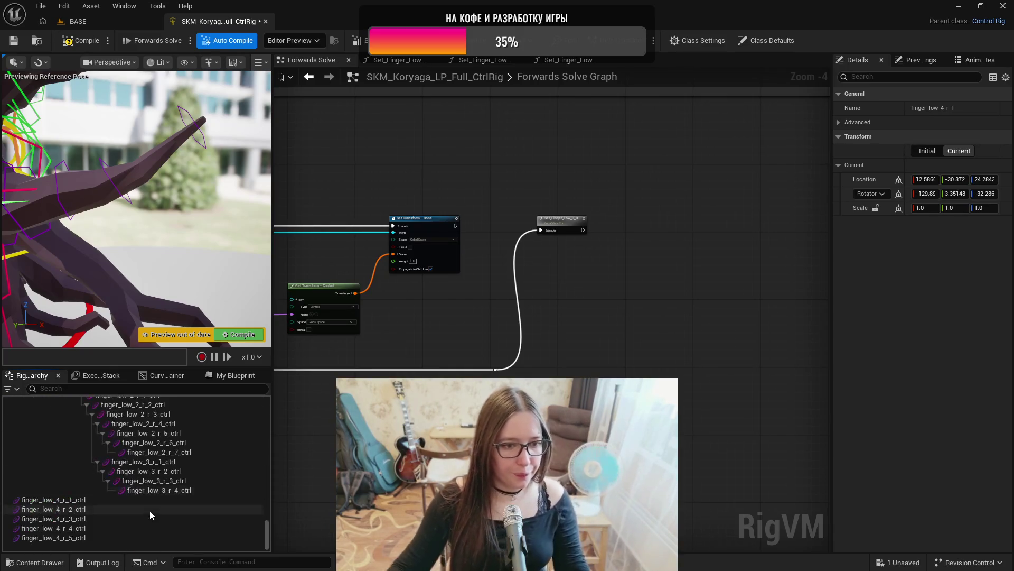
scroll(151, 514, up, 4)
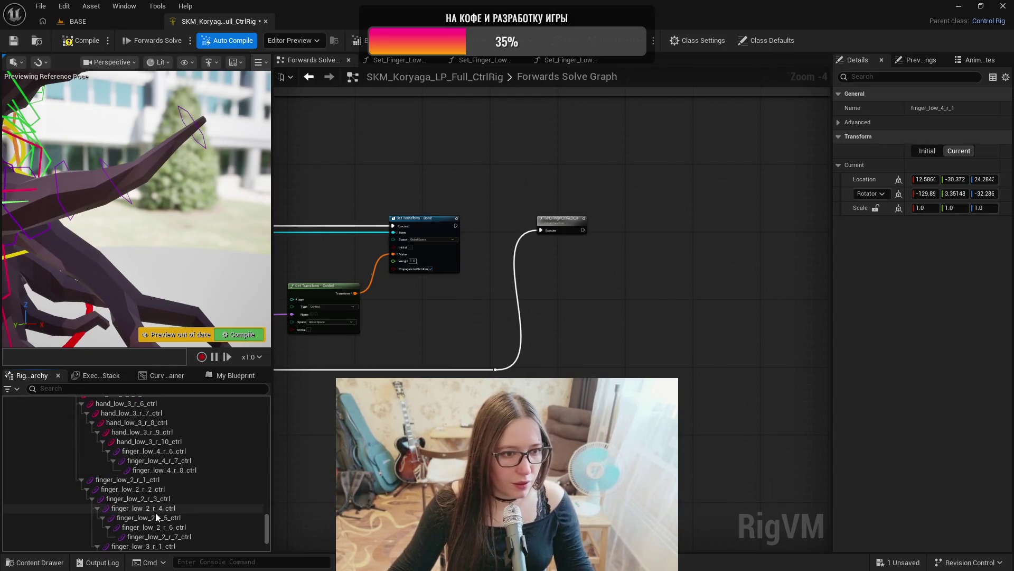
scroll(158, 512, up, 12)
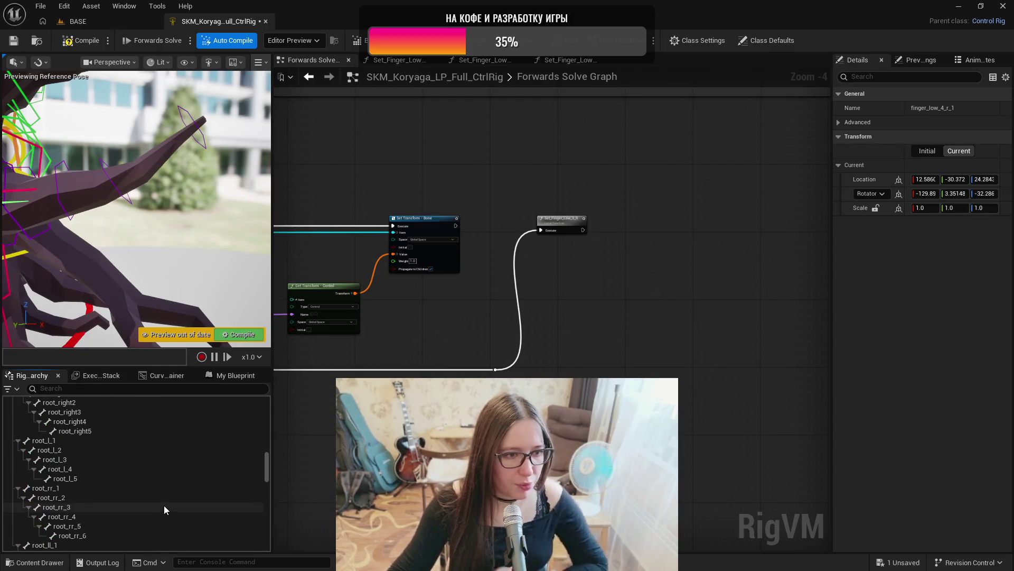
scroll(162, 502, down, 10)
scroll(162, 501, up, 5)
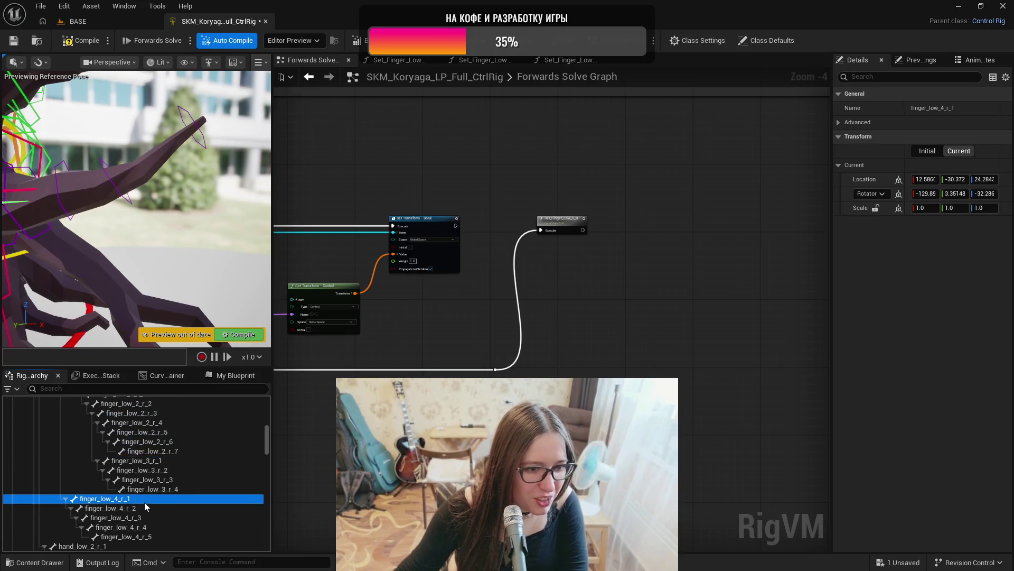
scroll(139, 502, up, 5)
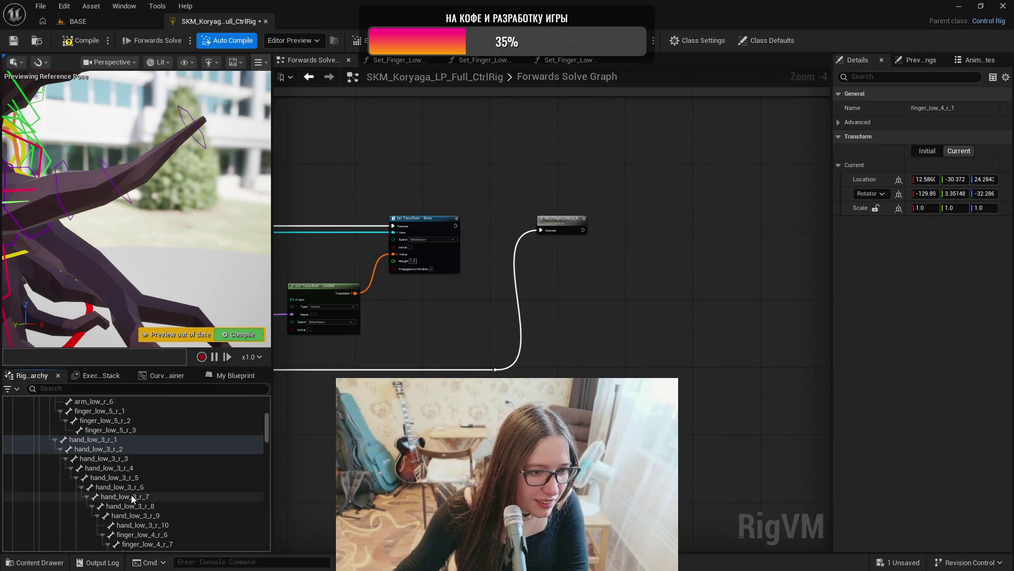
scroll(135, 496, down, 1)
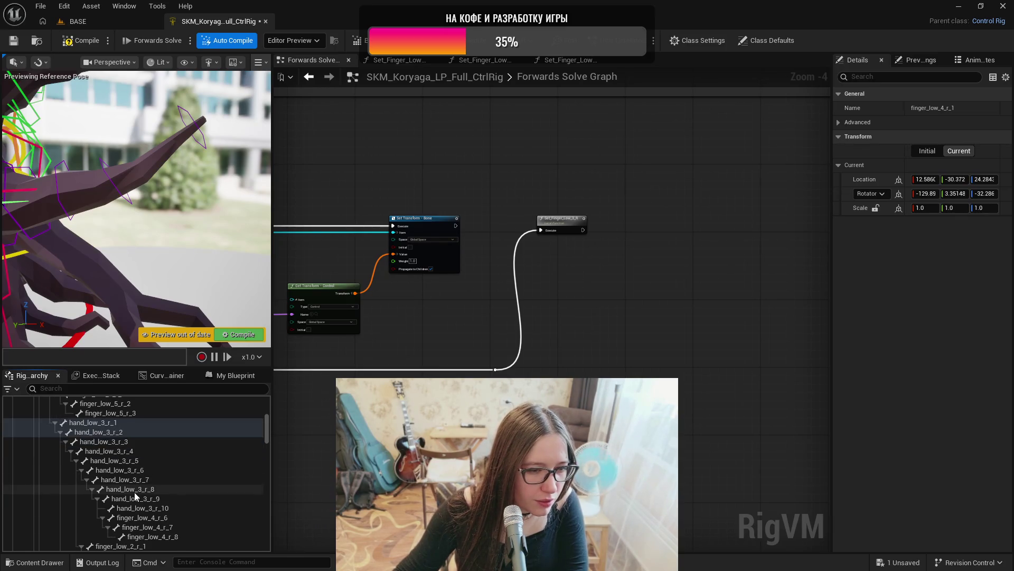
scroll(134, 492, down, 10)
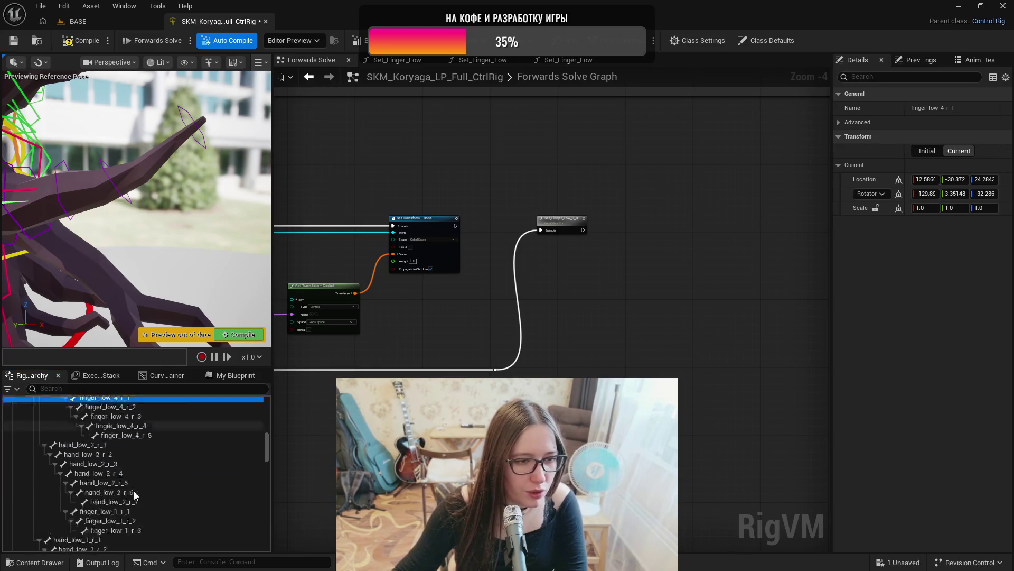
- Select all five finger_low_4_r controls and drag them up the hierarchy
click(86, 501)
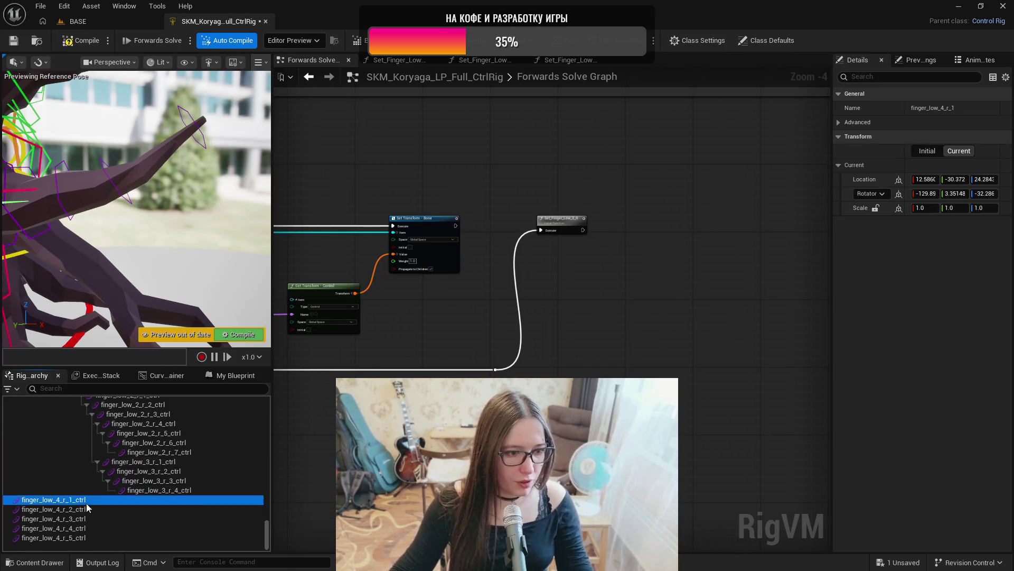
shift+click(87, 536)
drag(92, 497, 108, 419)
scroll(101, 452, up, 4)
scroll(103, 451, up, 1)
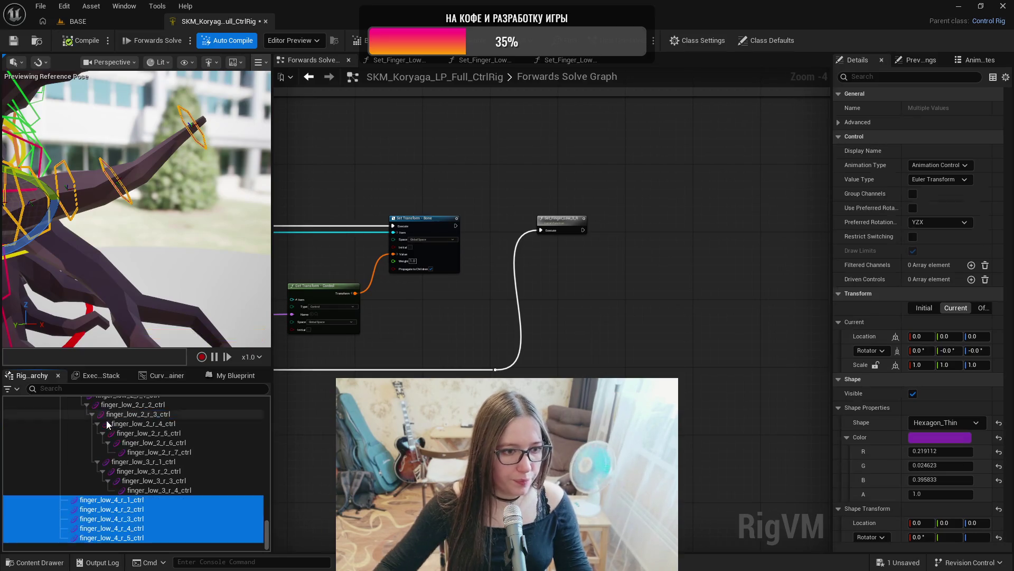
- Chain finger_low_4_r_2 through r_5 controls, each under the previous, starting at r_1_ctrl
ctrl+click(141, 499)
mouse_move(144, 509)
mouse_down()
mouse_move(143, 499)
mouse_move(161, 528)
mouse_up()
ctrl+click(144, 509)
ctrl+click(153, 519)
ctrl+click(160, 528)
click(177, 537)
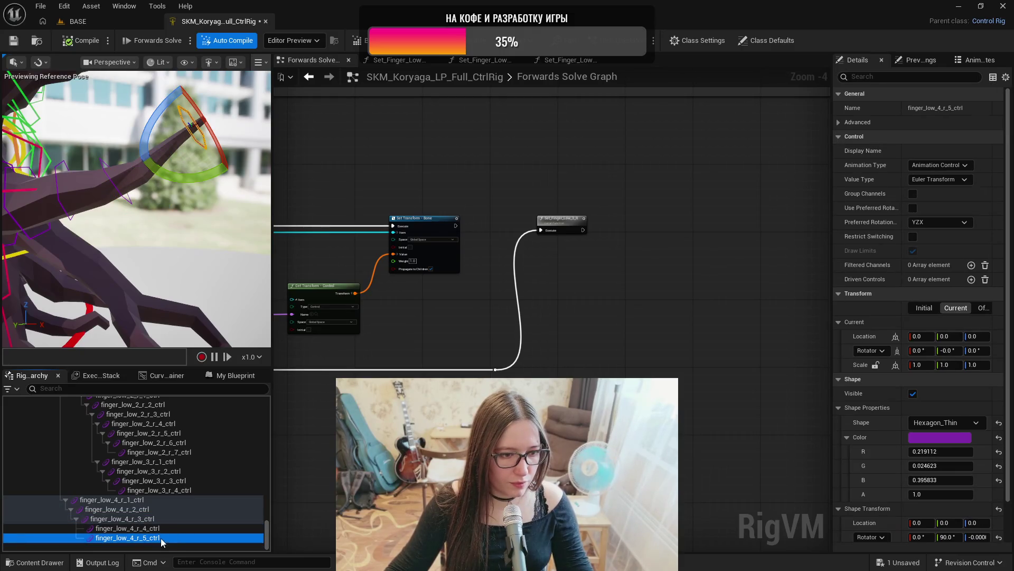
- Select bones finger_low_4_r_1 to r_5 and drag them into the graph
click(118, 499)
scroll(165, 487, up, 10)
scroll(164, 486, up, 10)
scroll(164, 482, up, 10)
scroll(163, 481, down, 5)
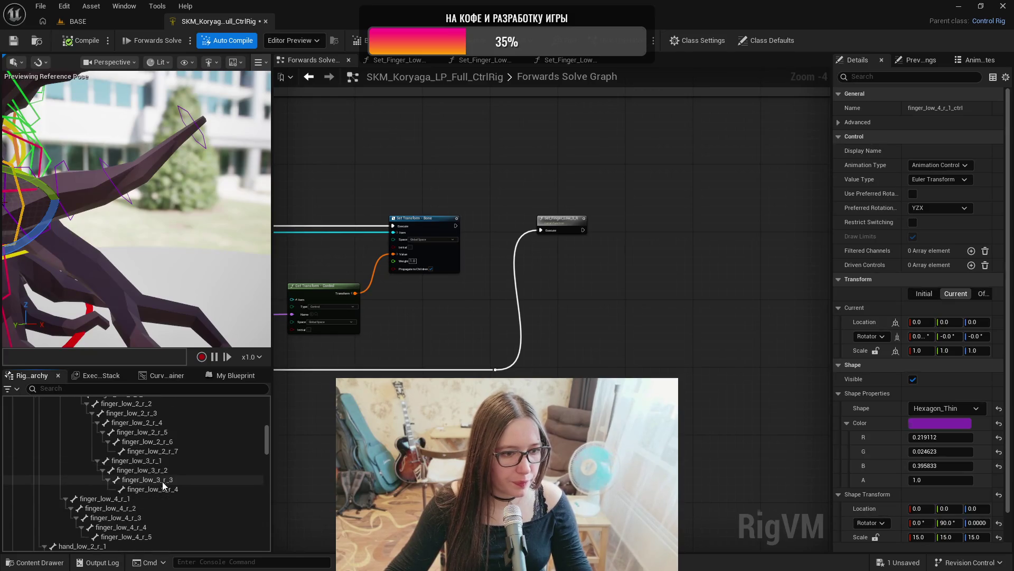
click(147, 499)
shift+click(155, 535)
mouse_move(157, 505)
mouse_down()
mouse_move(671, 460)
mouse_move(671, 427)
mouse_move(544, 249)
mouse_up()
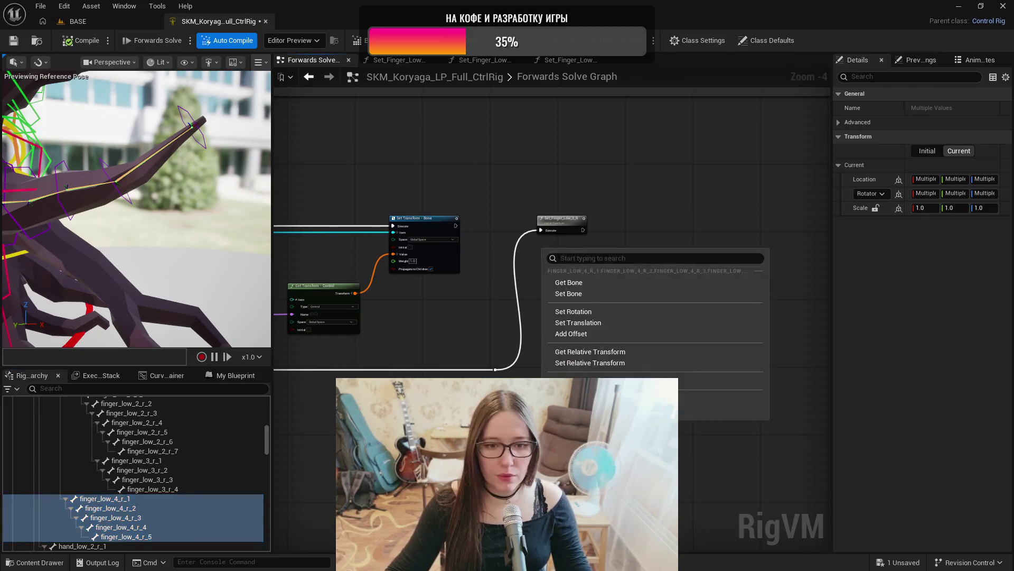
- Create and position a finger_low_4_r_1–r_5 items node, then select the existing loop nodes
click(687, 380)
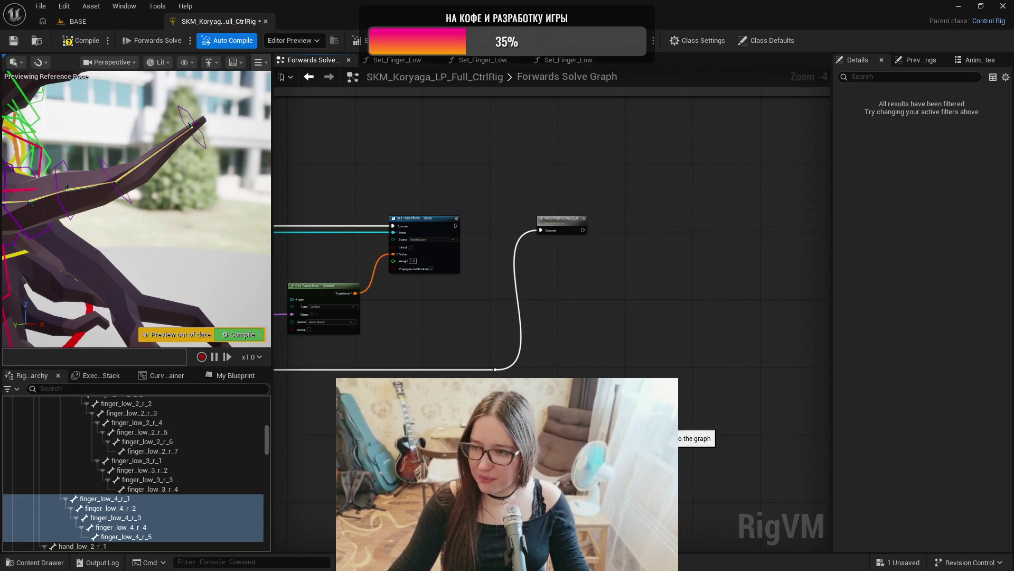
drag(654, 314, 639, 402)
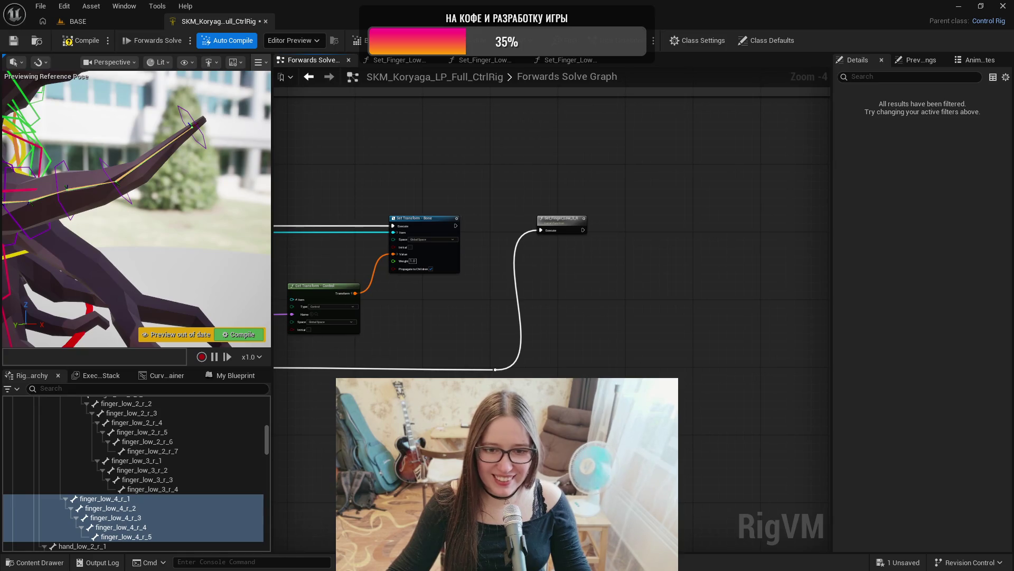
mouse_move(671, 426)
mouse_down()
mouse_move(613, 365)
mouse_move(613, 340)
mouse_move(674, 364)
mouse_move(864, 352)
mouse_up()
mouse_move(666, 169)
mouse_down()
mouse_move(281, 347)
mouse_move(322, 345)
mouse_up()
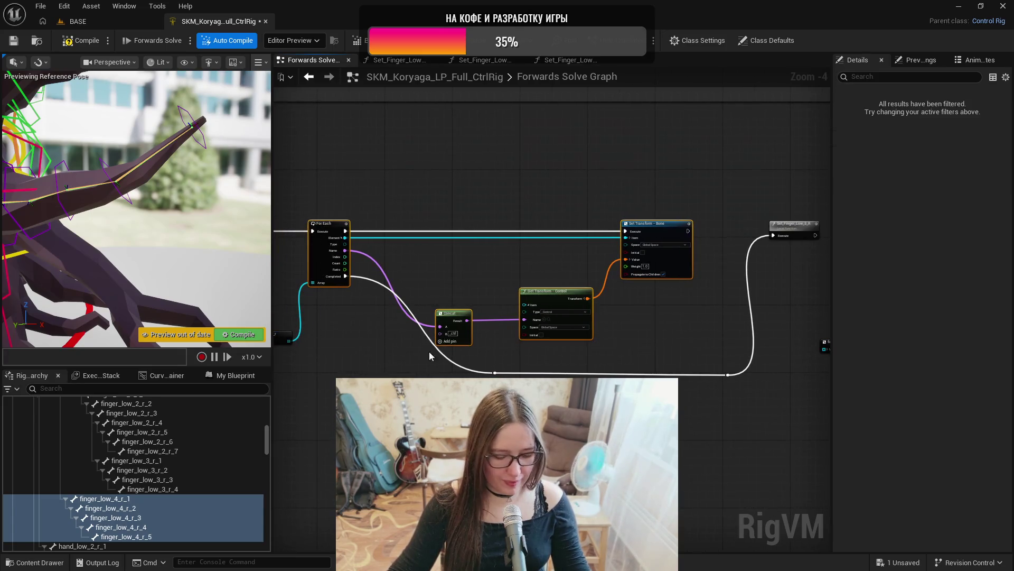
- Paste a copy of the For Each loop and feed it the finger_low_4_r bones after Set_Finger_Low_3_R
key(ctrl+c)
key(ctrl+v)
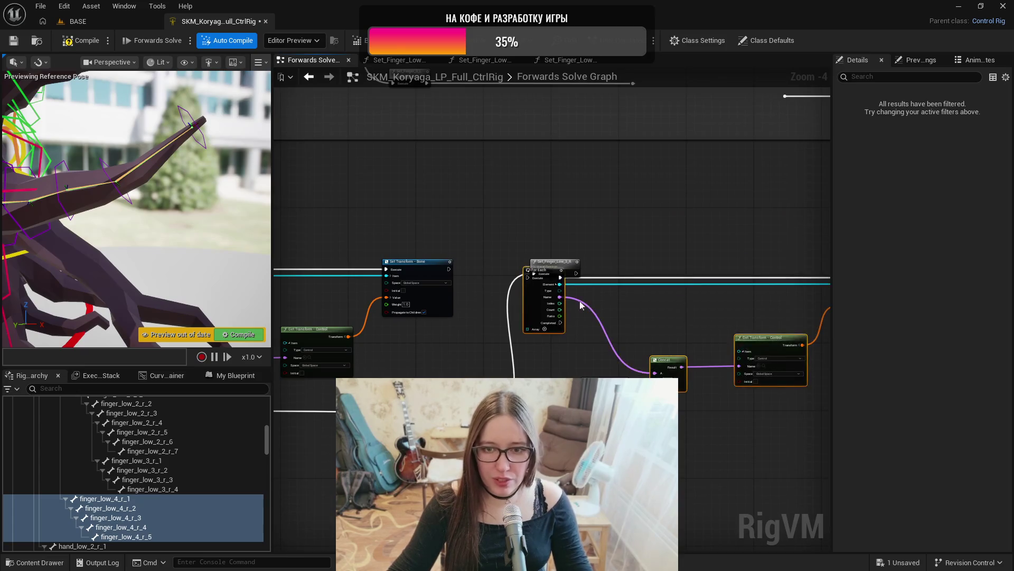
drag(532, 271, 655, 266)
scroll(649, 330, up, 2)
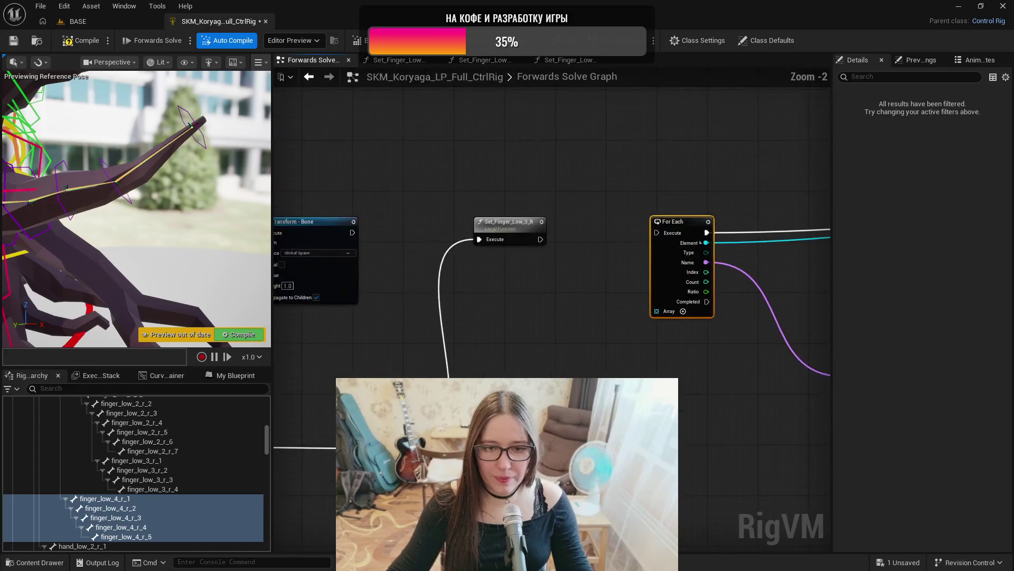
drag(624, 412, 660, 313)
drag(541, 239, 657, 232)
mouse_move(737, 398)
mouse_down()
mouse_move(707, 397)
mouse_move(563, 338)
mouse_up()
- Select the hand_low_2_r_1 bone in the Rig Hierarchy and scroll through the list
scroll(732, 417, down, 1)
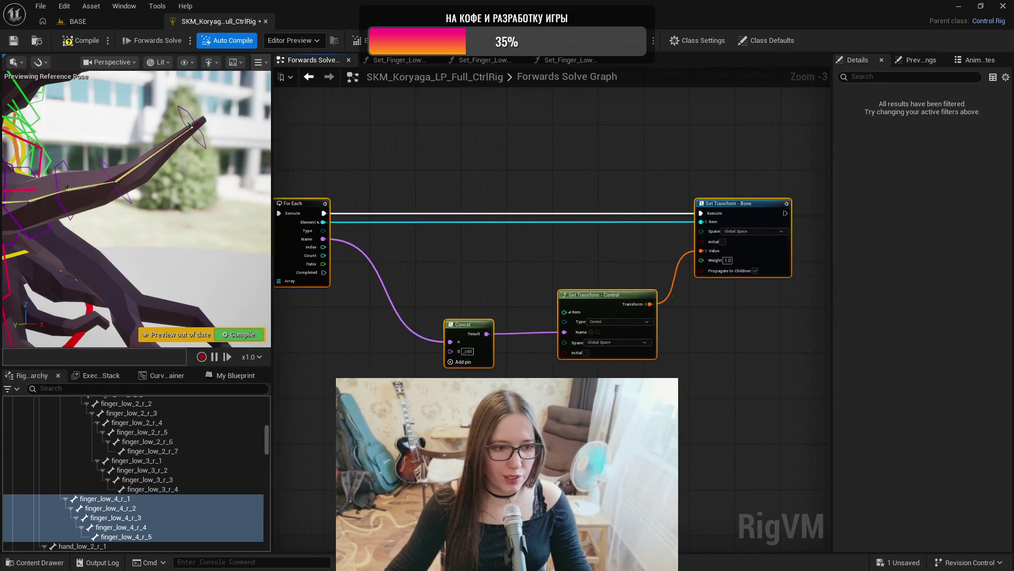
scroll(241, 493, down, 2)
click(148, 513)
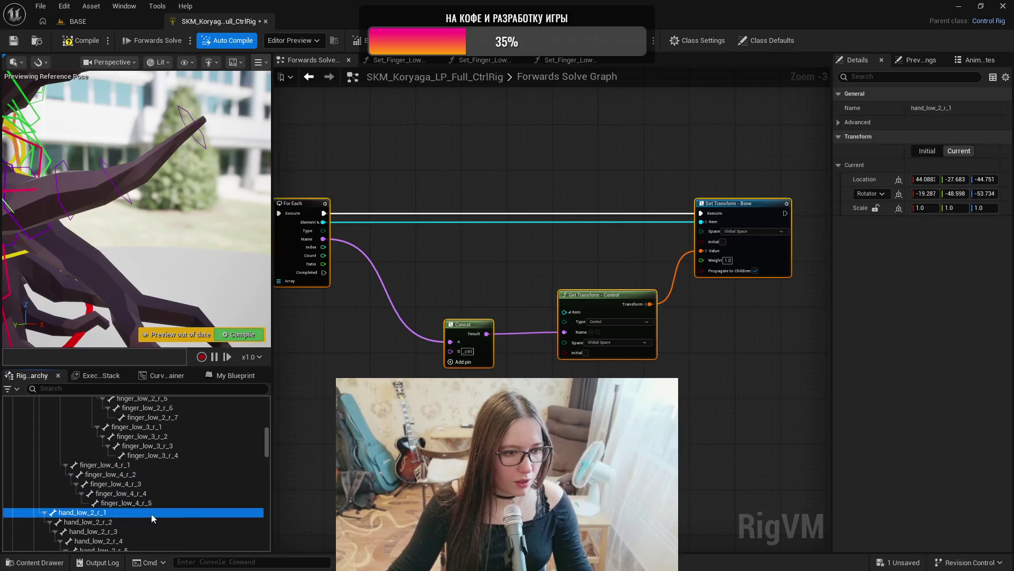
scroll(171, 501, up, 2)
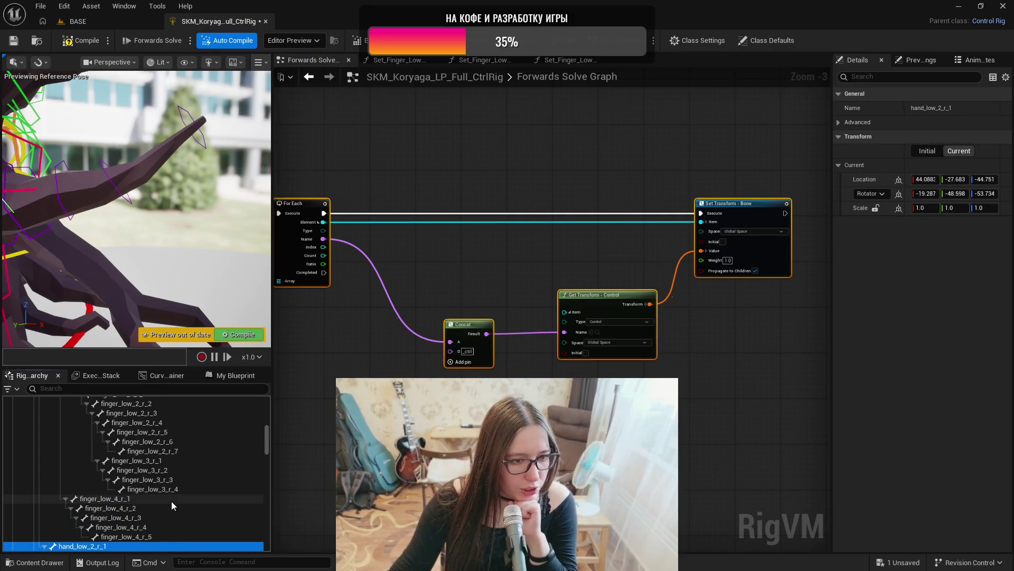
scroll(171, 500, down, 5)
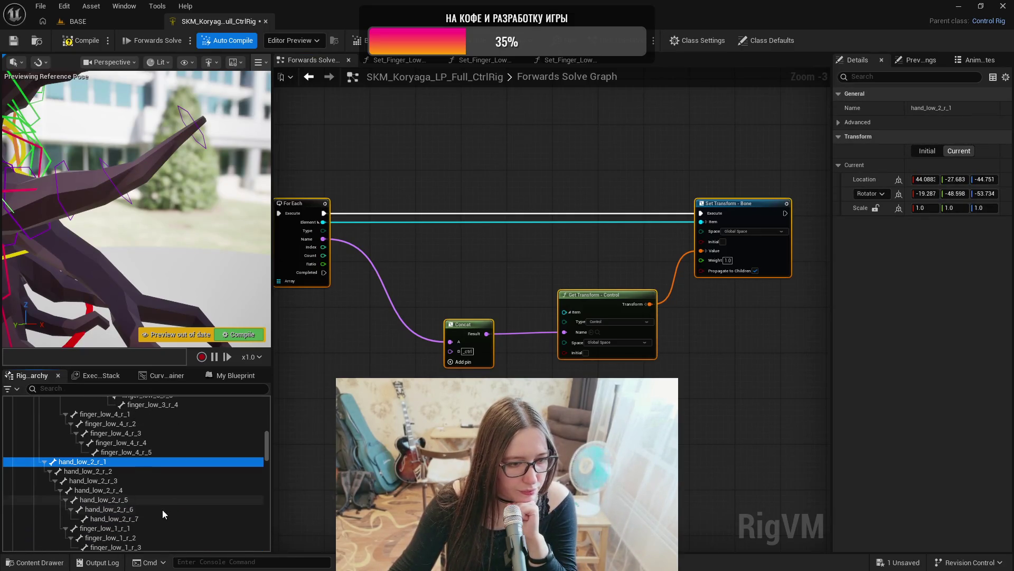
scroll(162, 509, down, 1)
scroll(161, 515, down, 2)
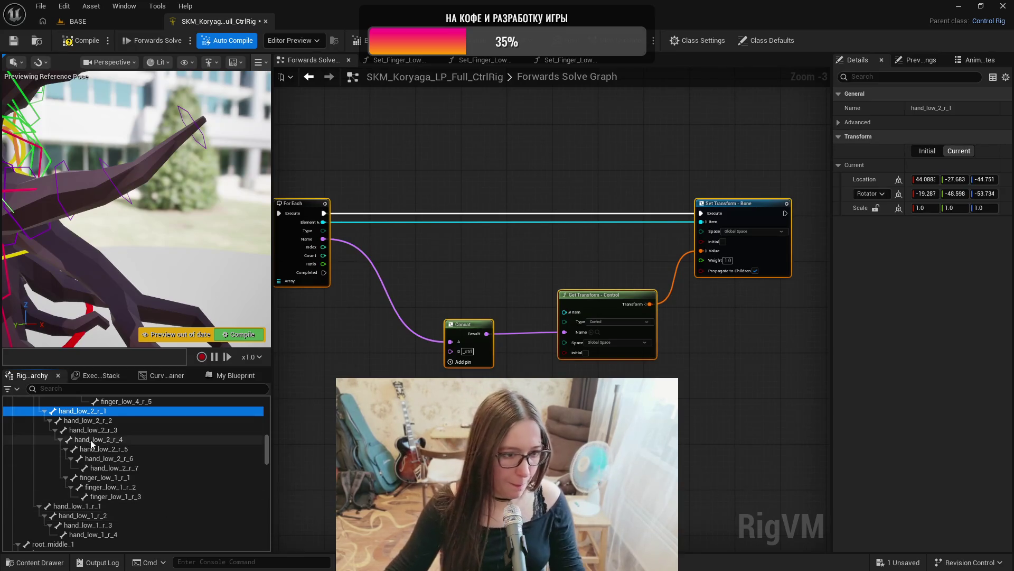
click(122, 420)
click(126, 429)
click(129, 440)
click(129, 448)
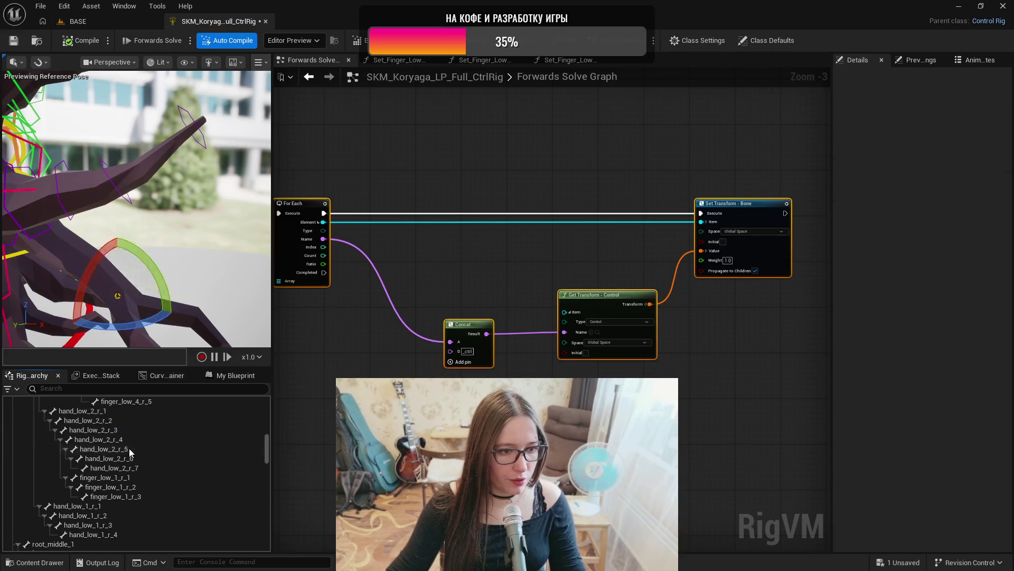
click(132, 458)
click(132, 458)
click(148, 468)
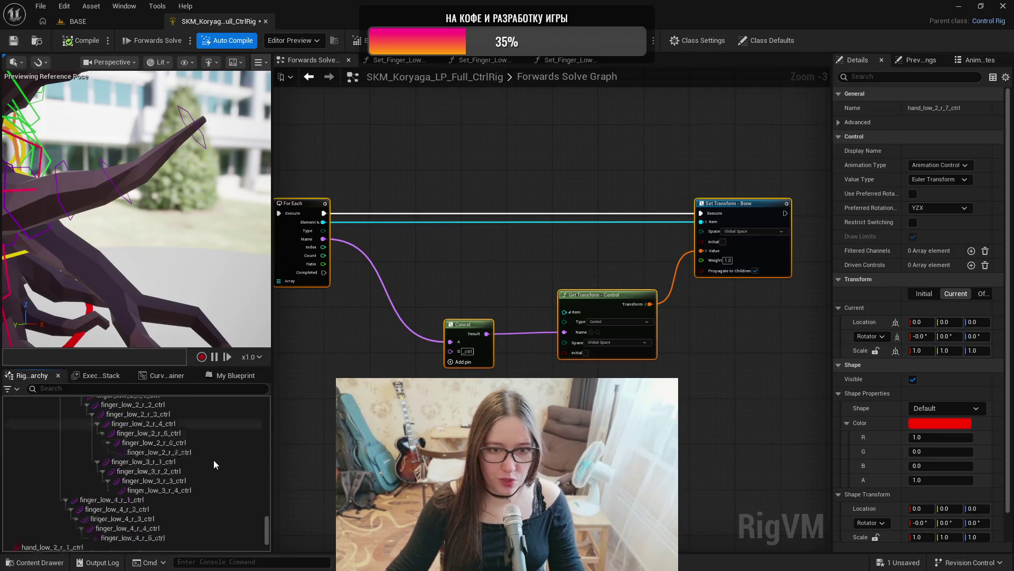
mouse_move(278, 269)
mouse_down()
mouse_move(433, 278)
mouse_move(357, 243)
mouse_up()
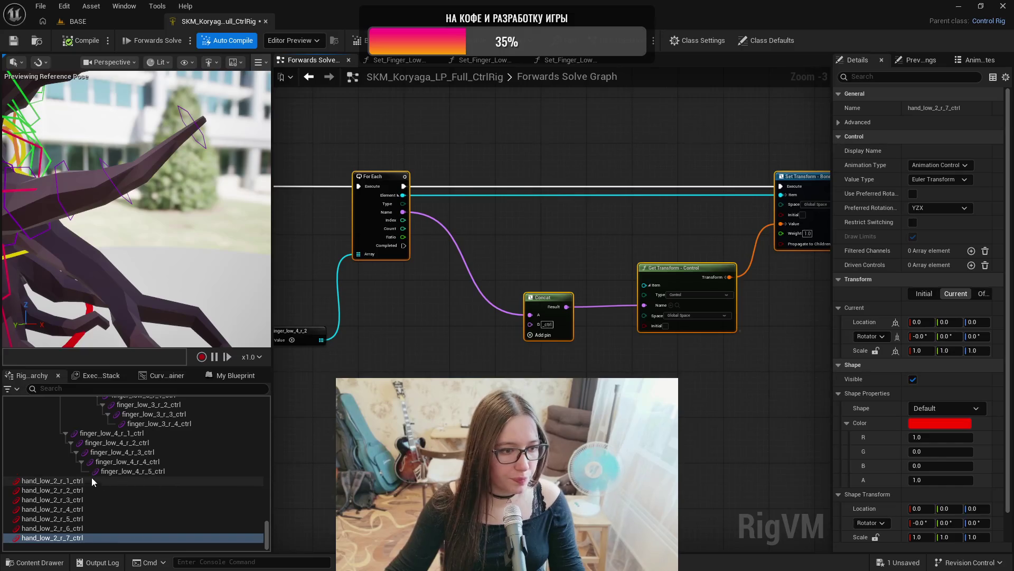
scroll(116, 453, up, 3)
scroll(116, 451, up, 5)
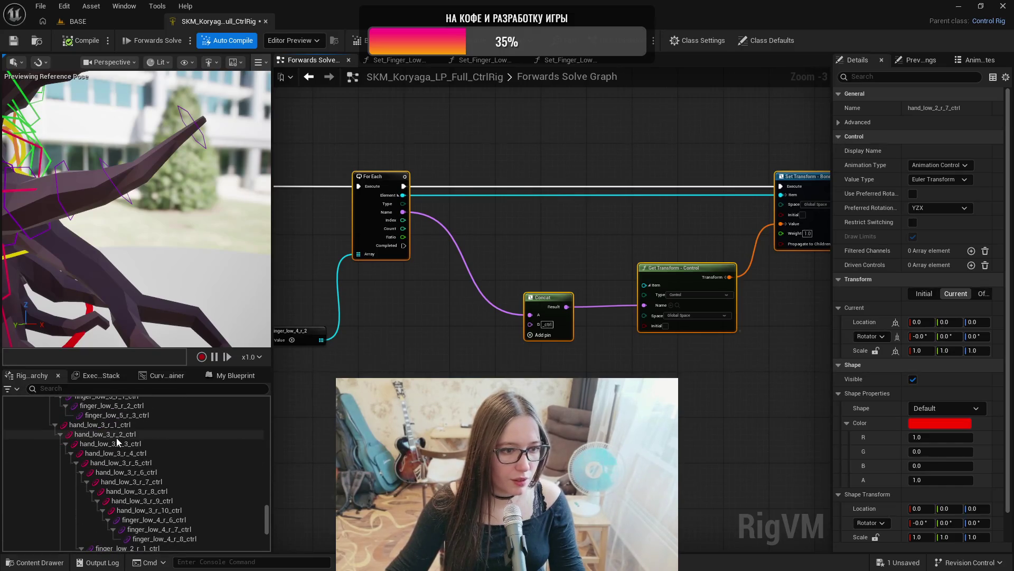
click(116, 435)
scroll(167, 472, down, 5)
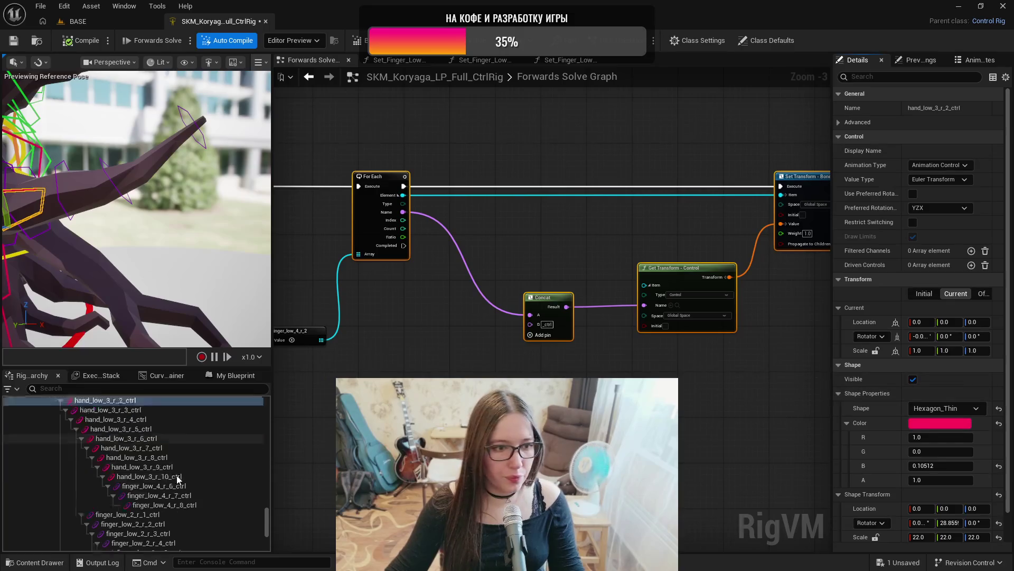
click(74, 481)
shift+click(61, 538)
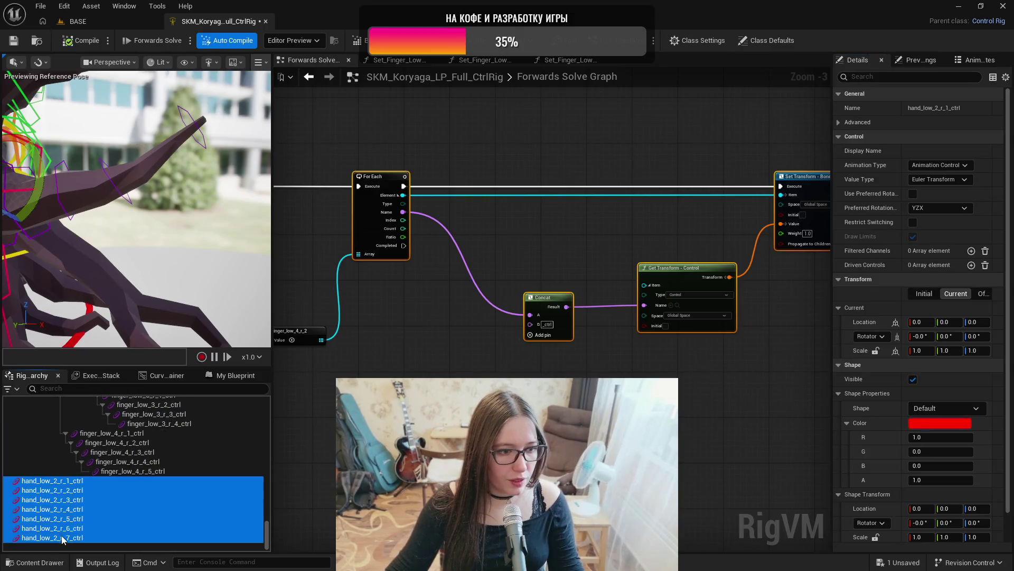
- Make the hand_low_2_r controls pink hexagons and scale hand_low_2_r_1_ctrl's shape to 25
drag(878, 461, 873, 406)
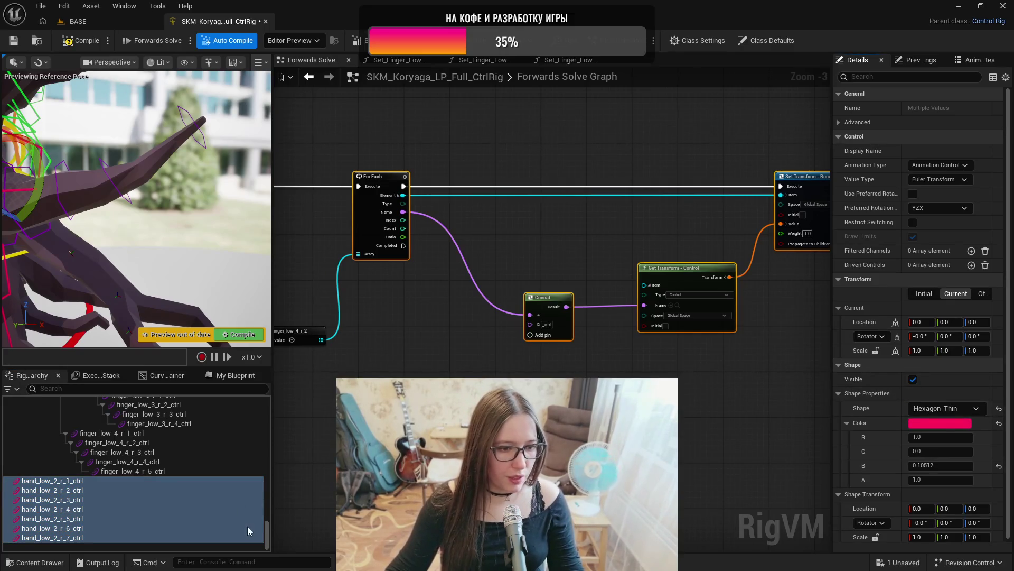
click(119, 481)
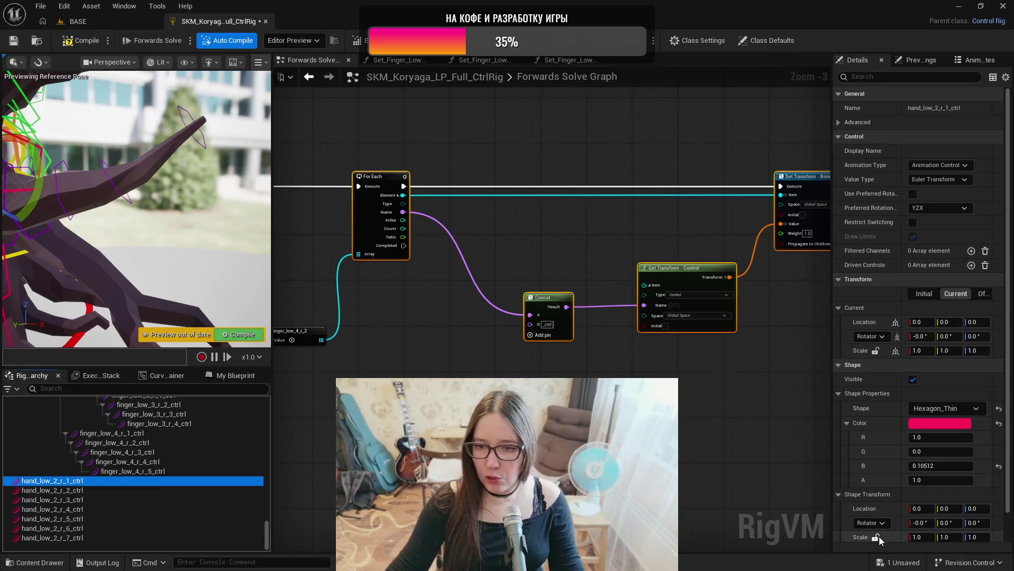
click(929, 536)
text(5)
key(Return)
drag(167, 204, 167, 204)
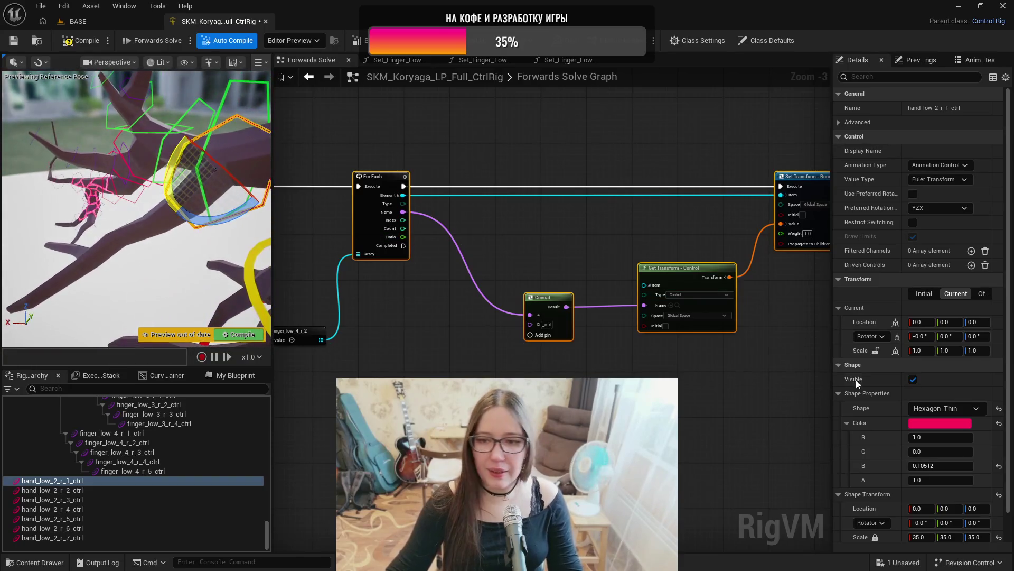
click(920, 536)
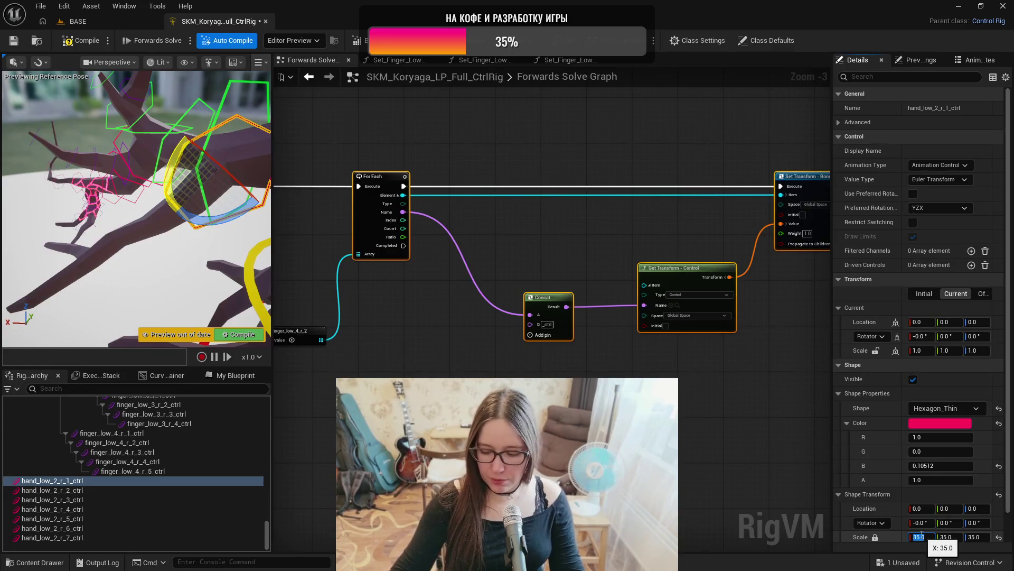
text(25)
key(Return)
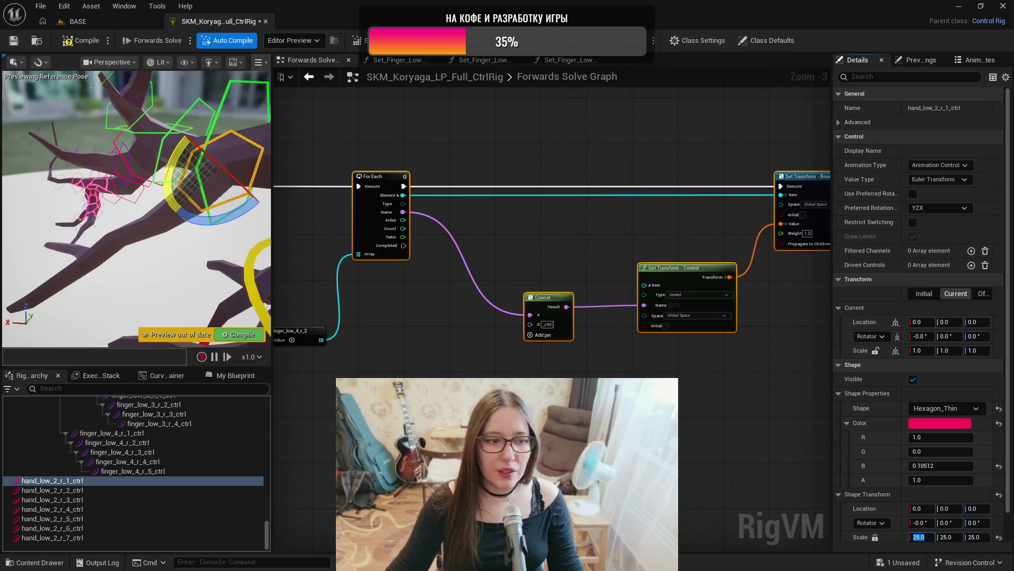
- Set hand_low_2_r_2_ctrl's shape scale to 20 and hand_low_2_r_3_ctrl's to 17
click(151, 491)
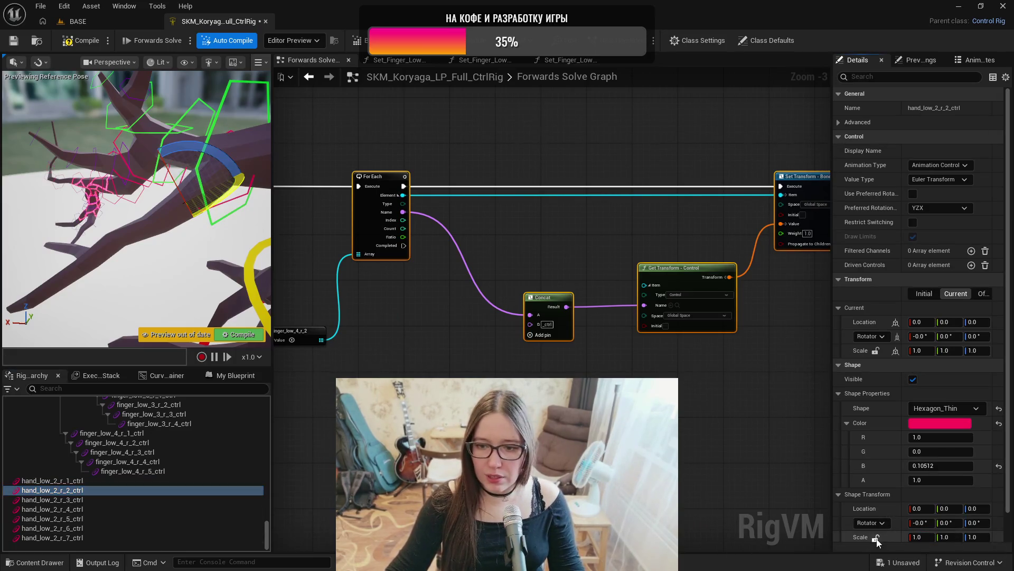
click(922, 537)
text(20)
key(Return)
click(185, 499)
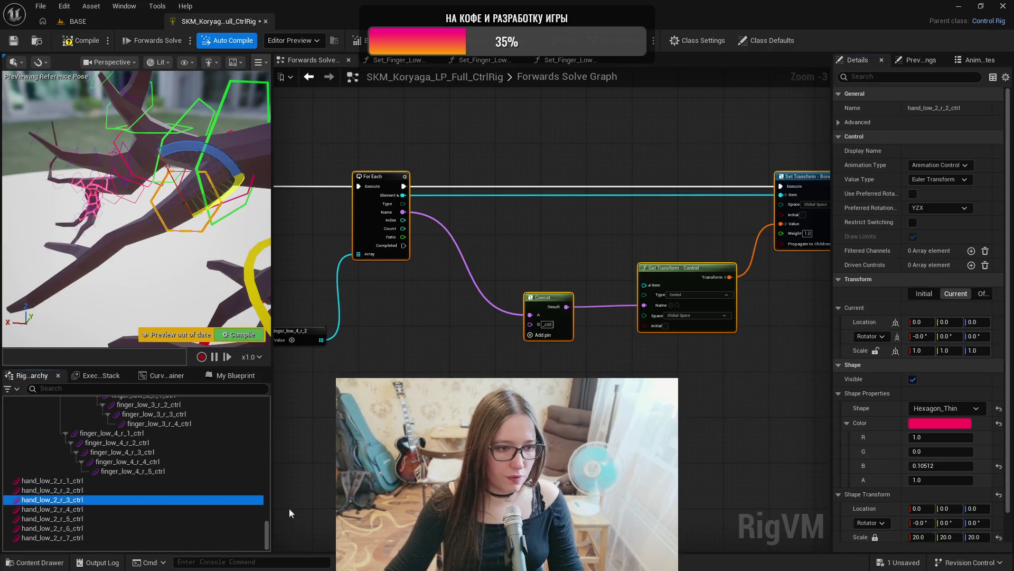
click(930, 537)
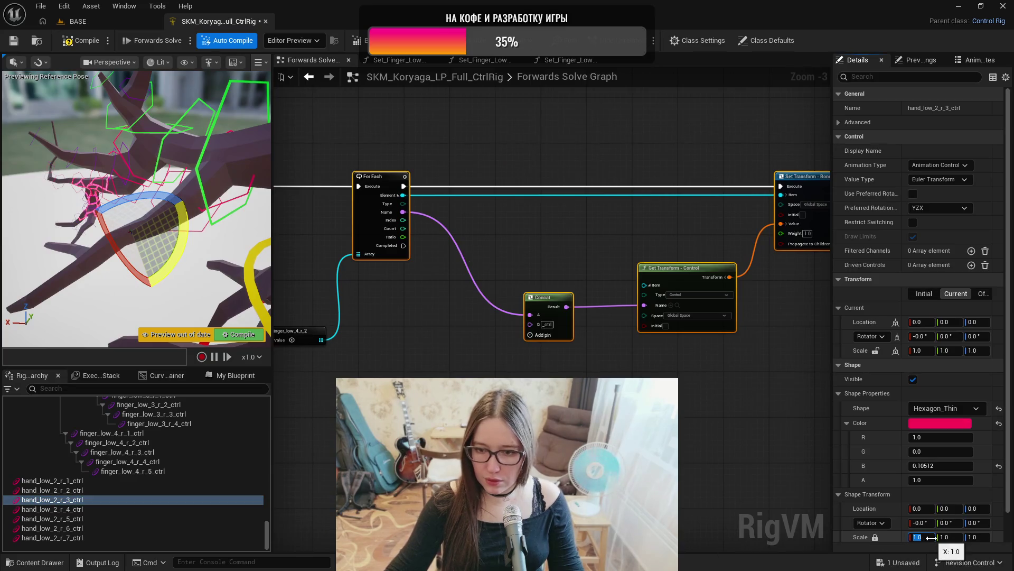
key(Return)
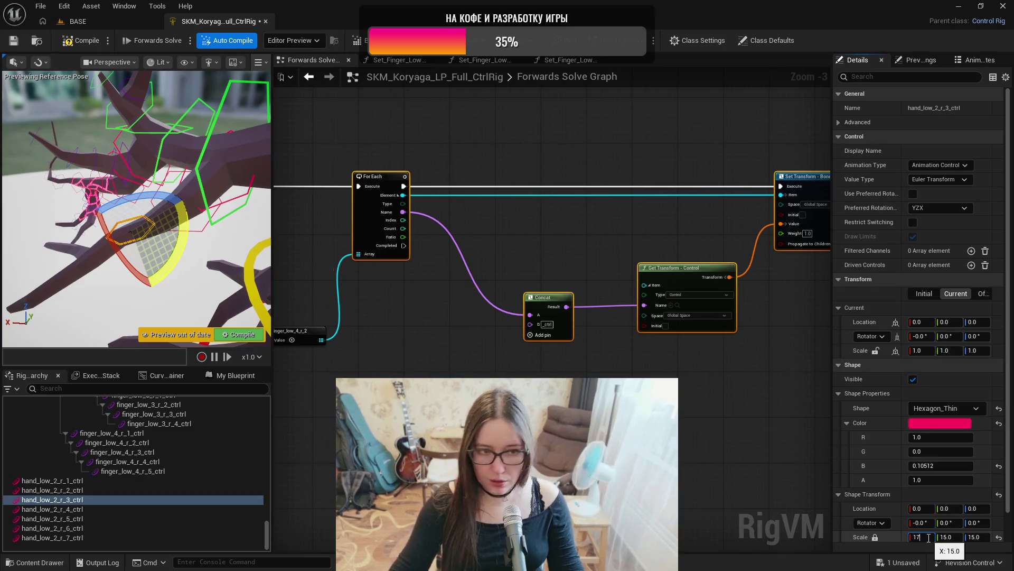
key(Return)
key(Down)
key(Down)
key(Up)
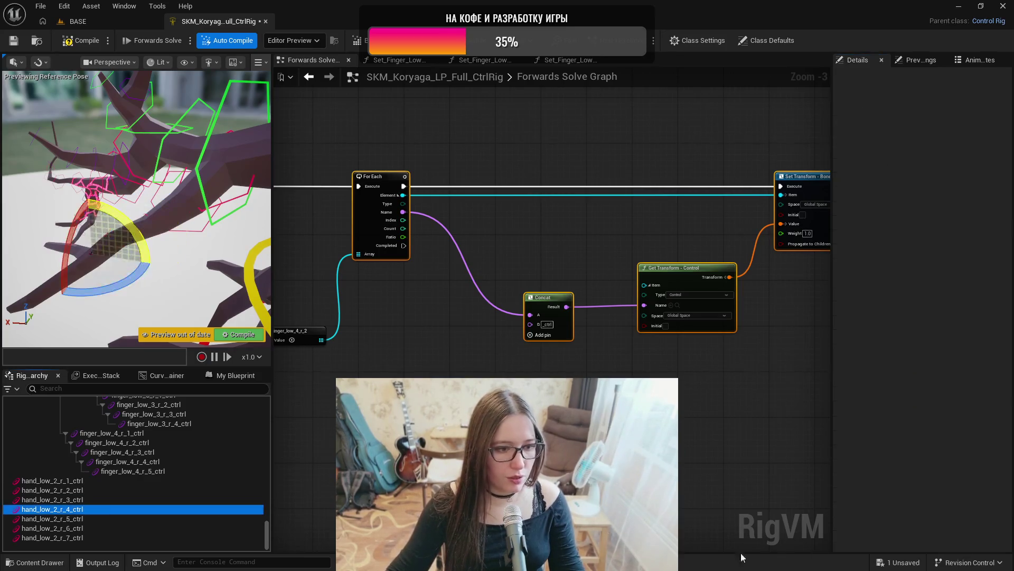
- Set hand_low_2_r_4_ctrl's shape scale to 12 and hand_low_2_r_5_ctrl's to 11
click(929, 538)
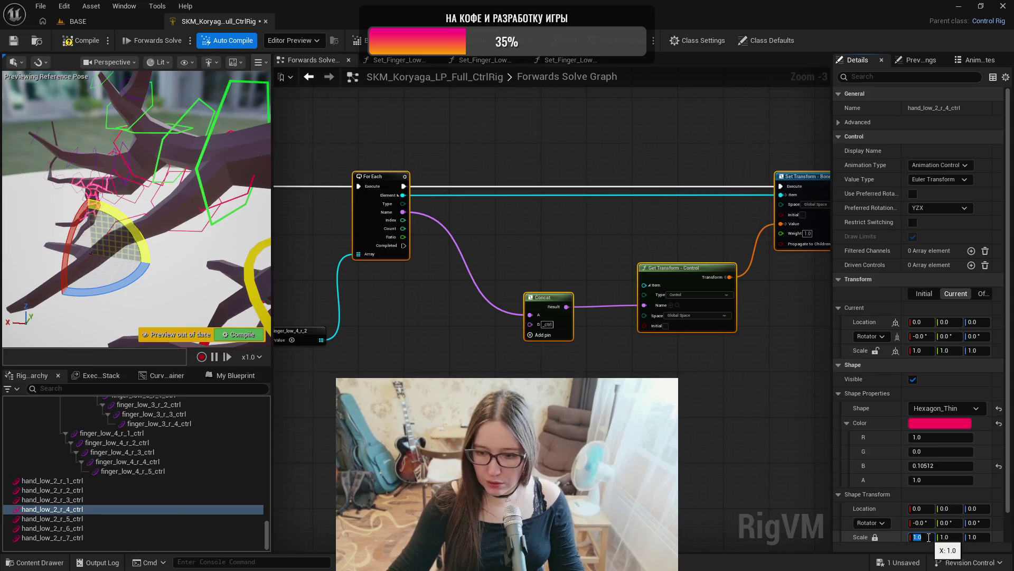
text(14)
key(Return)
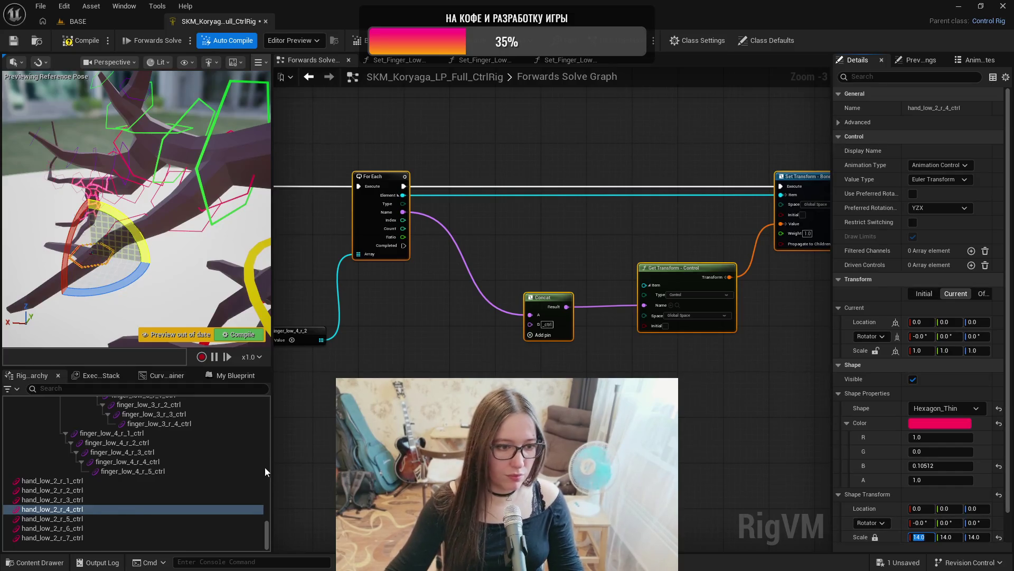
click(167, 518)
click(922, 537)
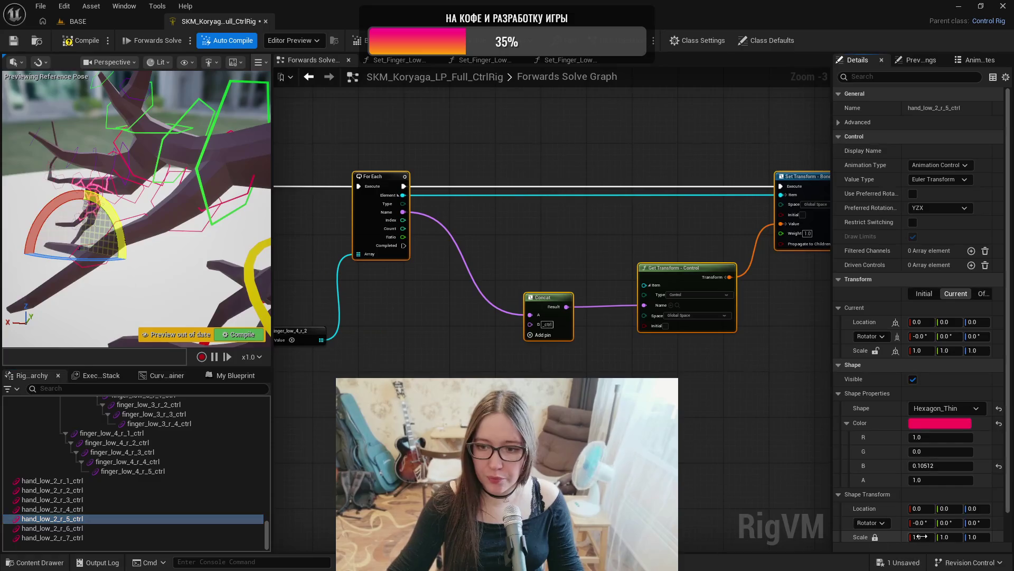
text(11)
key(Return)
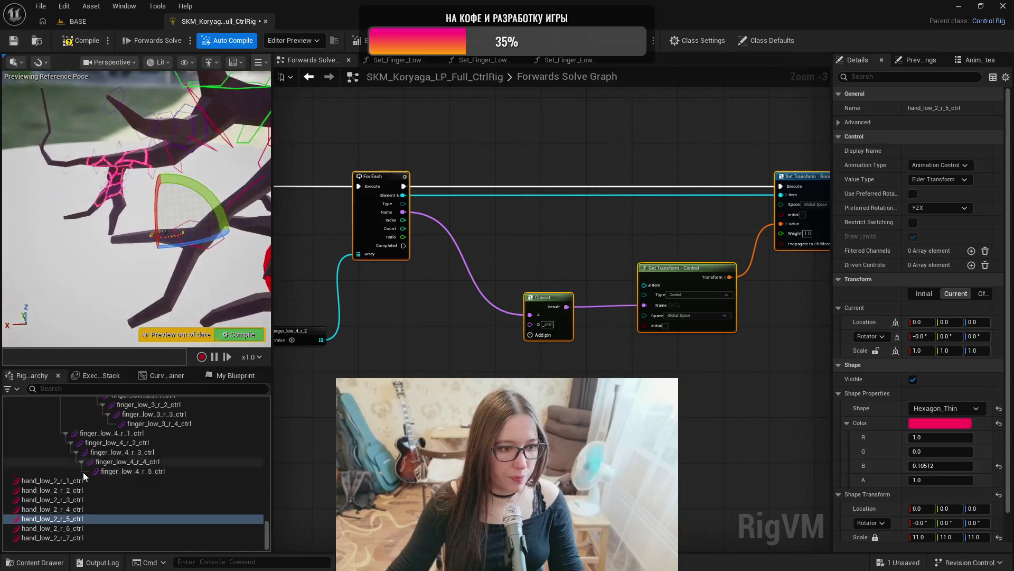
- Scale the hand_low_2_r_6 and r_7 control shapes down to 5, then compile and save
click(52, 528)
click(920, 537)
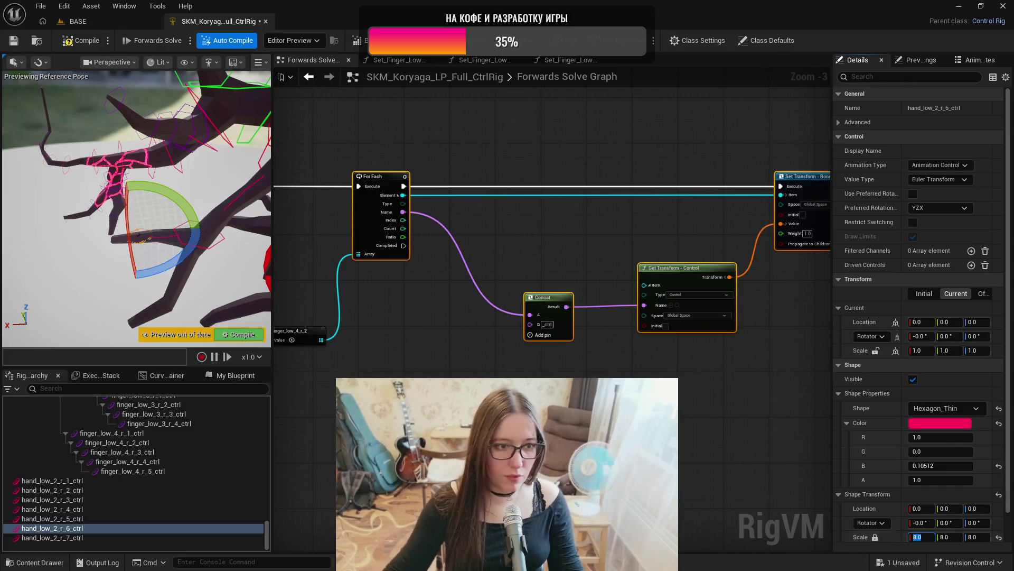
click(232, 537)
click(920, 537)
key(Return)
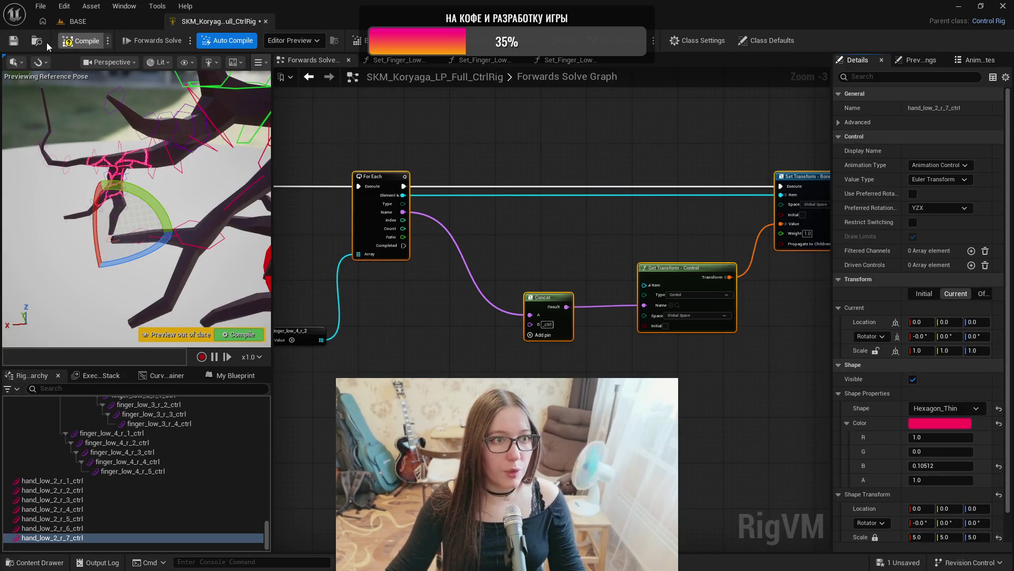
click(13, 41)
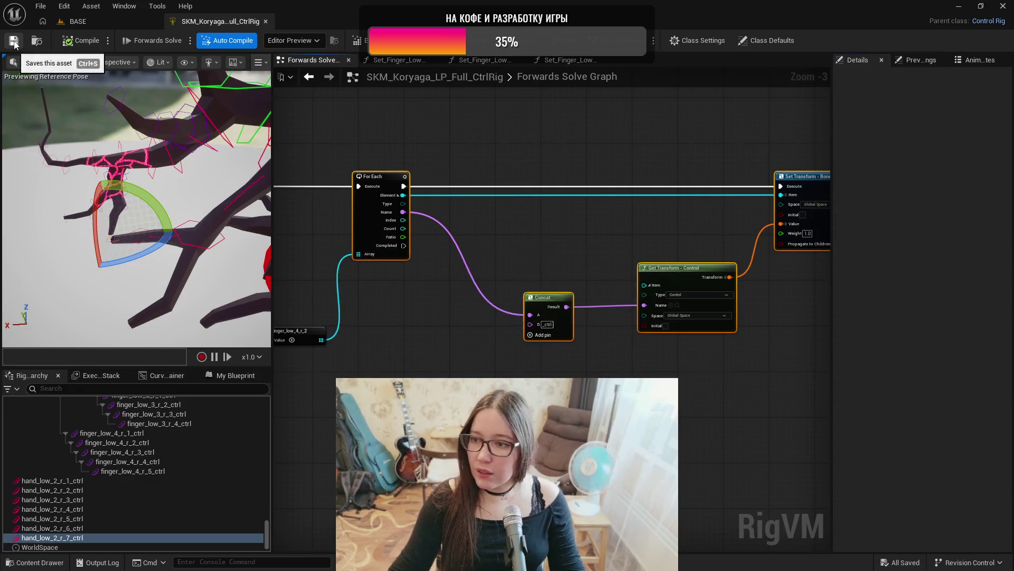
click(86, 481)
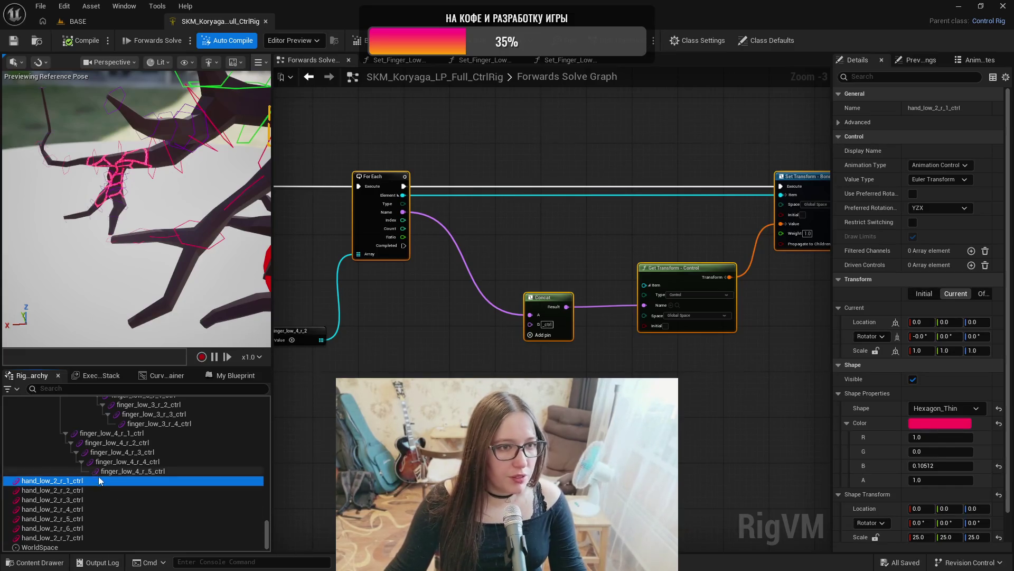
- Enter shape-edit mode with the rotate gizmo and turn hand_low_2_r_2_ctrl's hexagon a quarter turn
key(f)
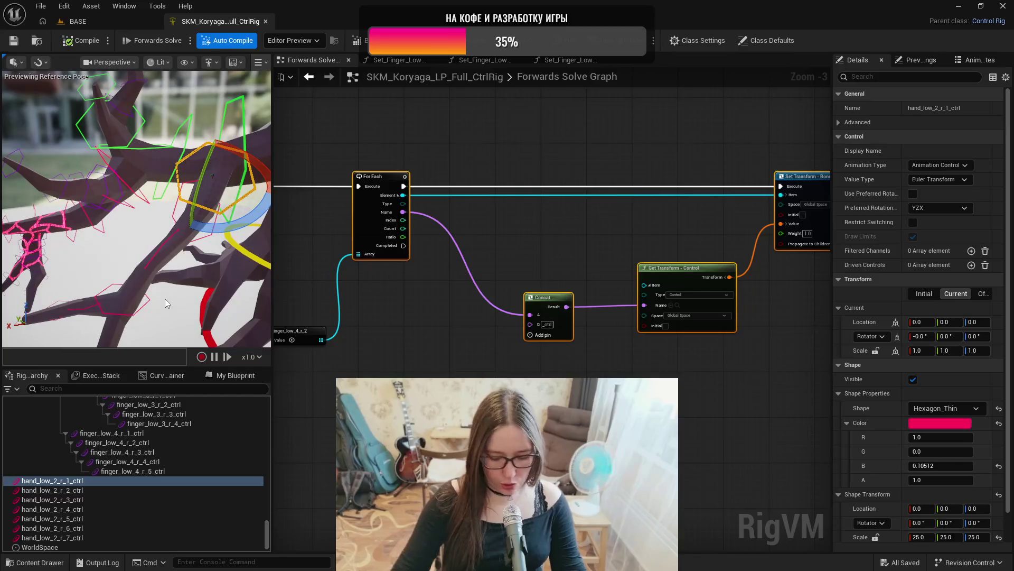
key(ctrl+period)
mouse_move(170, 224)
mouse_down()
mouse_move(137, 201)
mouse_move(196, 249)
mouse_move(175, 233)
mouse_up()
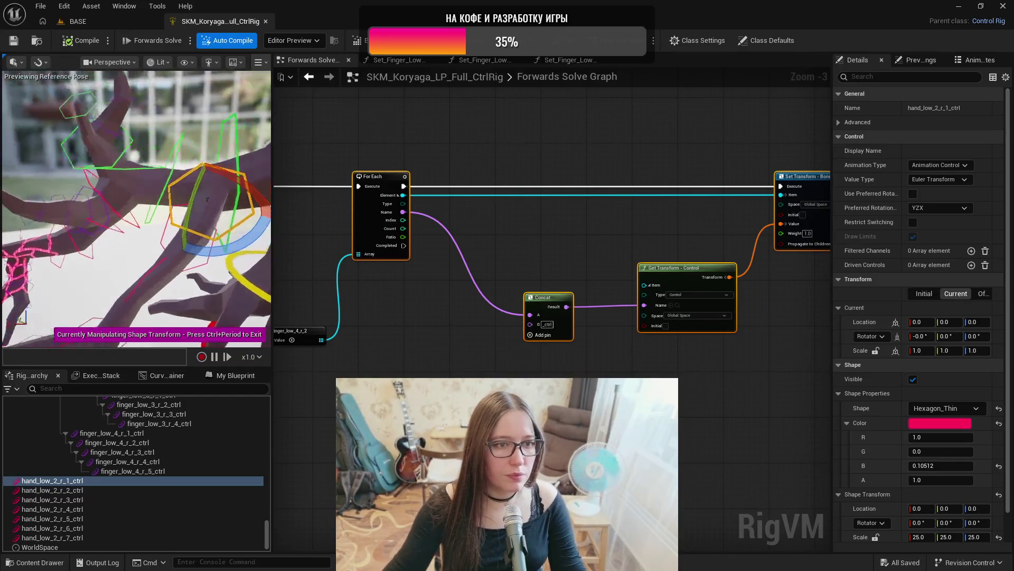
key(e)
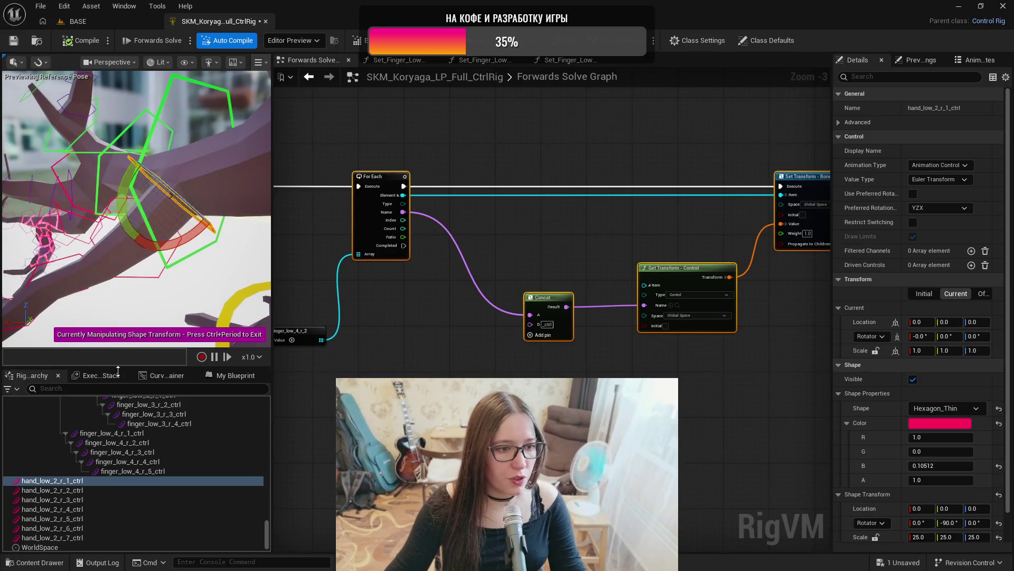
click(83, 490)
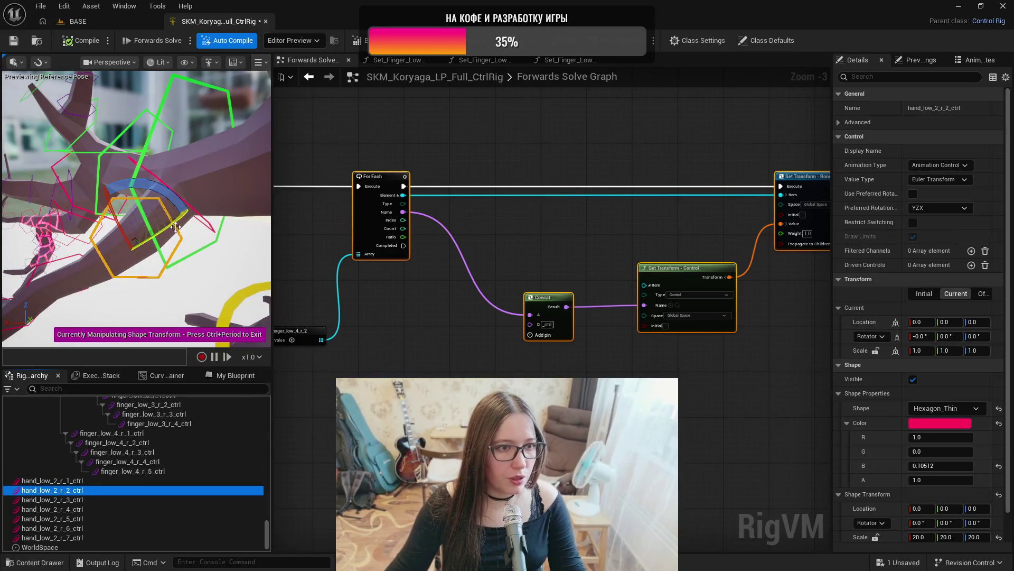
click(134, 240)
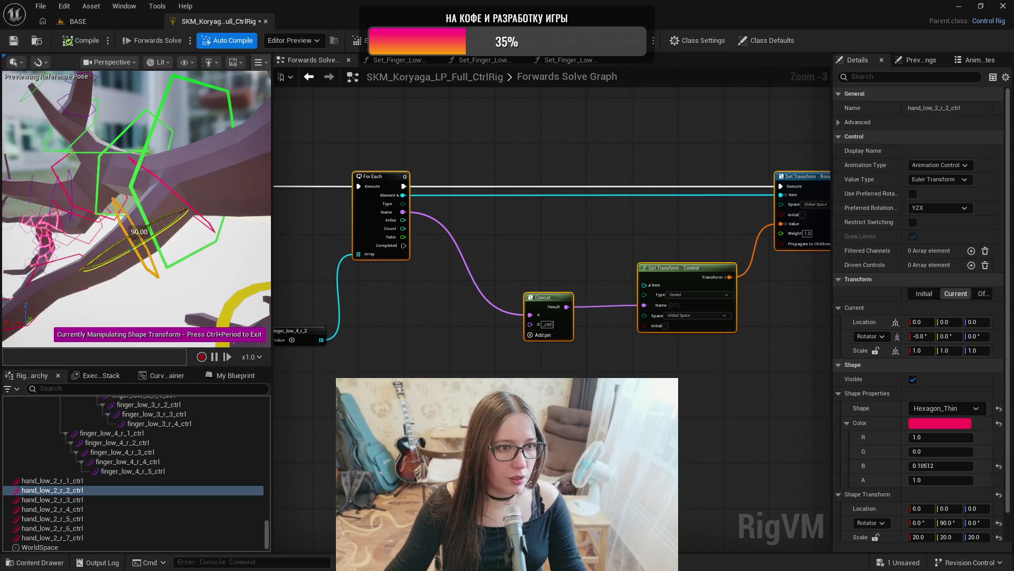
- Rotate the hand_low_2_r_3 and r_4 control hexagons by -90 degrees
click(110, 500)
key(f)
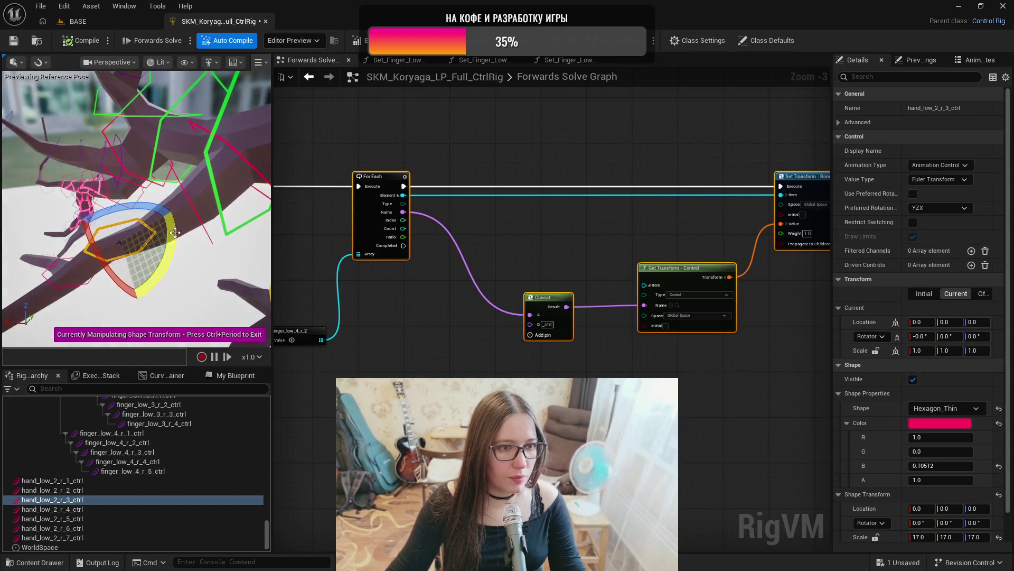
drag(145, 298, 124, 303)
mouse_move(120, 241)
mouse_down()
mouse_move(157, 234)
mouse_move(129, 275)
mouse_up()
click(52, 508)
key(f)
- Rotate the hand_low_2_r_6 and r_7 hexagons -90 degrees and inspect the hand shapes
click(53, 518)
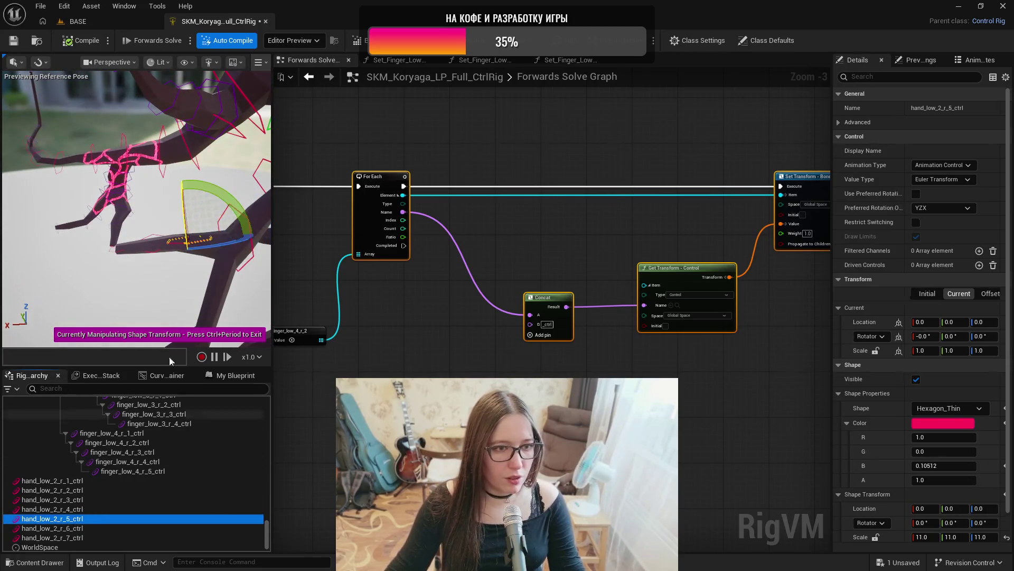
click(90, 527)
mouse_move(77, 257)
mouse_down()
mouse_move(163, 306)
mouse_move(154, 312)
mouse_up()
click(89, 537)
mouse_move(148, 275)
mouse_down()
mouse_move(159, 227)
mouse_move(130, 305)
mouse_up()
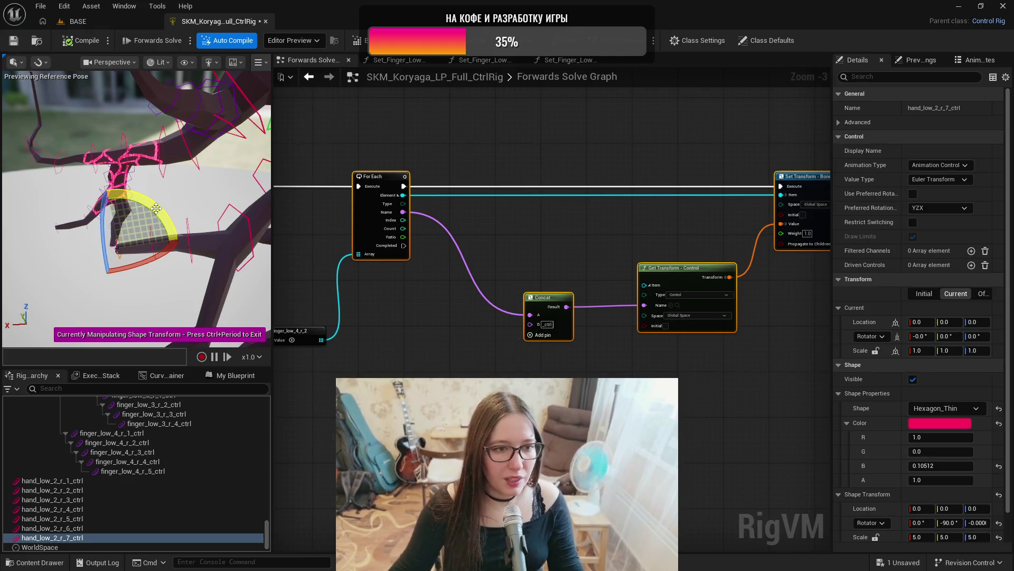
drag(170, 204, 195, 138)
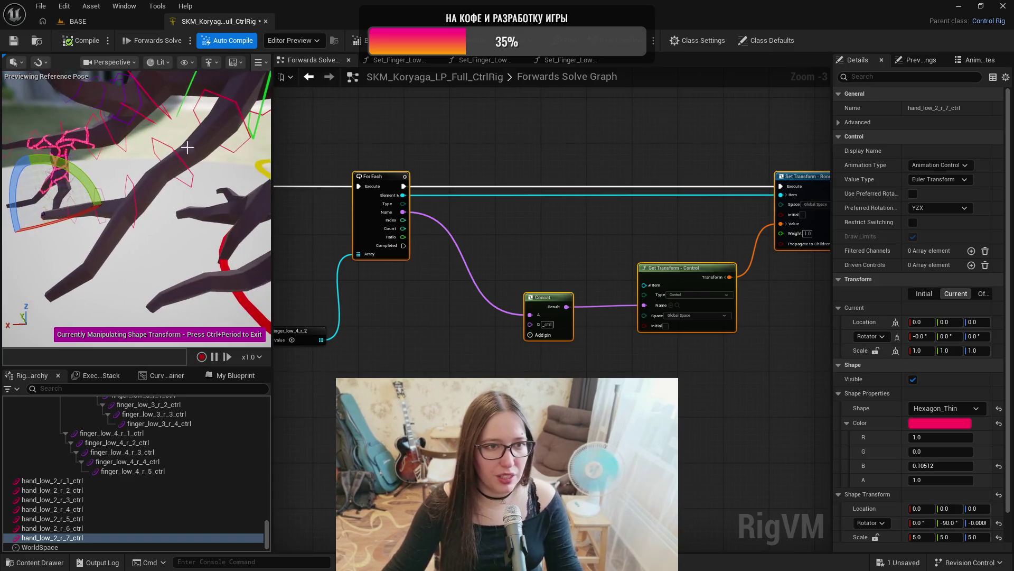
drag(194, 205, 193, 205)
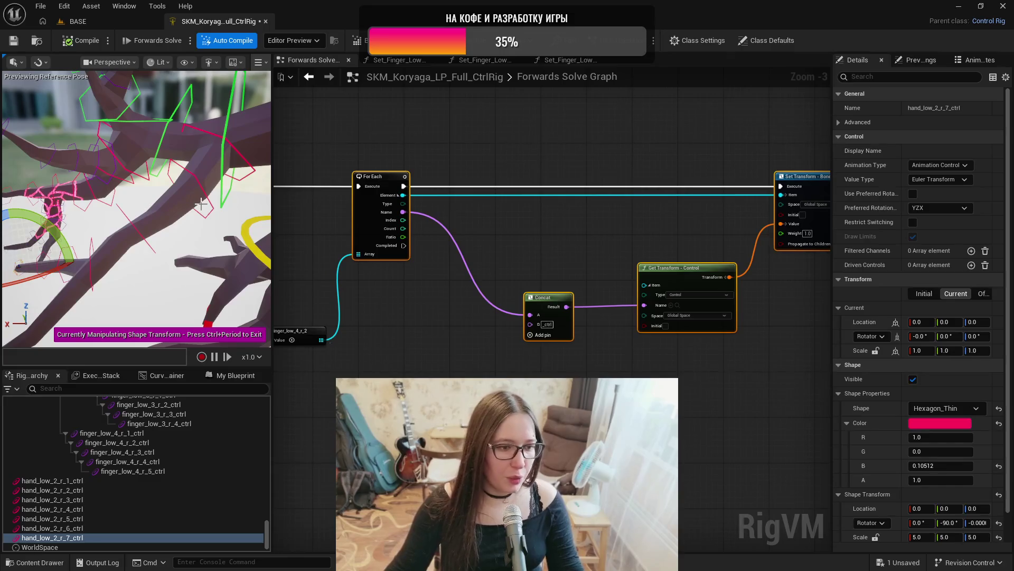
drag(206, 212, 206, 211)
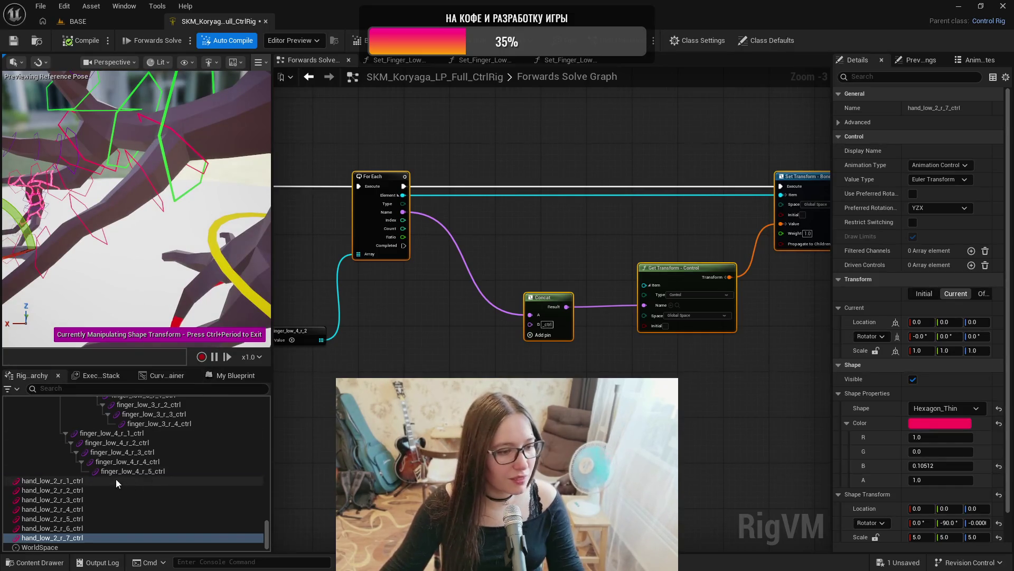
click(156, 481)
ctrl+click(154, 480)
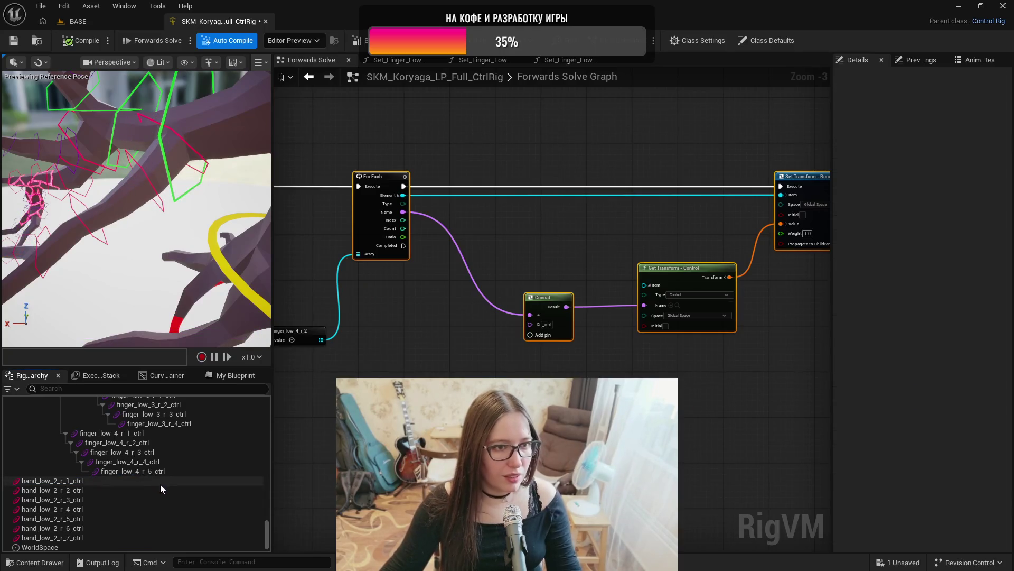
click(148, 481)
scroll(200, 491, up, 15)
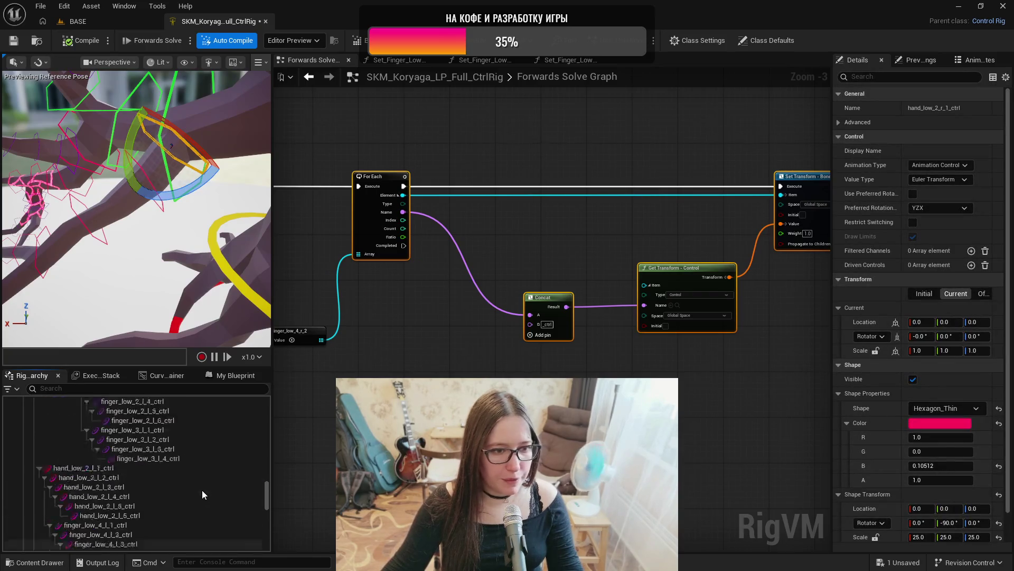
scroll(202, 490, up, 5)
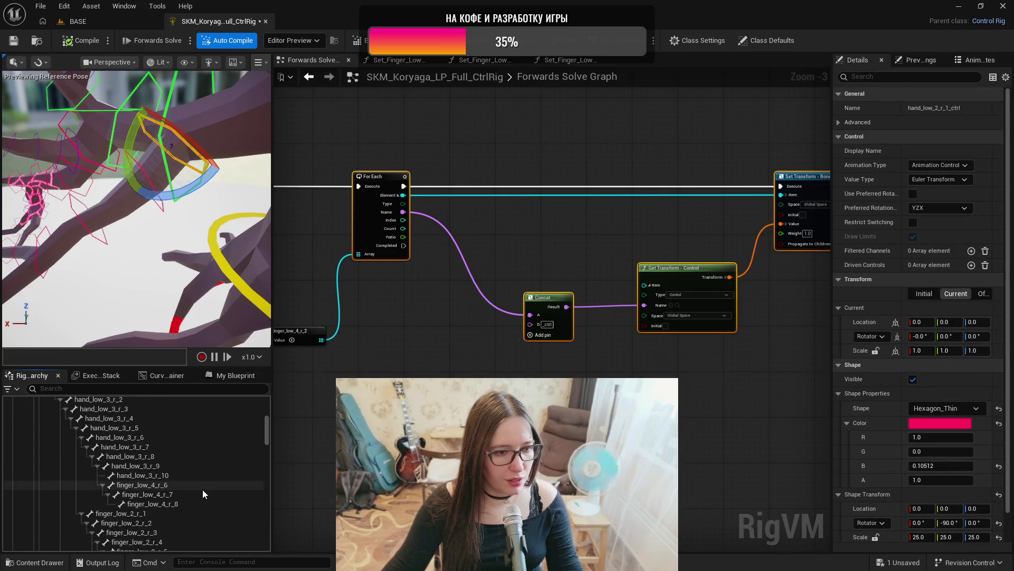
scroll(201, 489, down, 3)
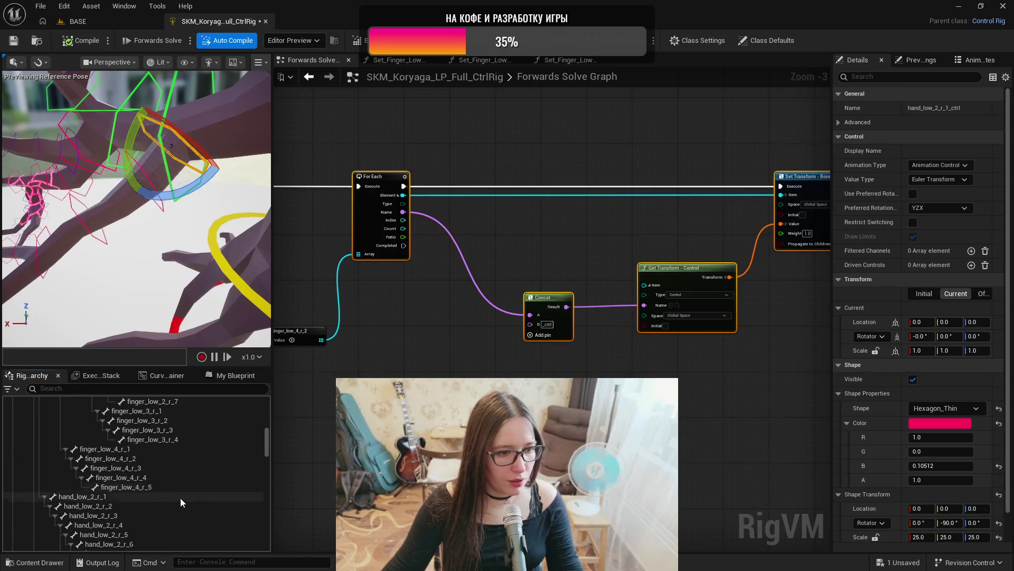
click(176, 498)
scroll(50, 484, up, 10)
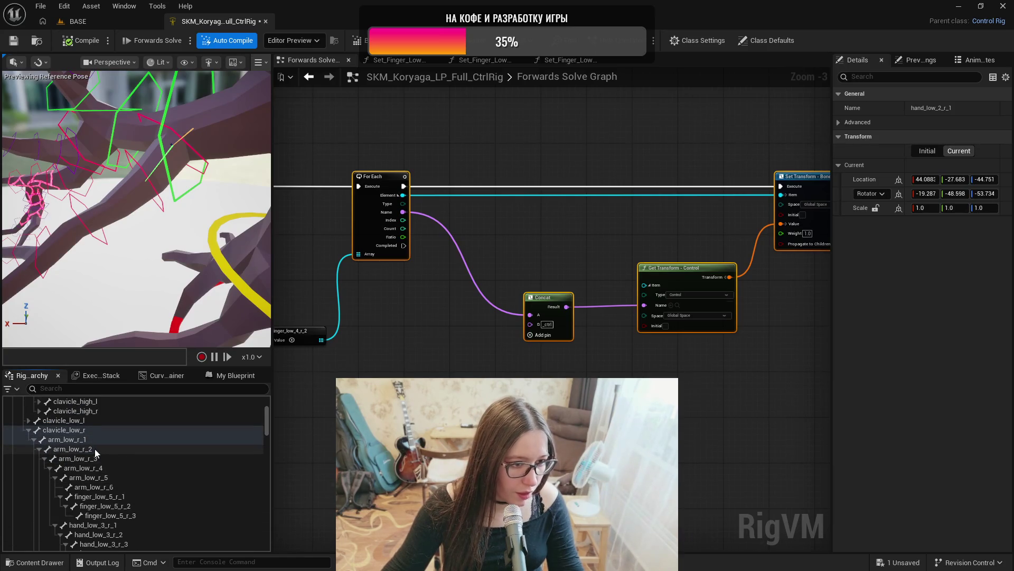
scroll(39, 459, down, 10)
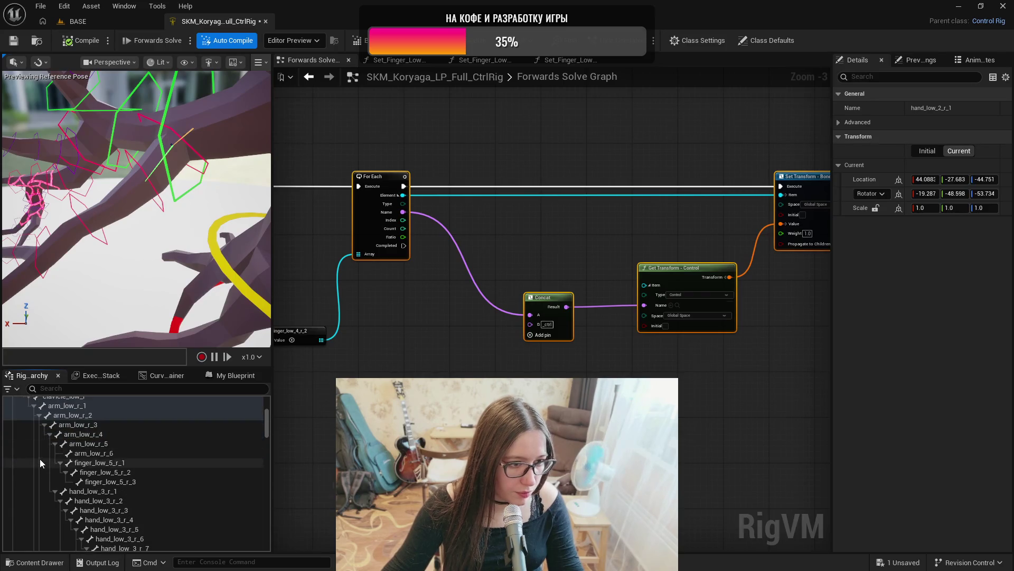
scroll(40, 459, down, 3)
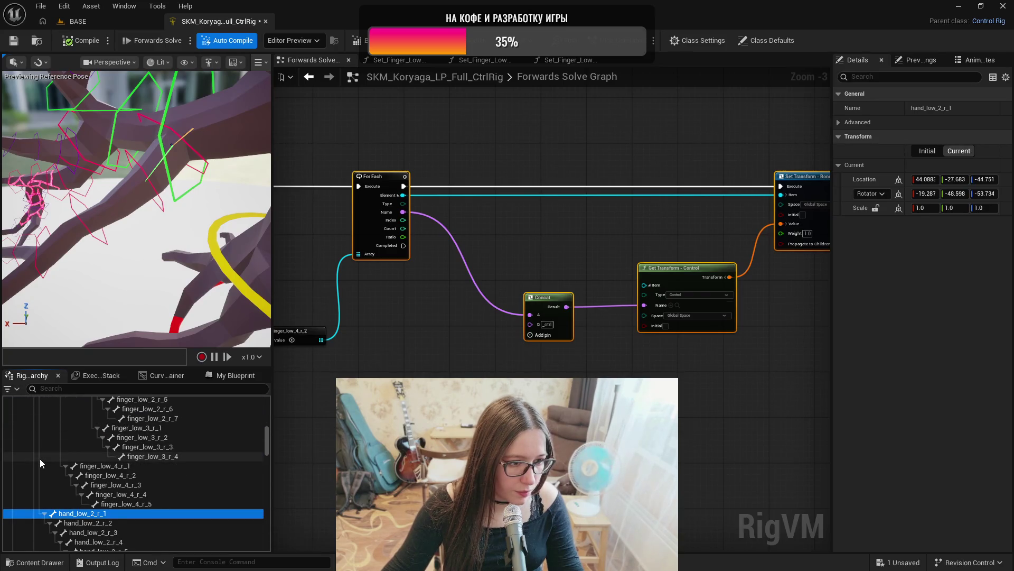
scroll(40, 459, down, 10)
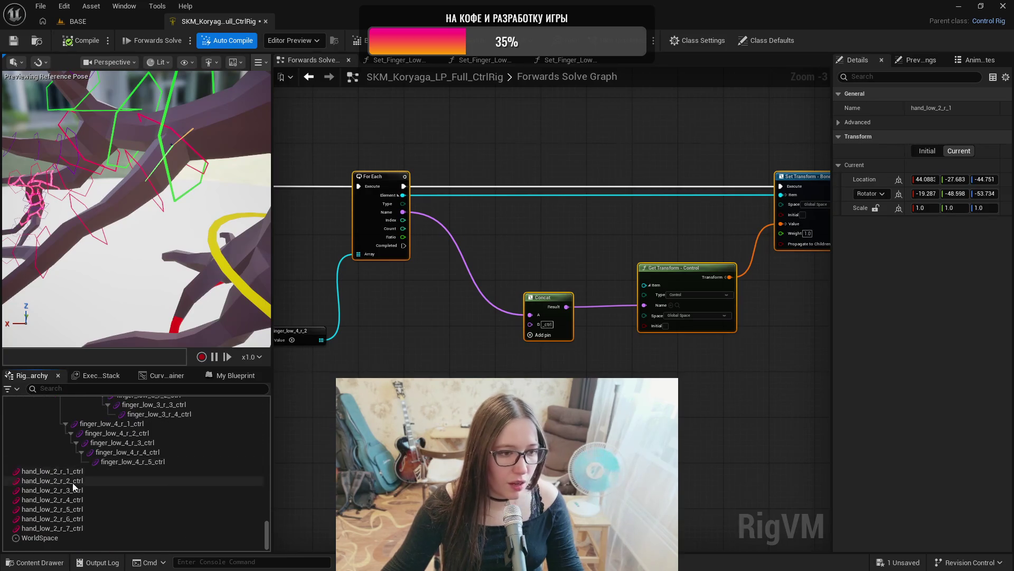
click(75, 471)
shift+click(81, 528)
drag(77, 473, 90, 425)
scroll(87, 447, up, 4)
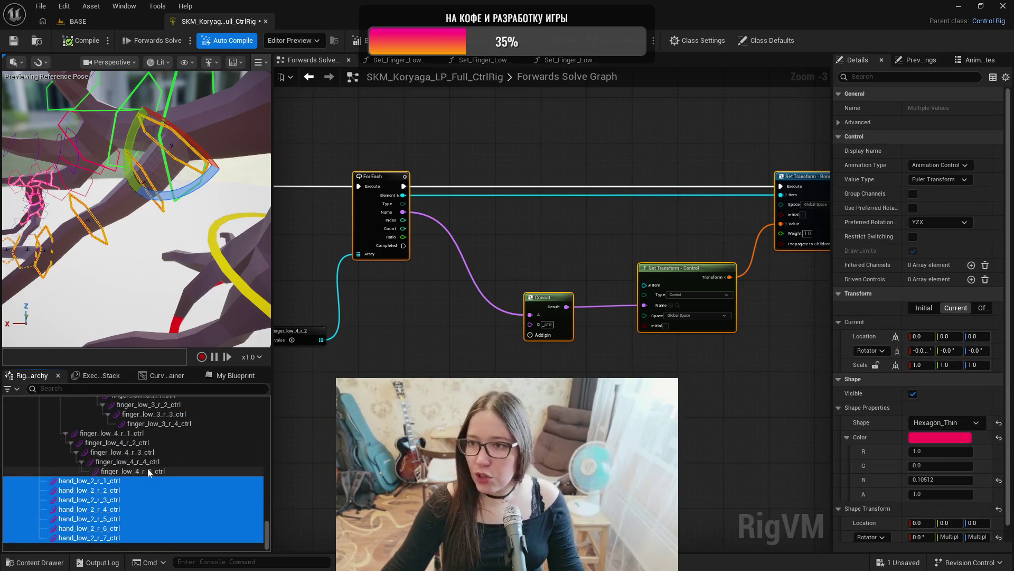
- Parent hand_low_2_r_3–r_7 under r_2, r_5–r_7 under r_4, and r_6–r_7 under r_5
ctrl+click(122, 479)
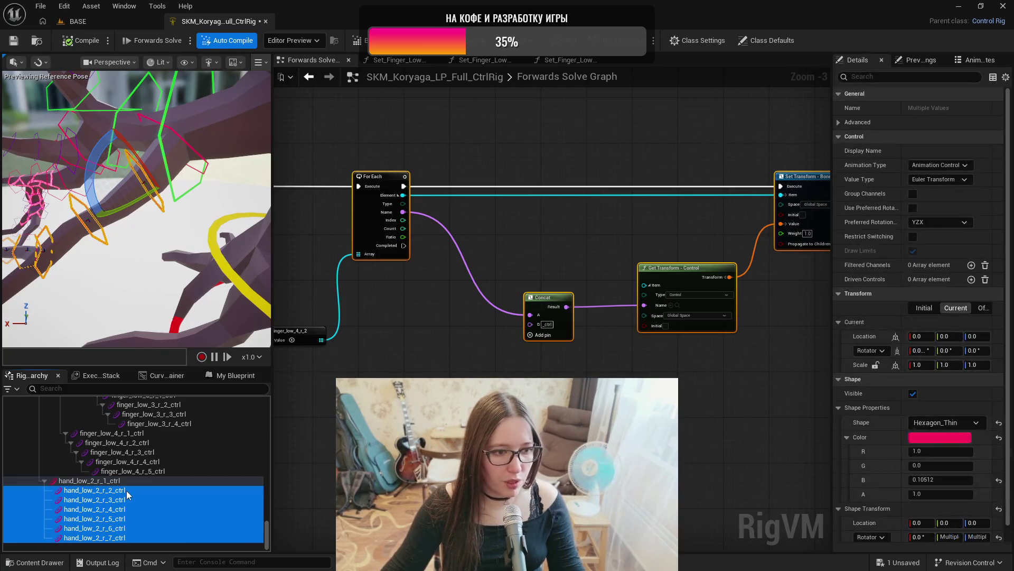
ctrl+click(126, 491)
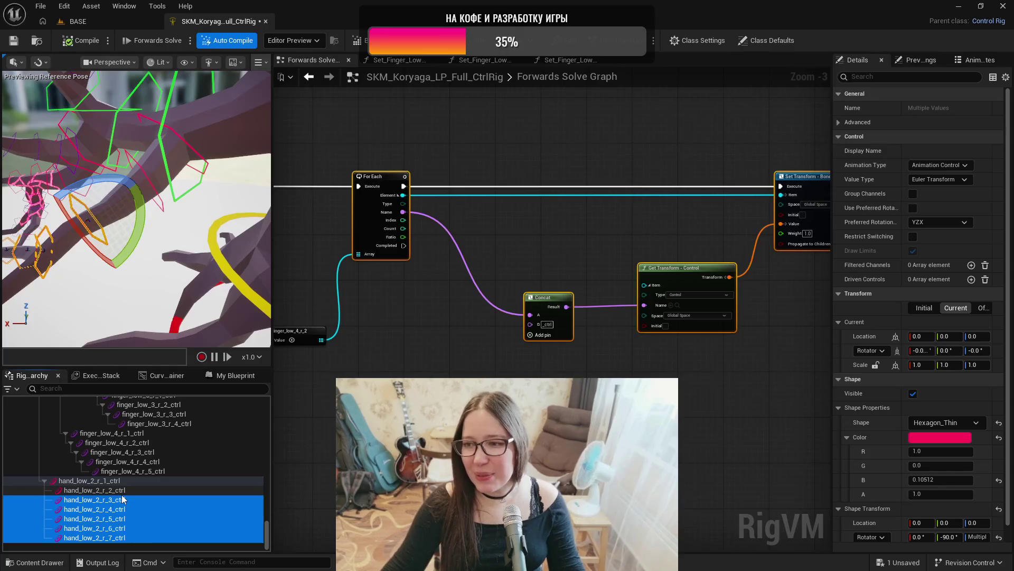
ctrl+click(118, 500)
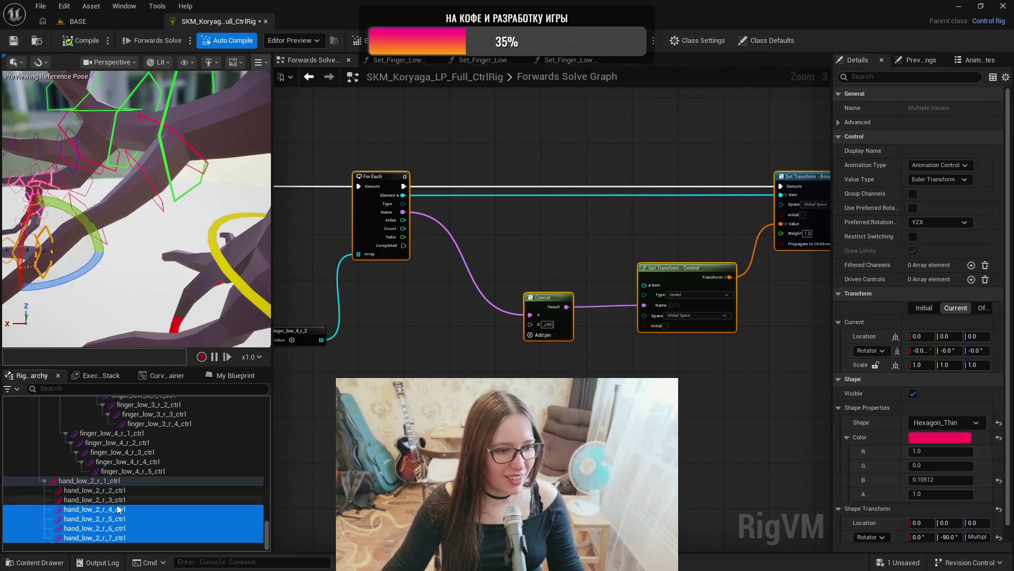
ctrl+click(117, 500)
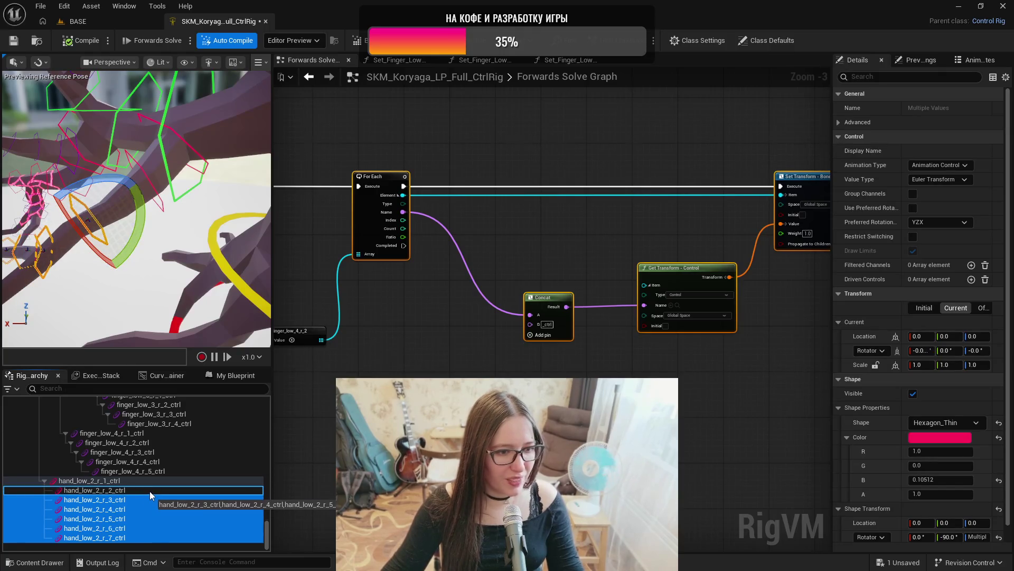
drag(150, 490, 146, 518)
ctrl+click(141, 499)
ctrl+click(141, 508)
ctrl+click(145, 519)
ctrl+click(169, 528)
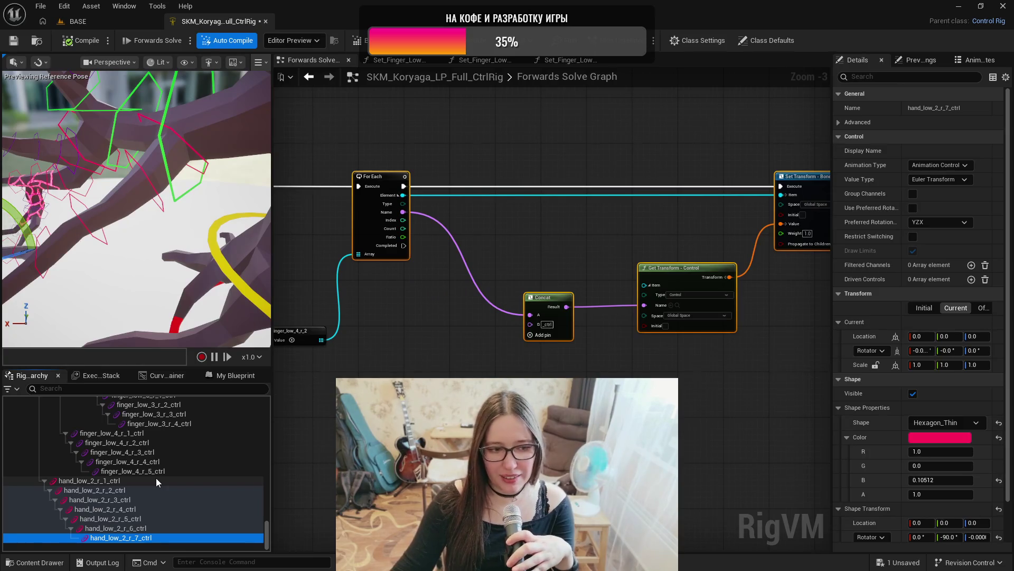
click(123, 483)
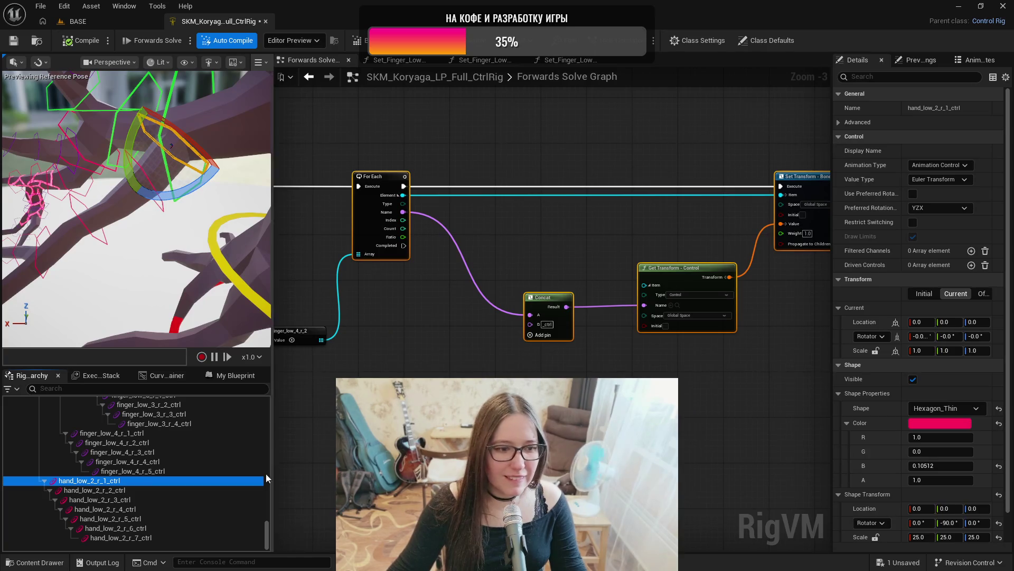
- Add the bones hand_low_2_r_1 through hand_low_2_r_7 to the graph as an item array
scroll(200, 487, up, 1)
scroll(200, 476, up, 15)
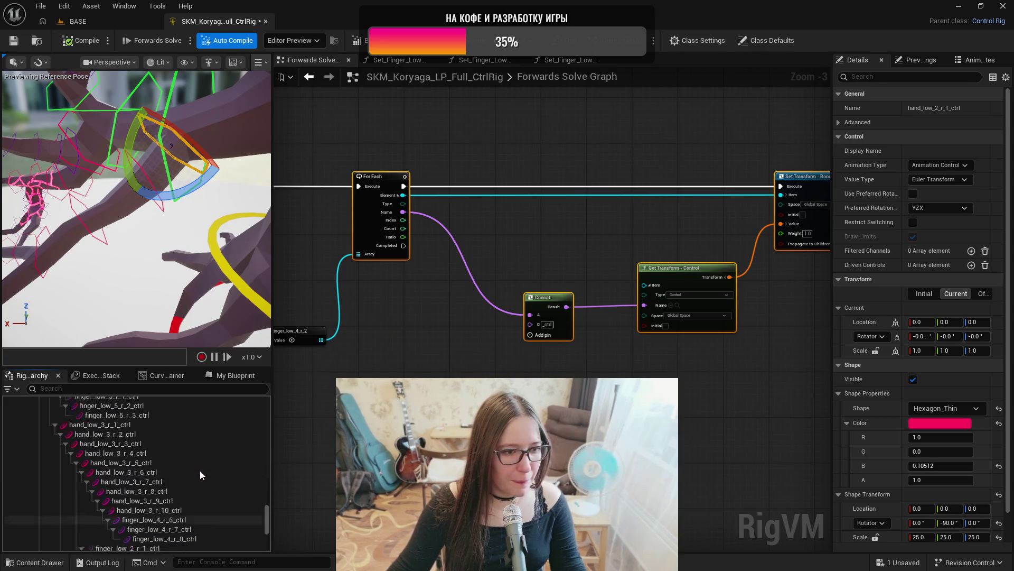
scroll(199, 467, up, 10)
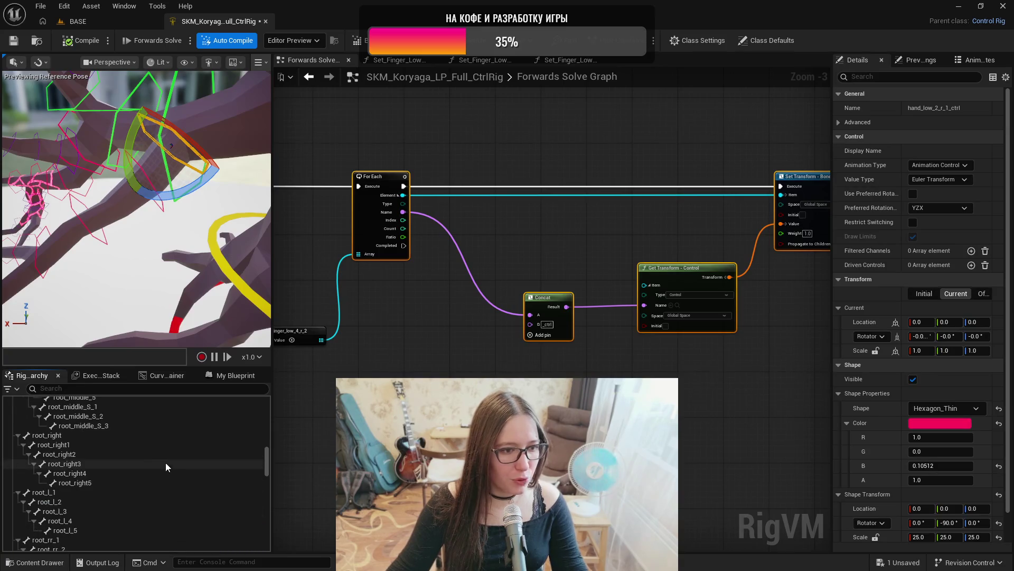
scroll(96, 463, up, 5)
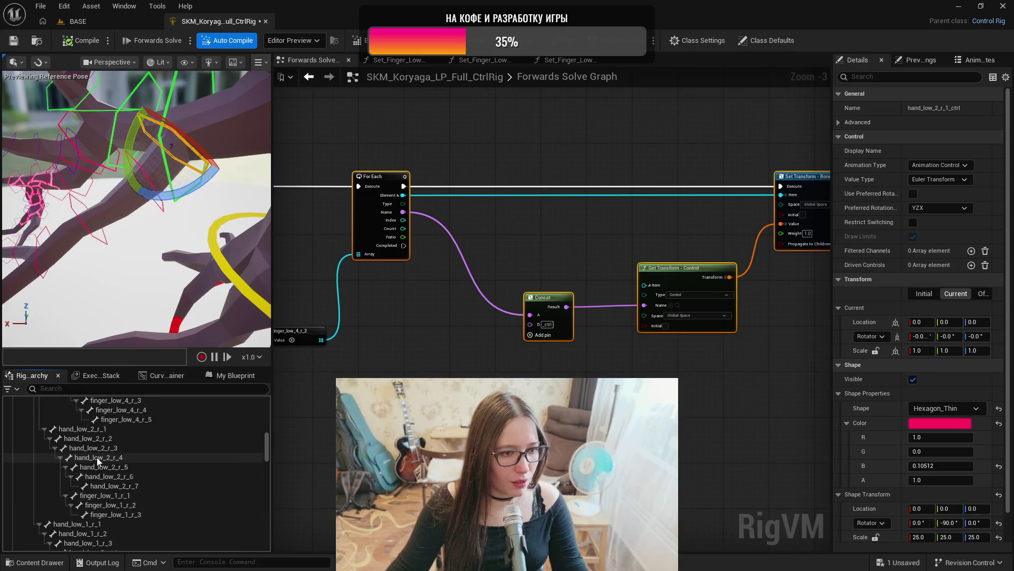
click(93, 429)
shift+click(128, 487)
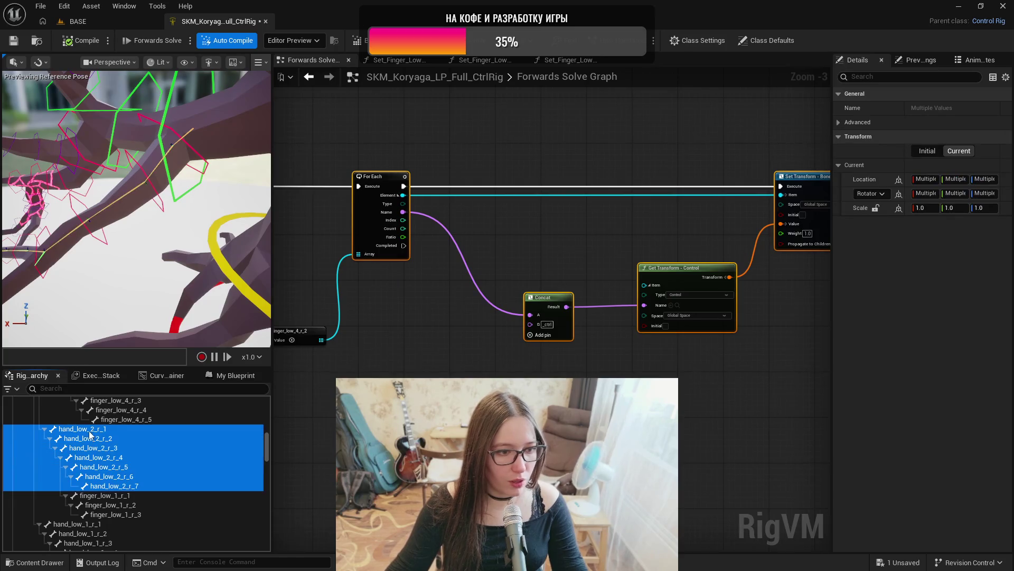
drag(93, 435, 522, 275)
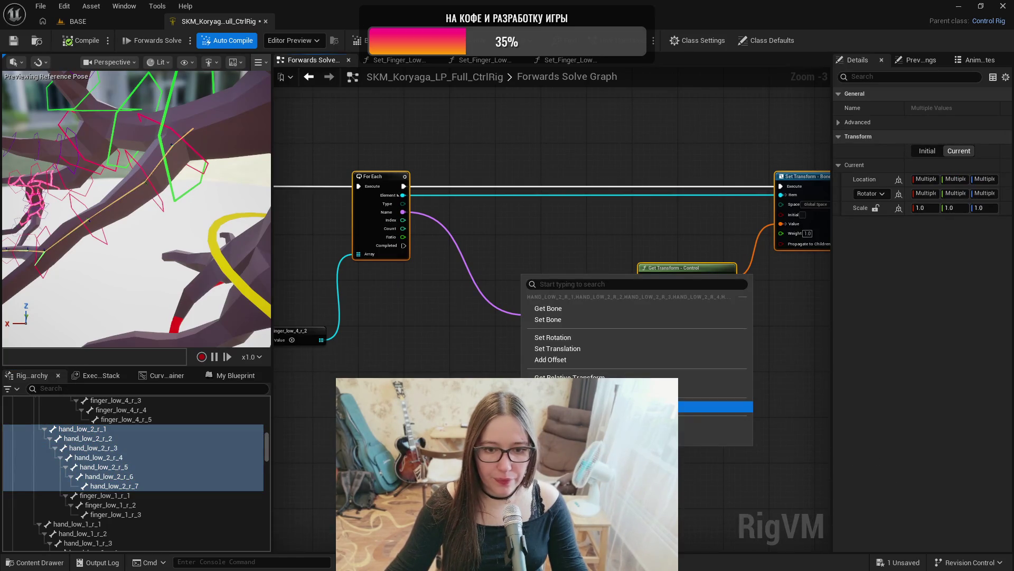
click(713, 406)
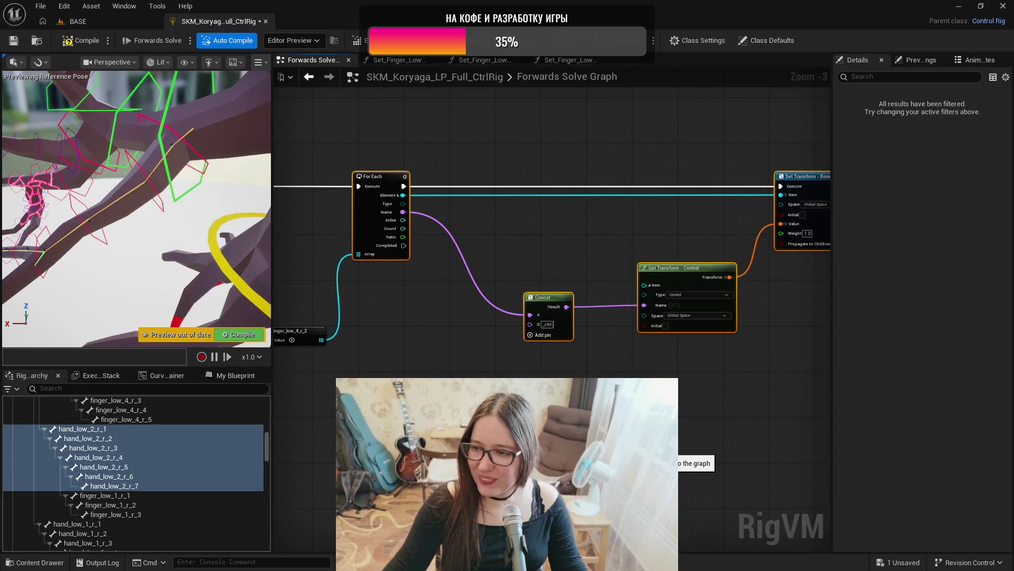
- Compile and save the Control Rig
drag(581, 237, 523, 216)
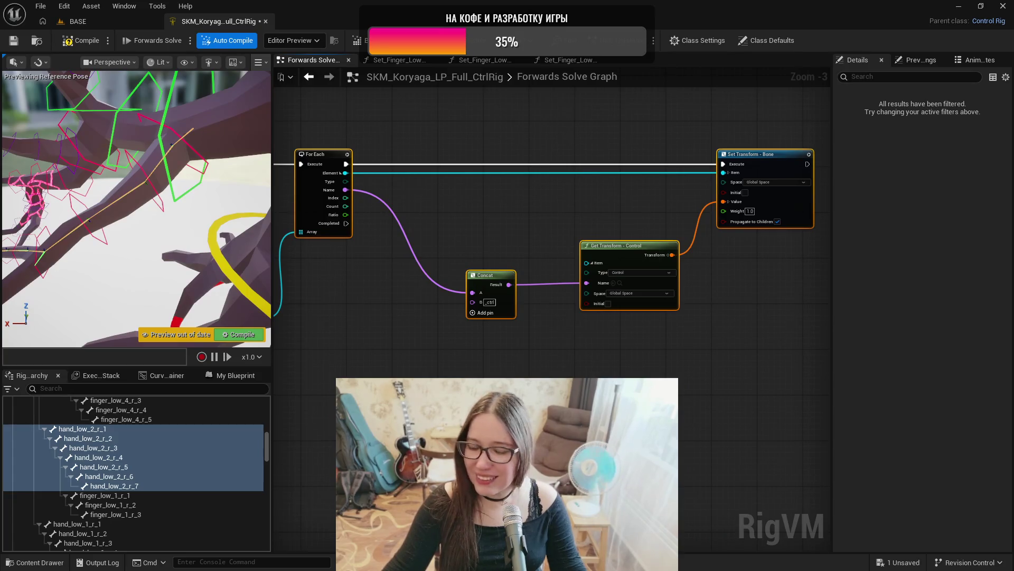
mouse_move(581, 238)
mouse_down()
mouse_move(692, 267)
mouse_move(665, 264)
mouse_up()
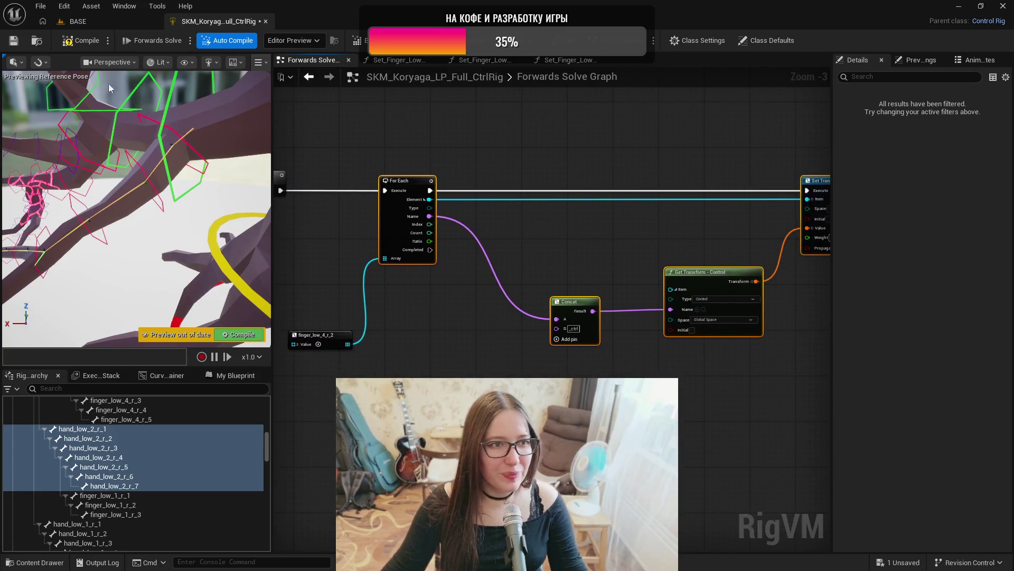
click(86, 42)
click(14, 41)
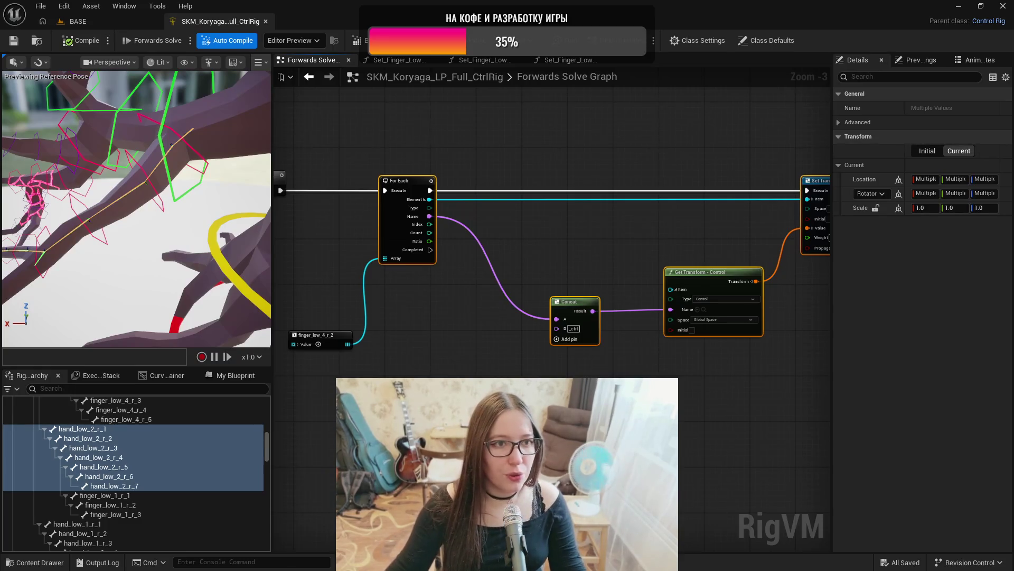
- Paste the copied loop chain right of the original and run the execution flow into it
mouse_move(712, 438)
mouse_down()
mouse_move(577, 416)
mouse_move(586, 433)
mouse_up()
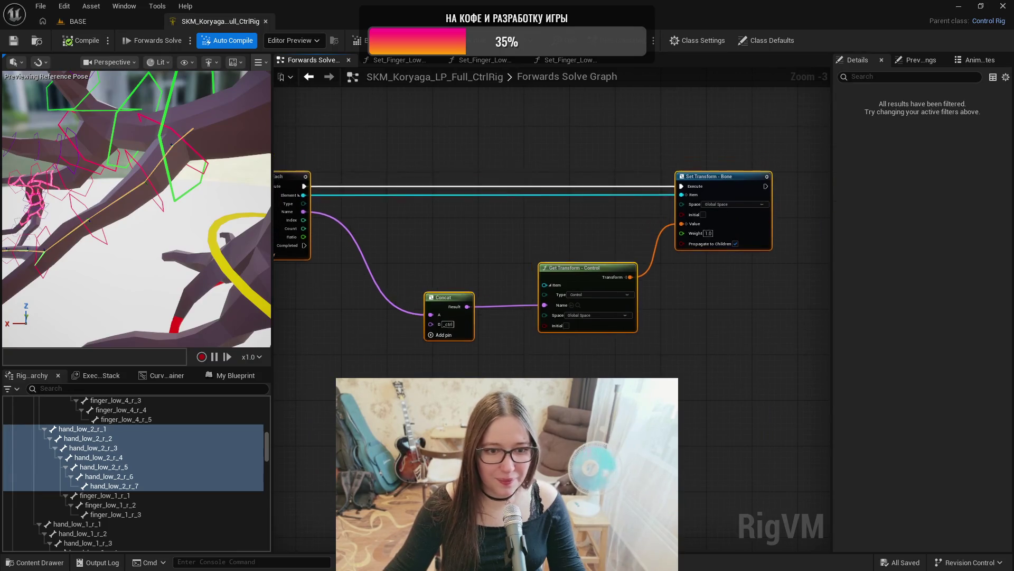
scroll(497, 407, down, 3)
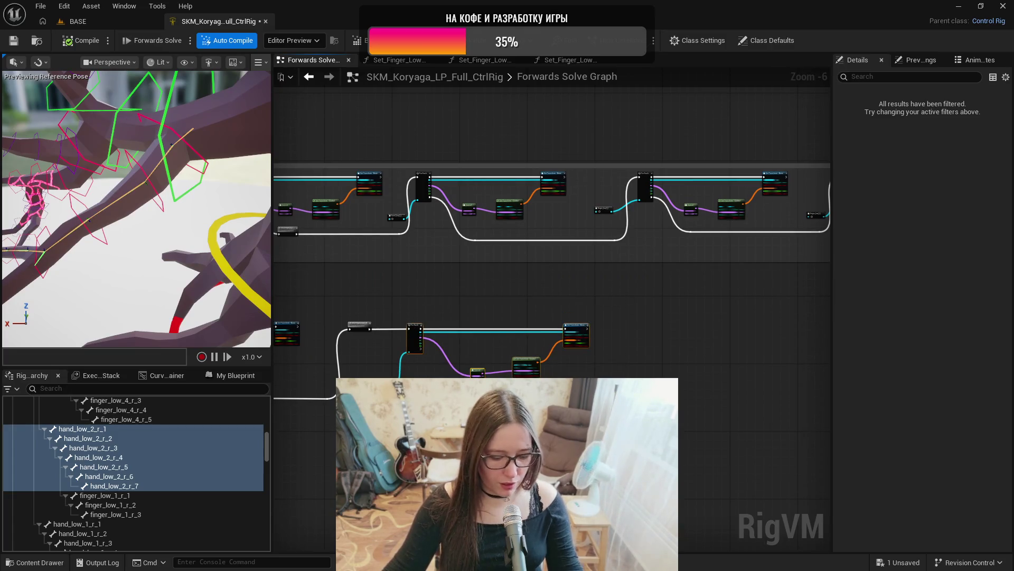
key(ctrl+v)
mouse_move(585, 369)
mouse_down()
mouse_move(616, 341)
mouse_move(651, 330)
mouse_up()
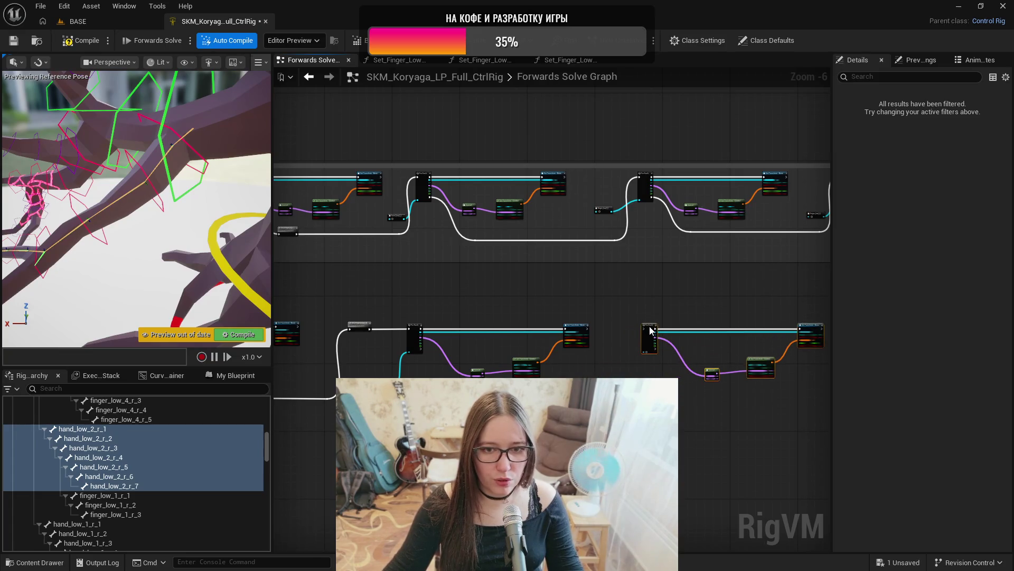
scroll(442, 351, up, 3)
mouse_move(407, 358)
mouse_down()
mouse_move(867, 390)
mouse_move(702, 299)
mouse_up()
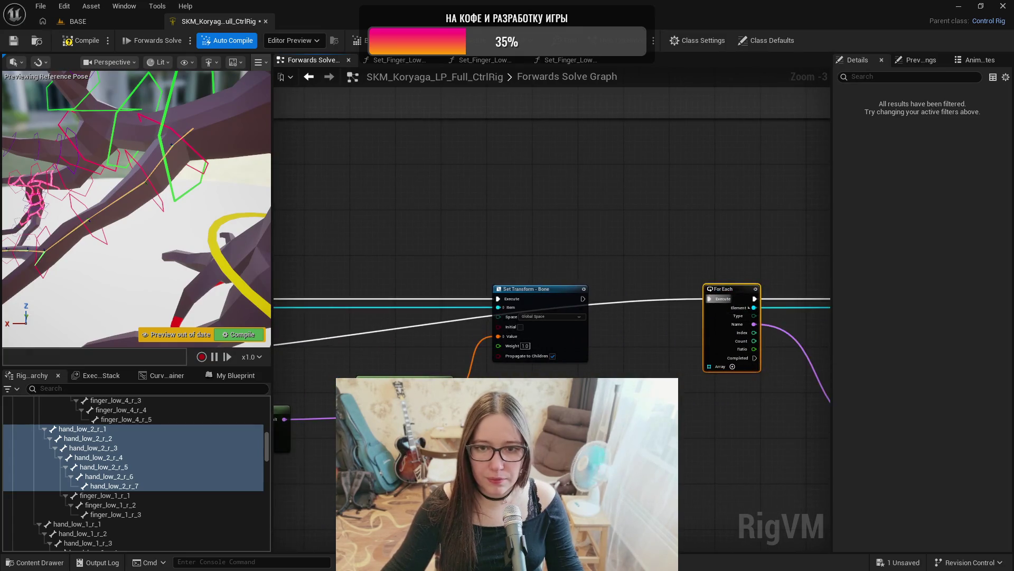
- Connect the hand bone array to the copied For Each's Array pin and add a reroute on the wire
scroll(657, 393, down, 2)
drag(658, 393, 674, 335)
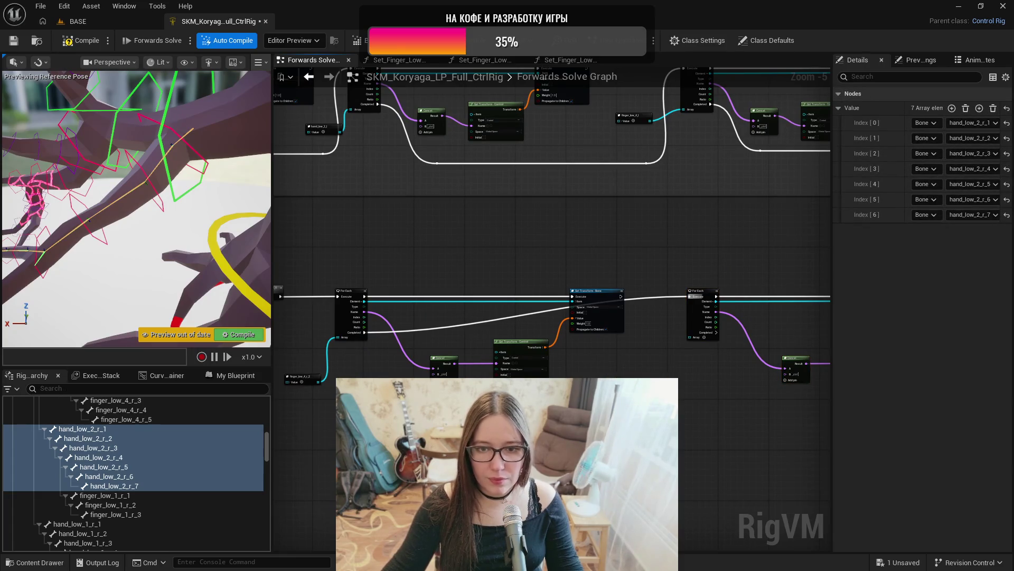
drag(674, 404, 691, 339)
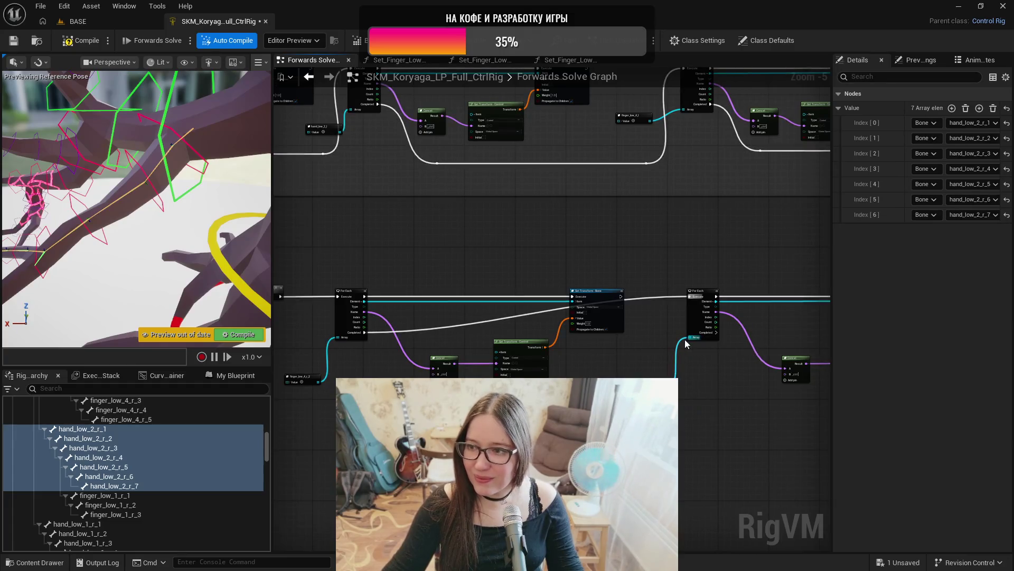
double_click(655, 297)
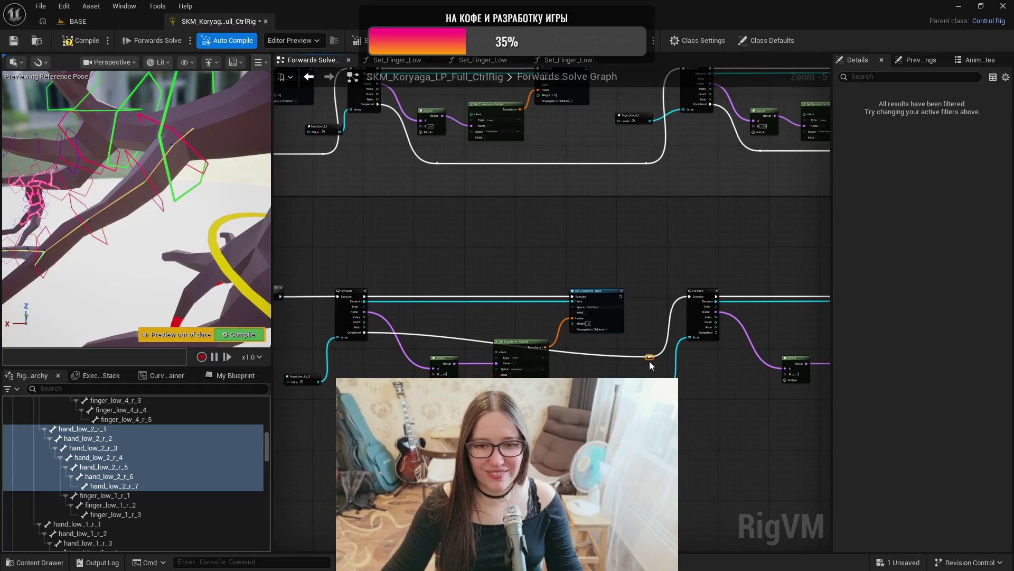
scroll(649, 360, down, 2)
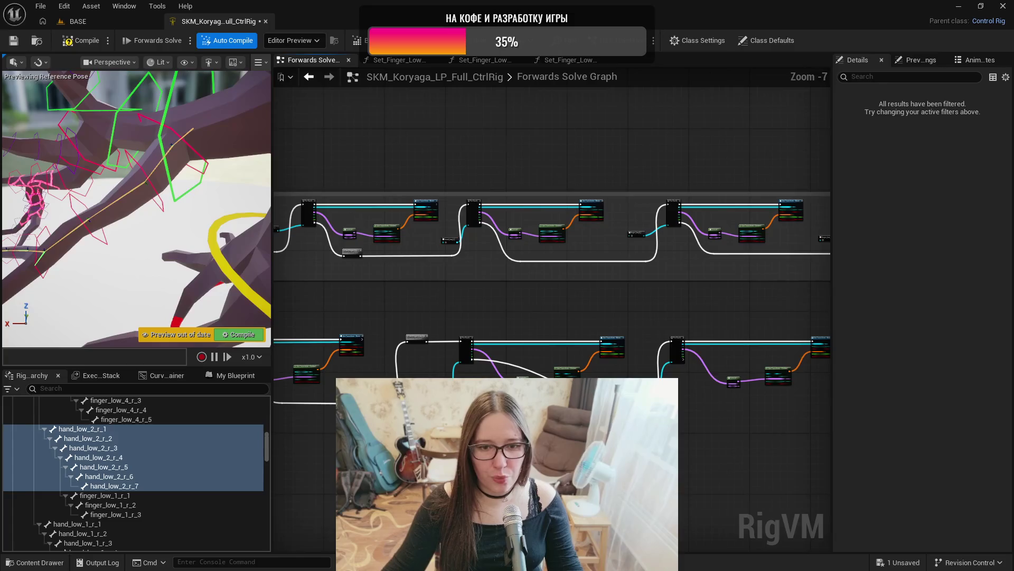
scroll(500, 408, up, 2)
click(612, 343)
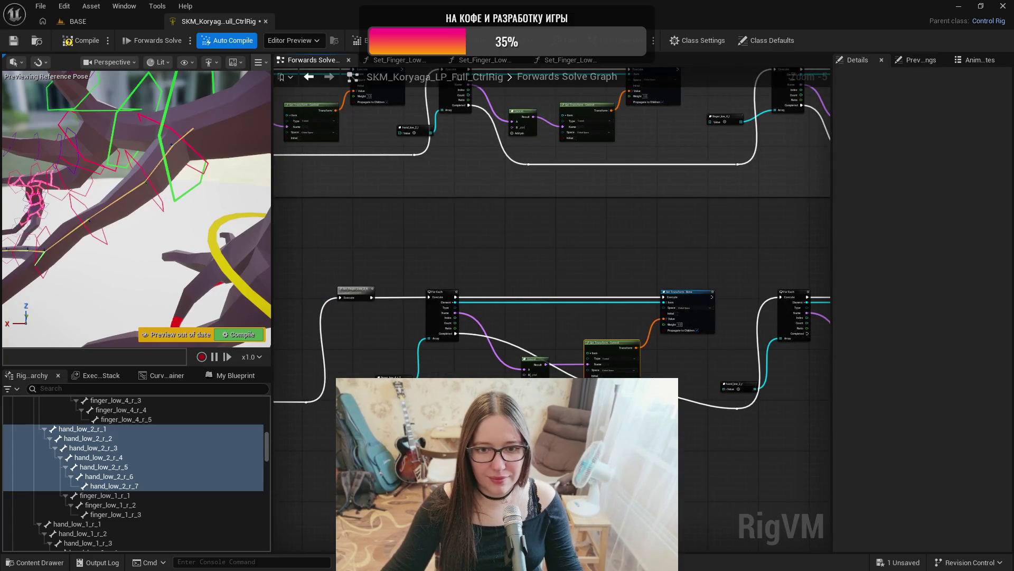
click(666, 374)
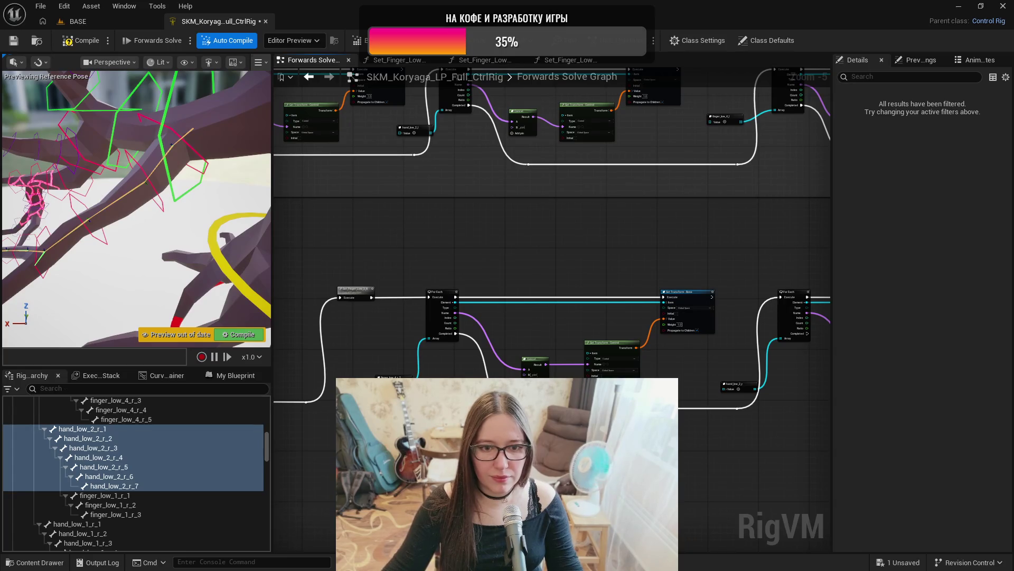
scroll(665, 370, down, 1)
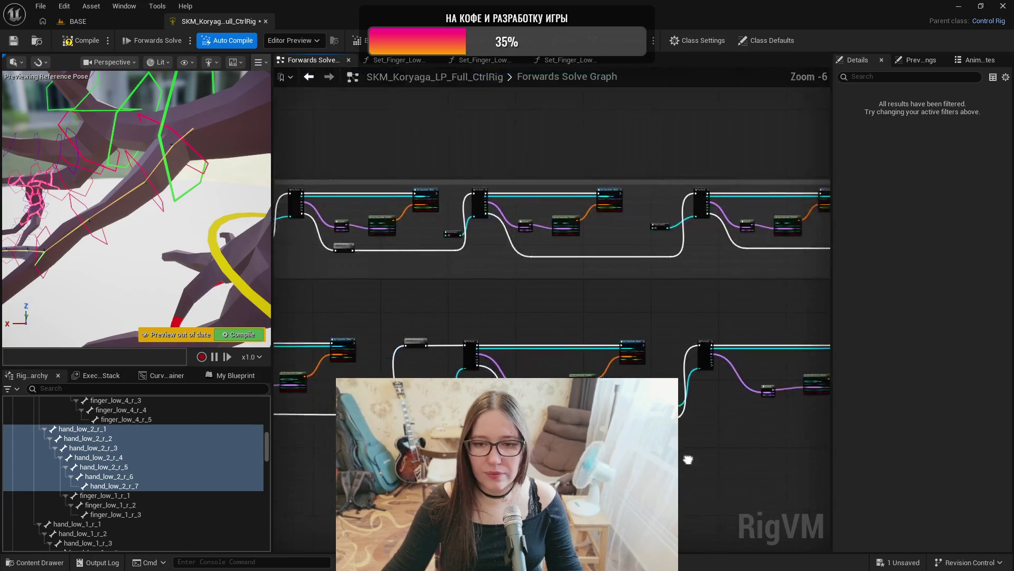
- Inspect the finger_low_1_r_1–3 bones, then select finger_low_1_r_1_ctrl in the Rig Hierarchy
click(162, 497)
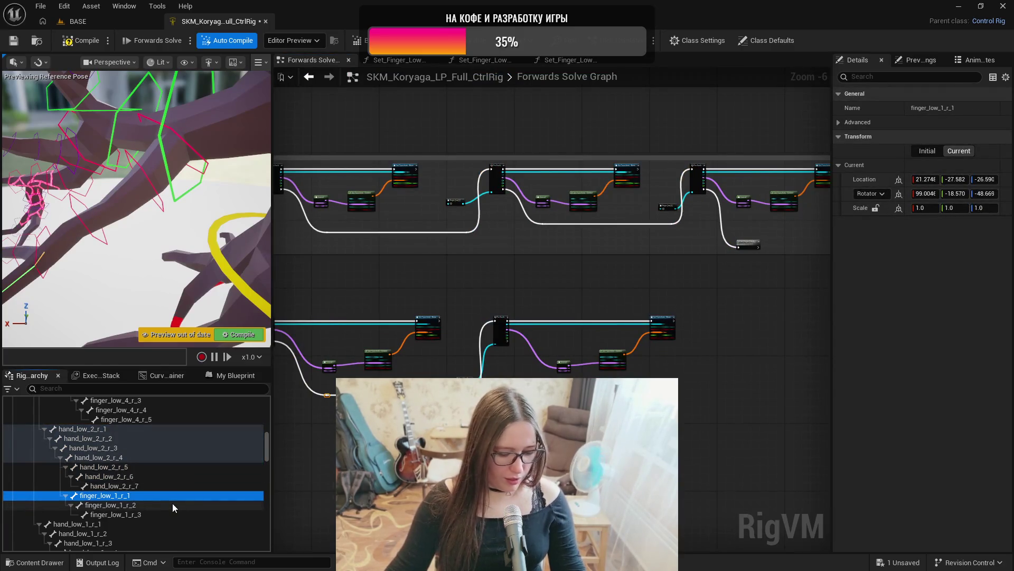
scroll(169, 499, down, 2)
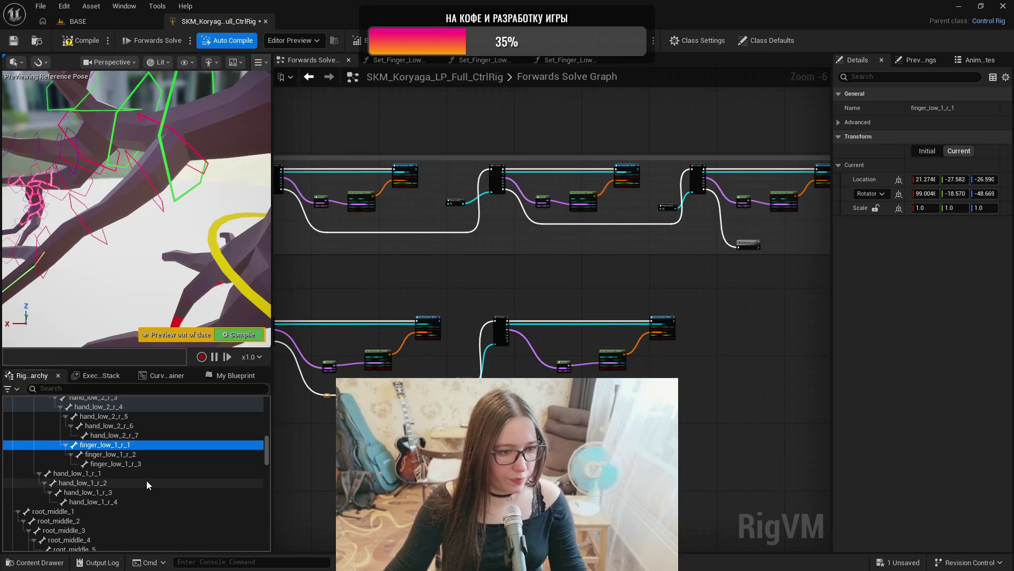
click(134, 456)
click(137, 465)
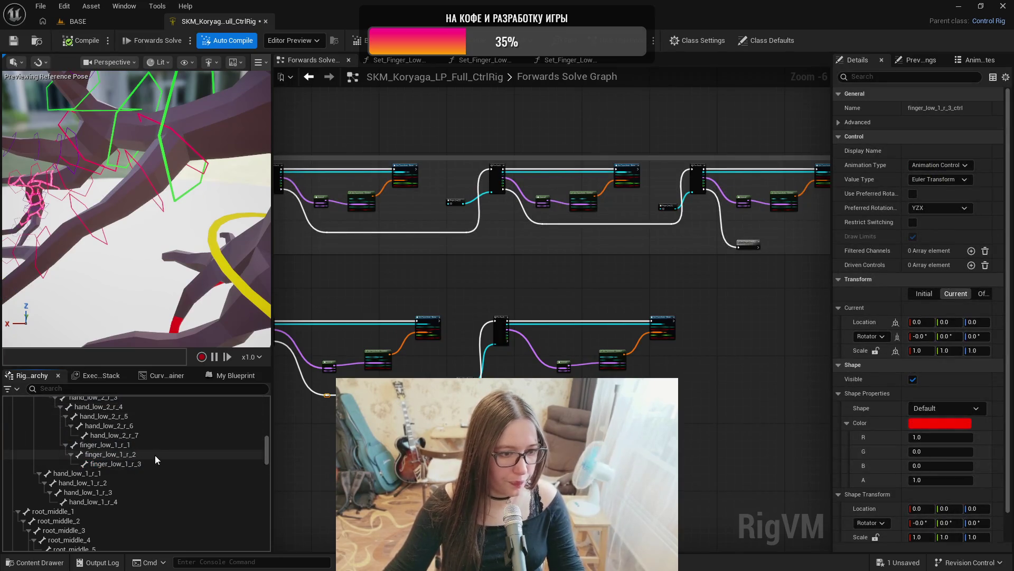
scroll(153, 452, down, 10)
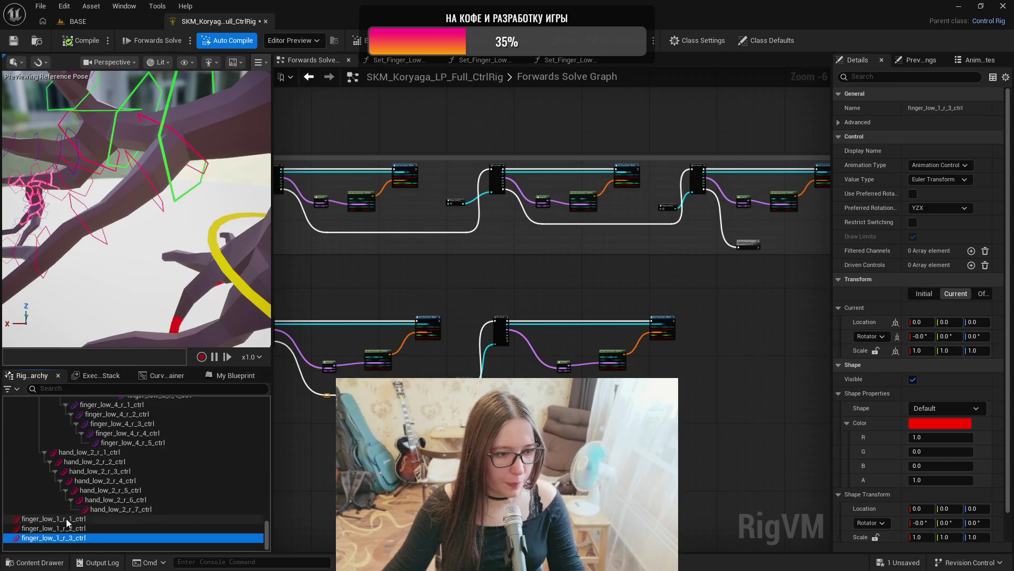
click(132, 443)
click(890, 415)
click(40, 519)
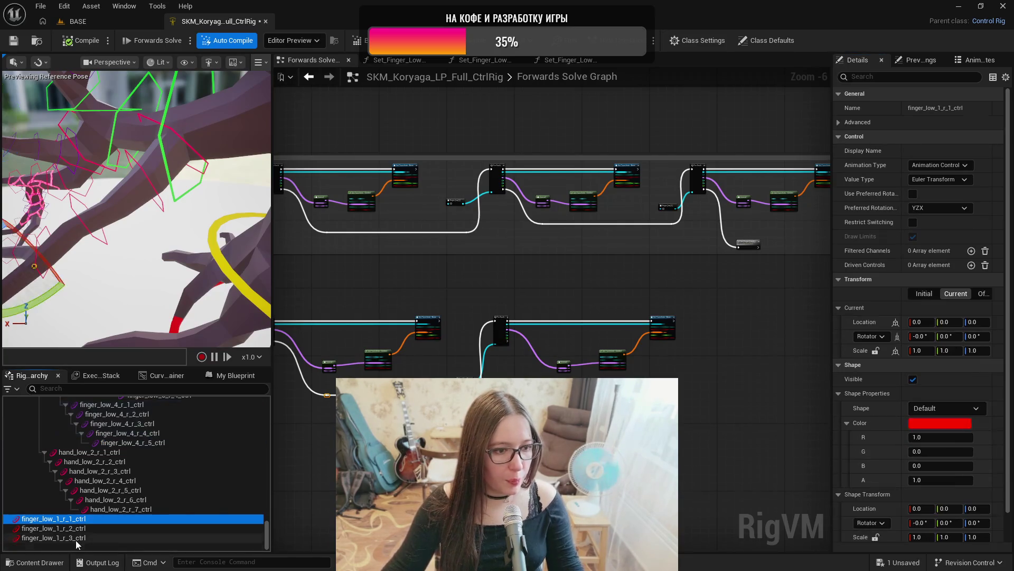
- Paste the purple hexagon style onto finger_low_1_r_1–3_ctrl and frame finger_low_1_r_1_ctrl
shift+click(41, 537)
key(ctrl+v)
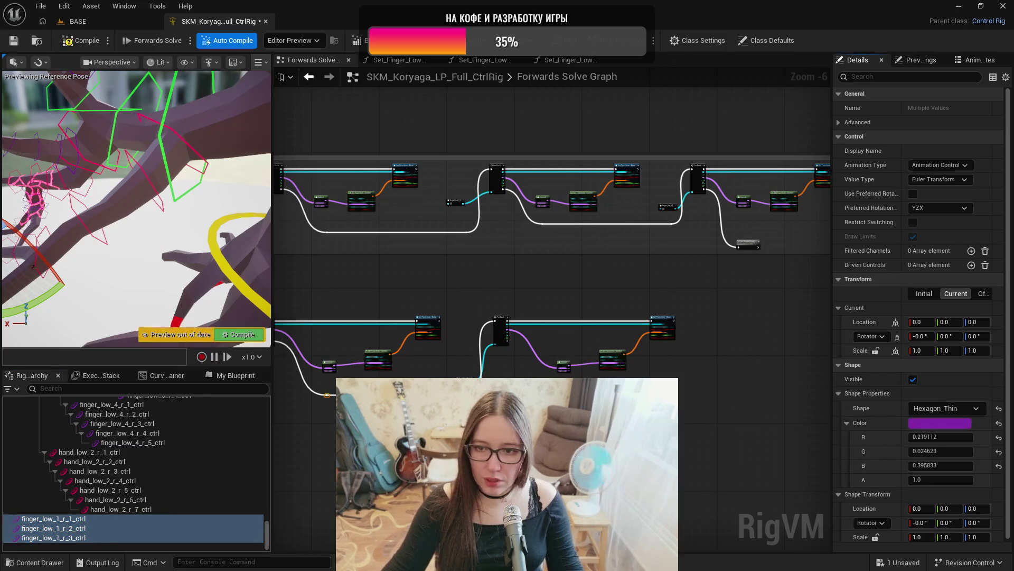
click(74, 509)
click(74, 519)
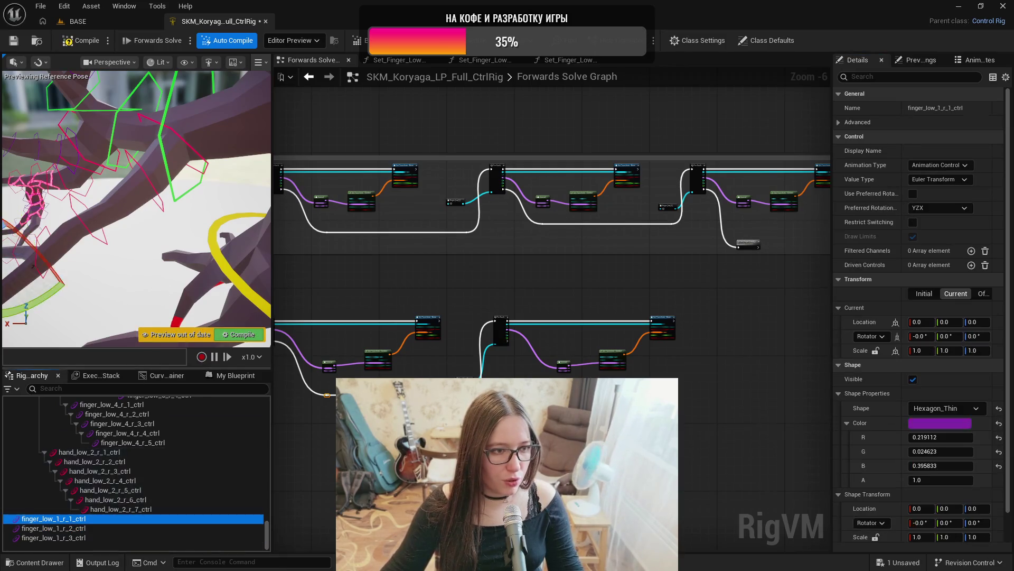
key(f)
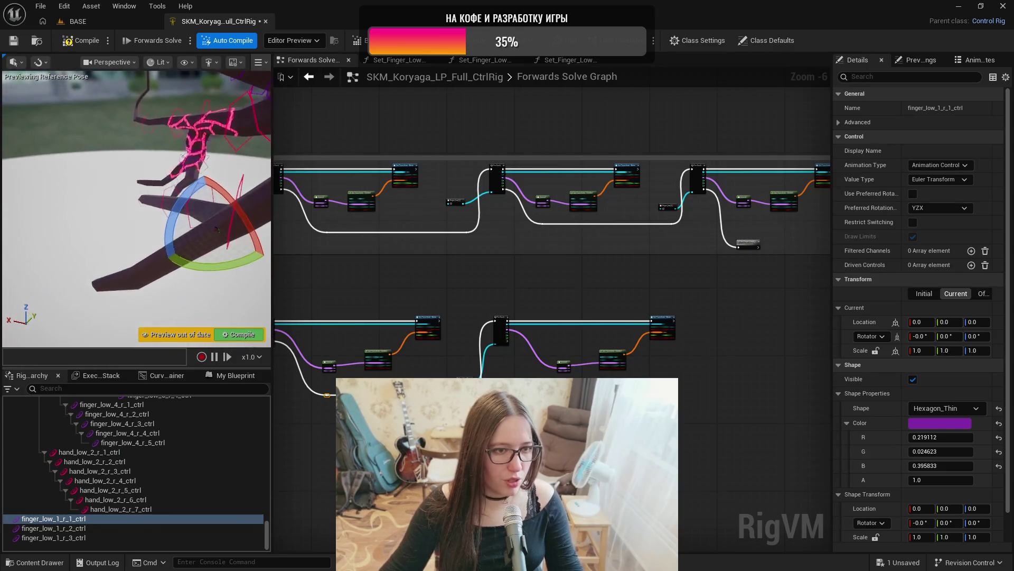
- Set uniform shape scales of 10 on finger_low_1_r_1_ctrl and 9 on finger_low_1_r_2_ctrl
click(875, 537)
click(918, 537)
text(10)
key(Return)
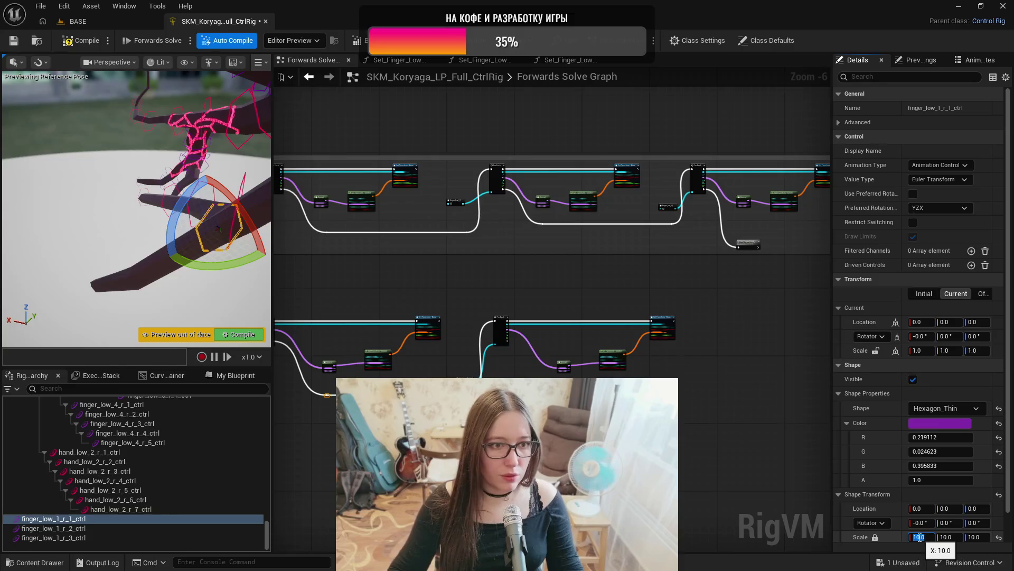
click(73, 528)
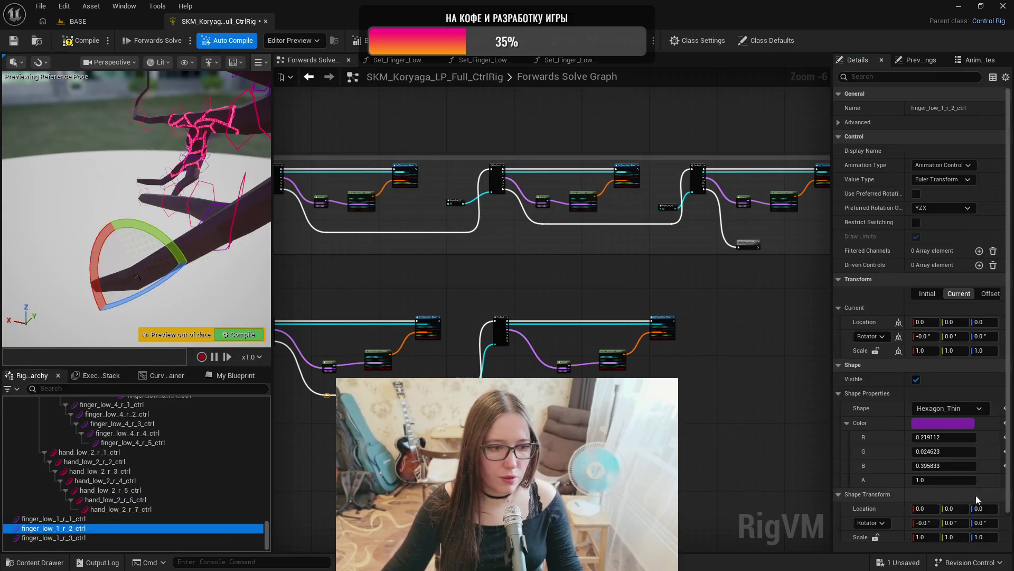
click(875, 537)
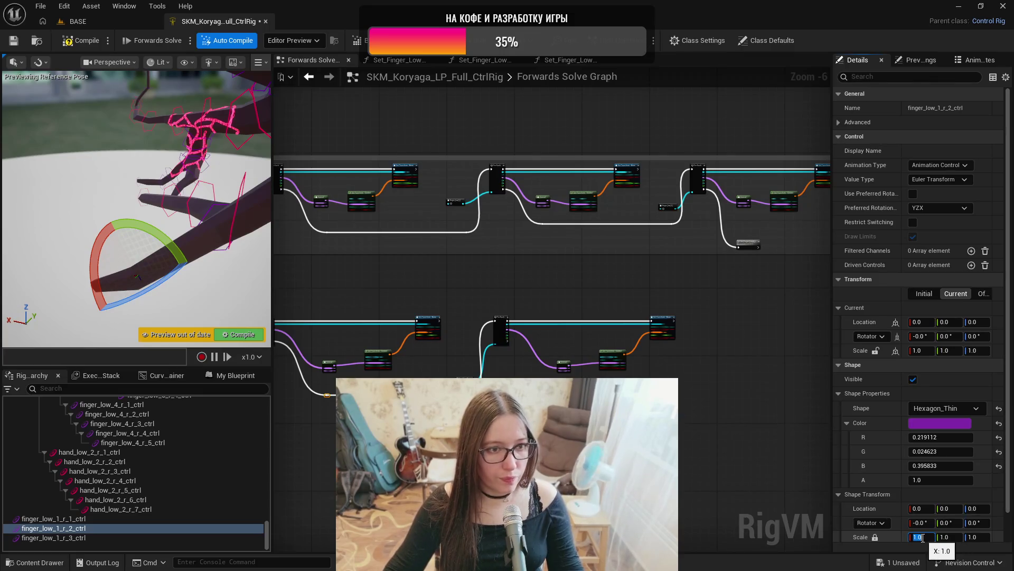
text(9)
key(Return)
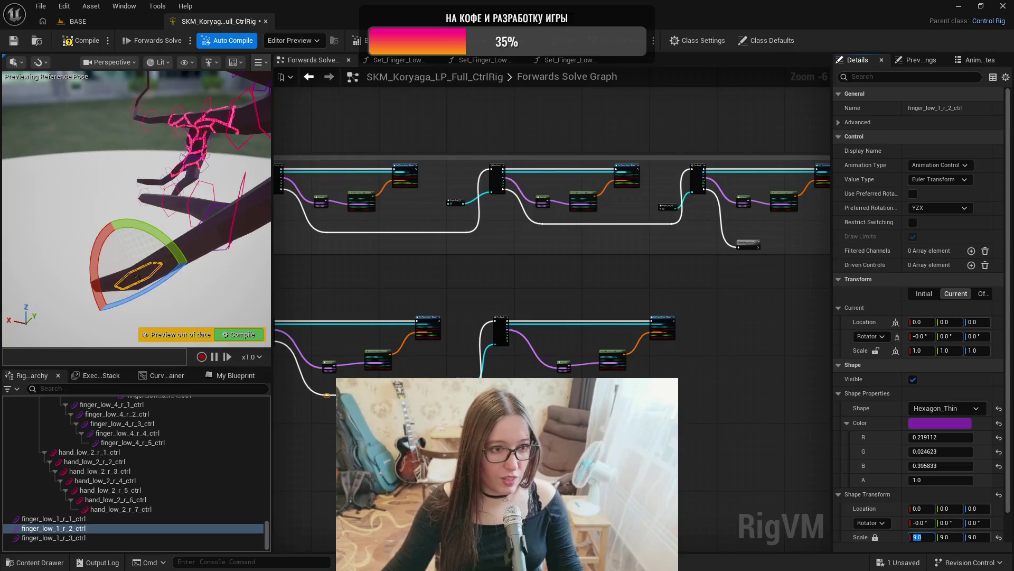
- Scale finger_low_1_r_3_ctrl's shape to 7, then compile and save the rig
click(159, 538)
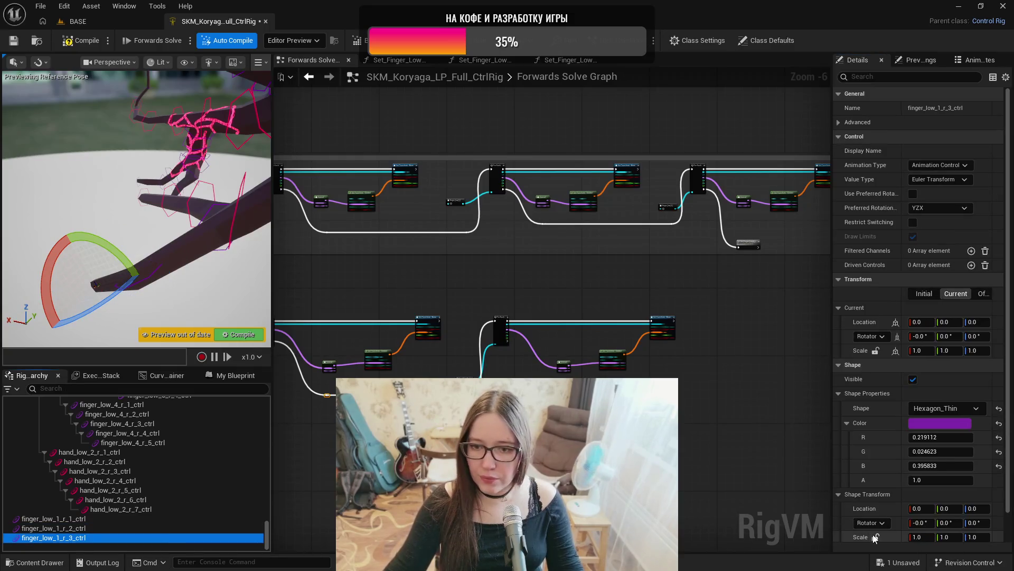
click(917, 537)
text(7)
key(Return)
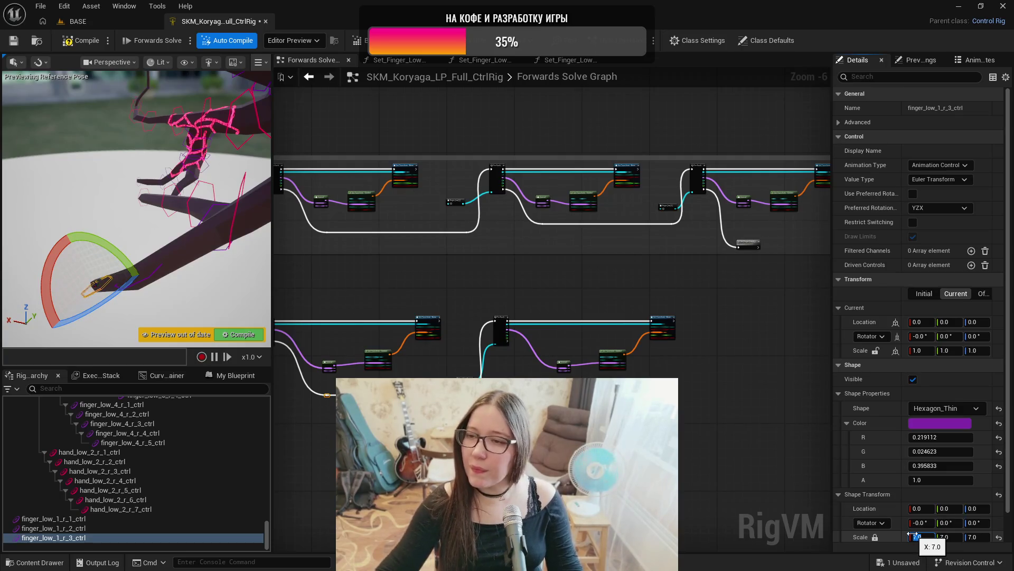
click(79, 42)
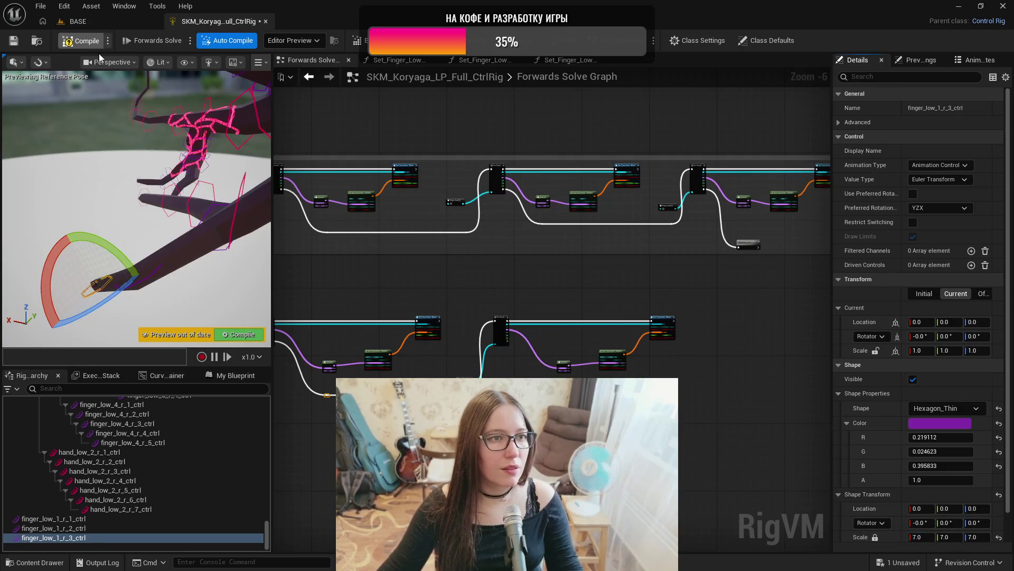
key(ctrl+s)
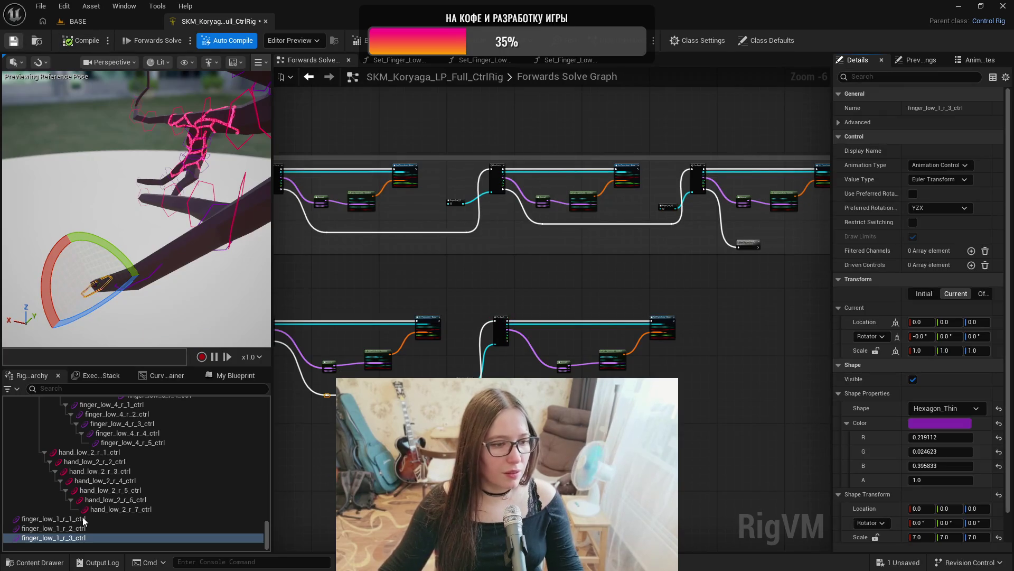
click(82, 519)
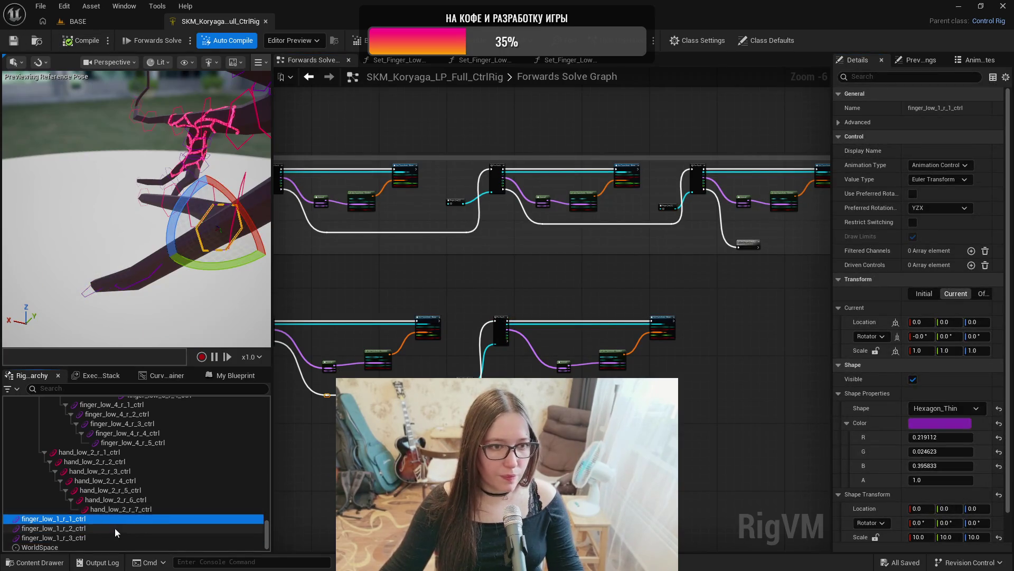
- Rotate the finger_low_1_r hexagons in shape-edit mode: r_1 -90°, r_2 90°, r_3 -90°
key(ctrl+period)
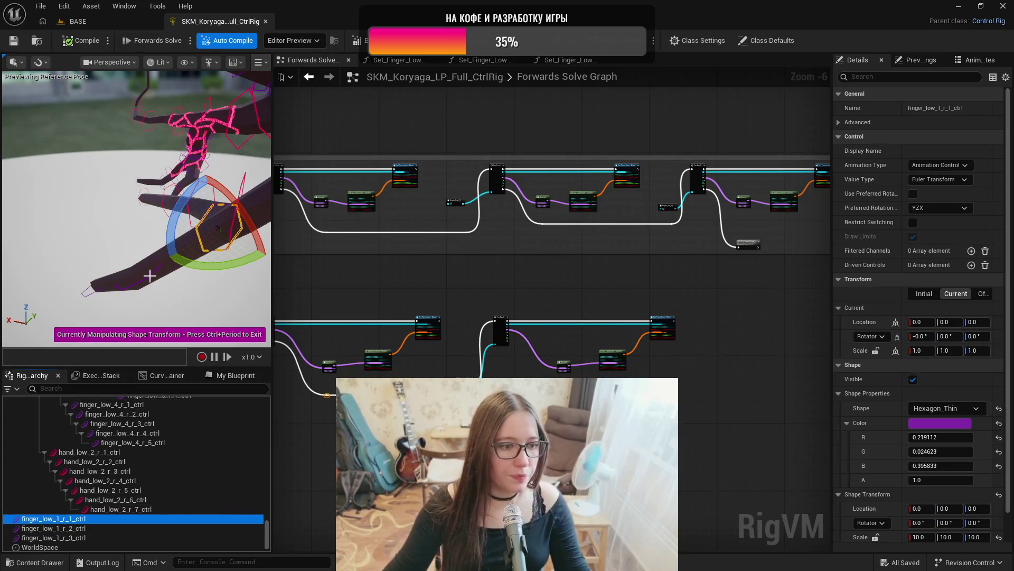
drag(158, 237, 110, 299)
drag(228, 273, 203, 222)
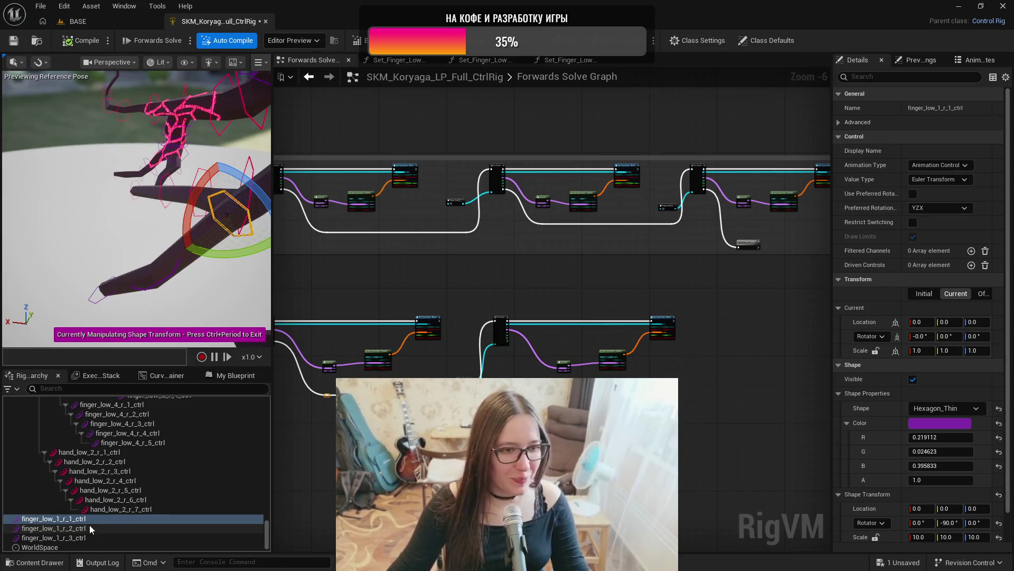
click(90, 525)
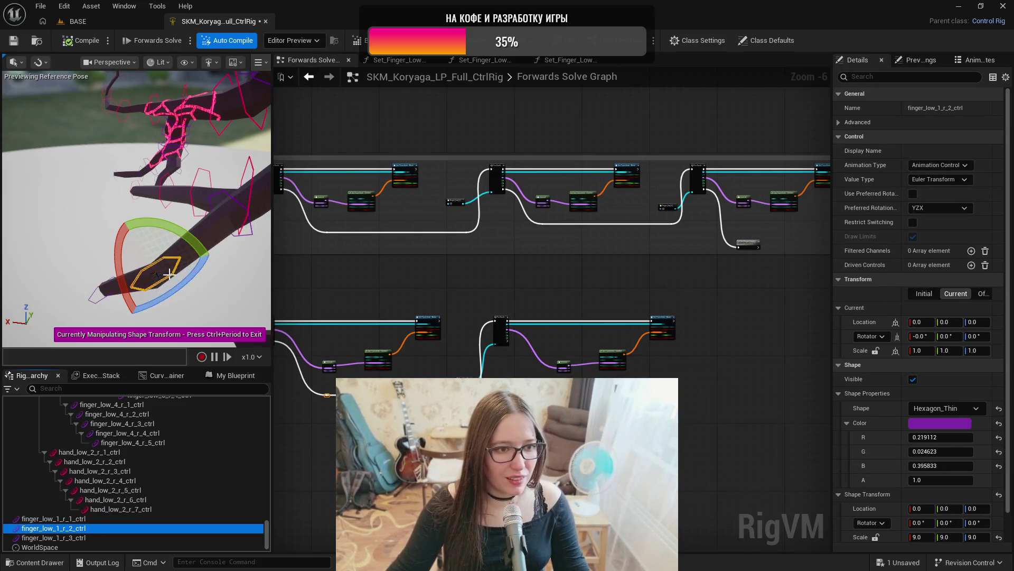
drag(180, 240, 233, 265)
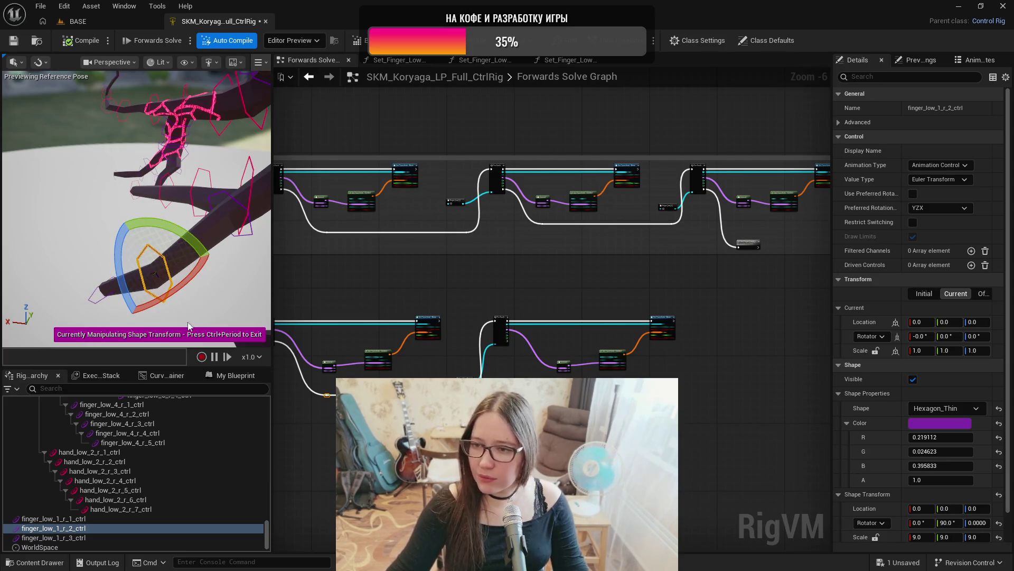
click(80, 537)
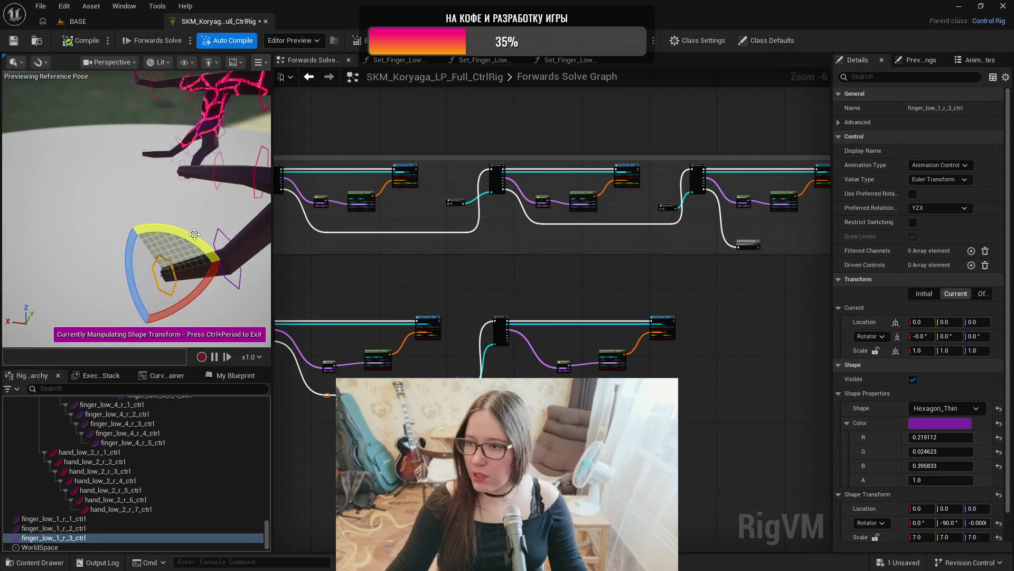
mouse_move(138, 212)
mouse_down()
mouse_move(180, 190)
mouse_move(201, 255)
mouse_up()
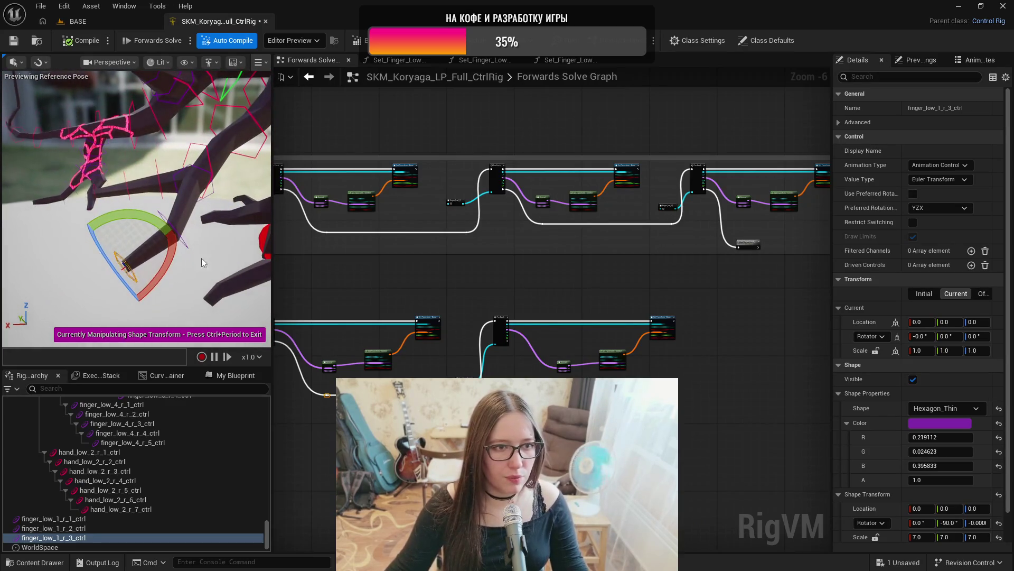
click(117, 518)
scroll(157, 485, up, 5)
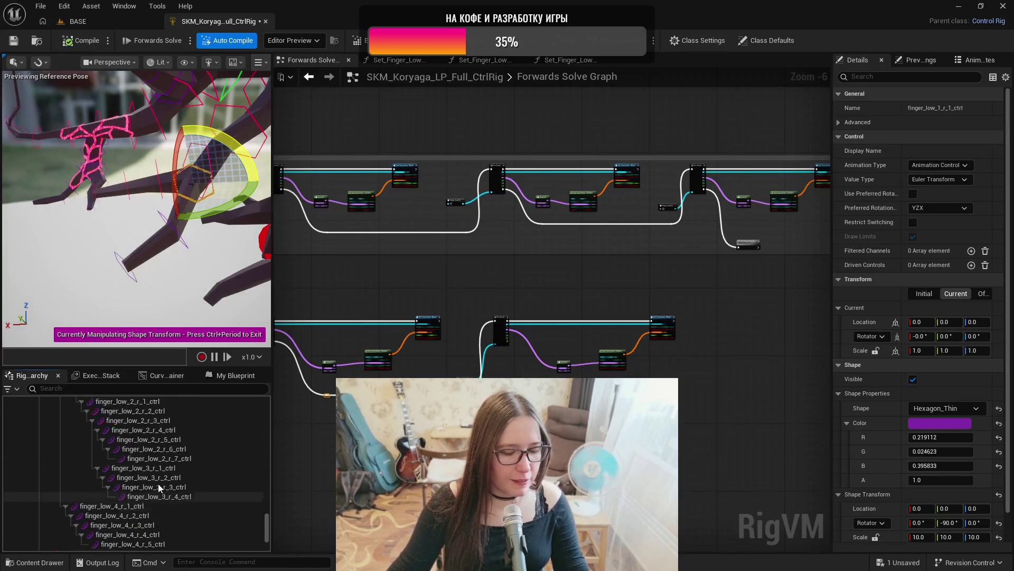
- Parent finger_low_1_r_1, r_2 and r_3 controls under hand_low_2_r_4_ctrl in the Rig Hierarchy
scroll(158, 481, up, 8)
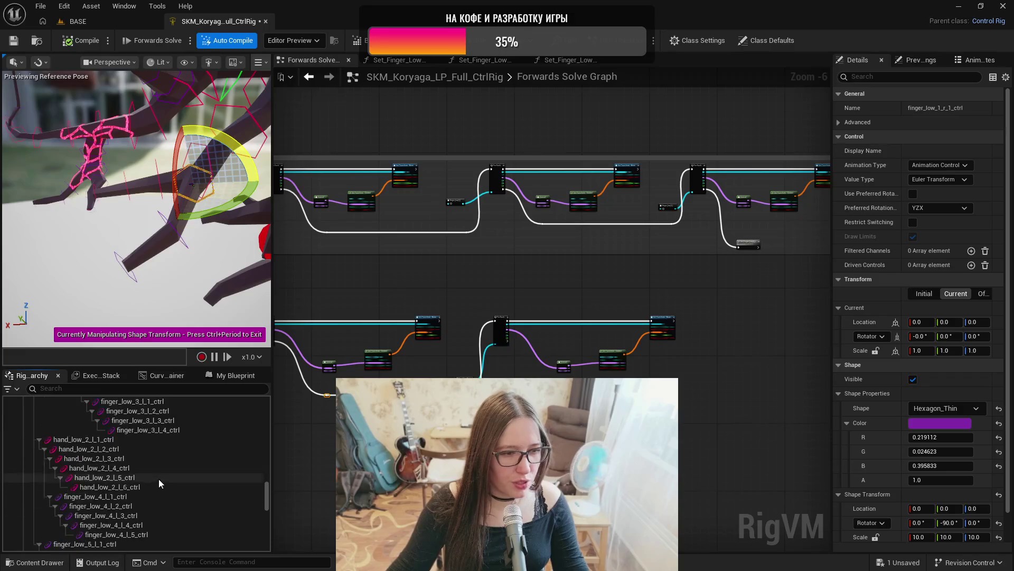
scroll(158, 480, up, 4)
scroll(153, 475, up, 10)
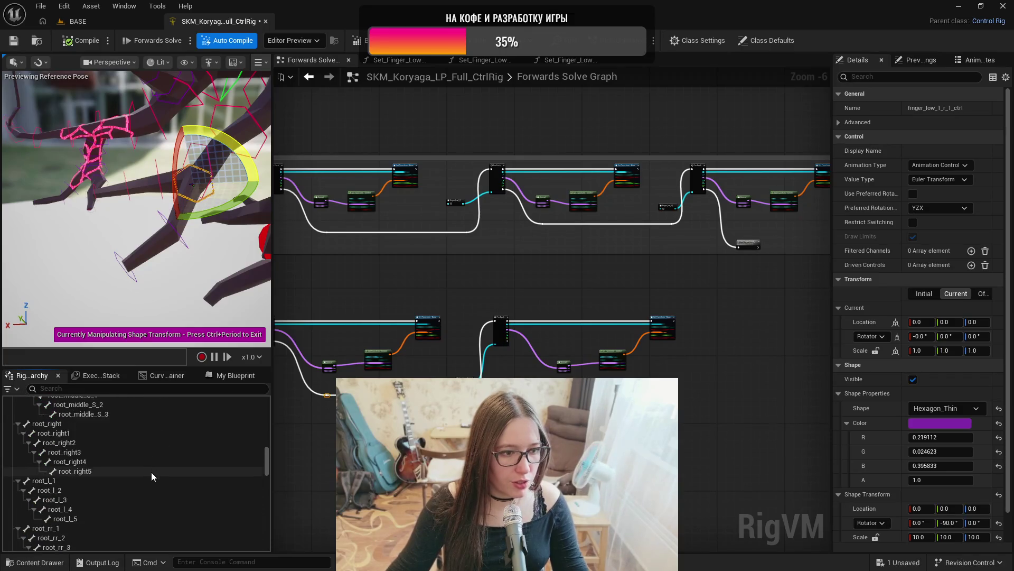
scroll(151, 471, down, 1)
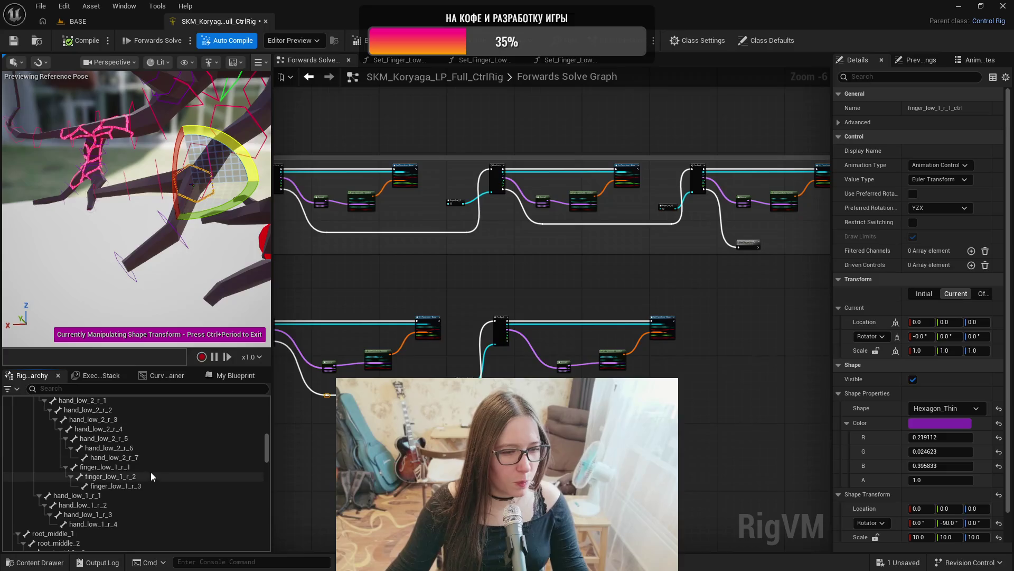
click(119, 467)
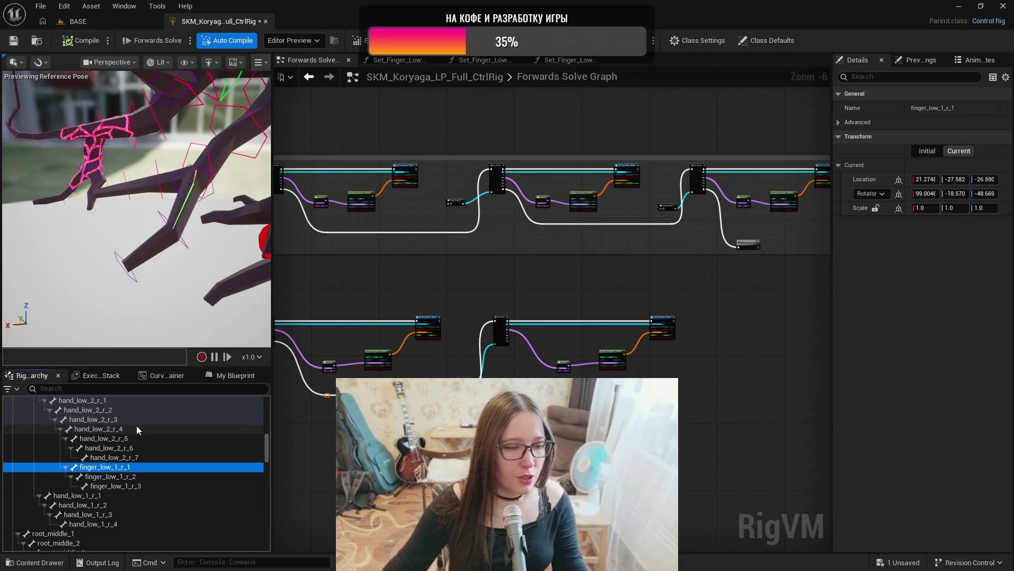
scroll(136, 429, down, 3)
scroll(136, 426, down, 10)
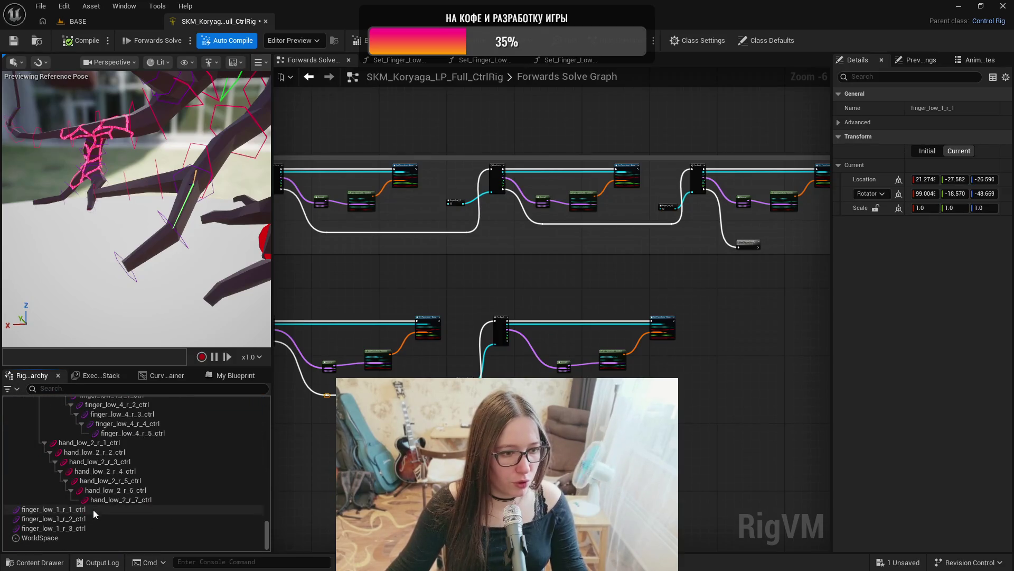
click(93, 510)
shift+click(89, 526)
drag(83, 500, 96, 471)
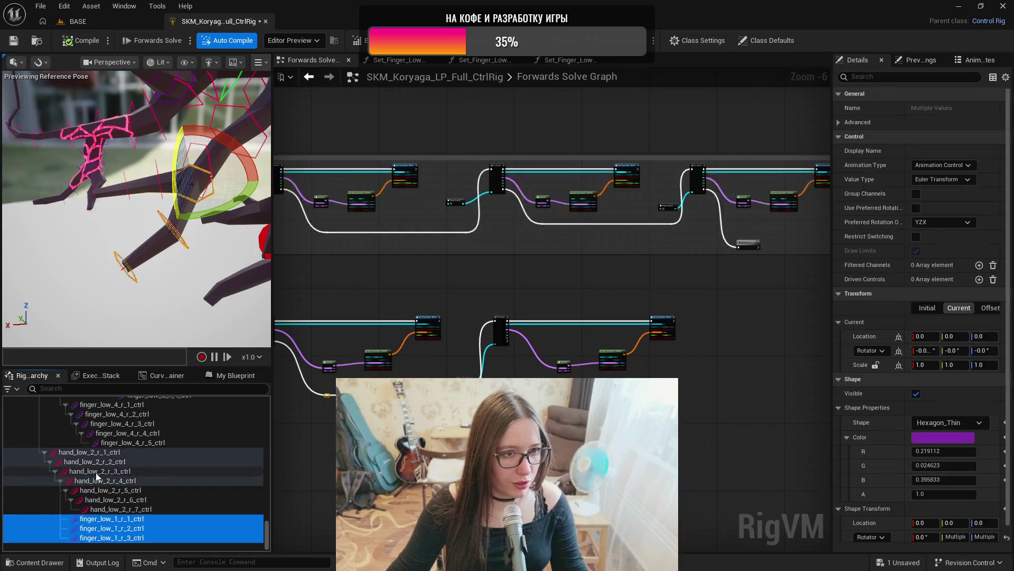
ctrl+click(115, 523)
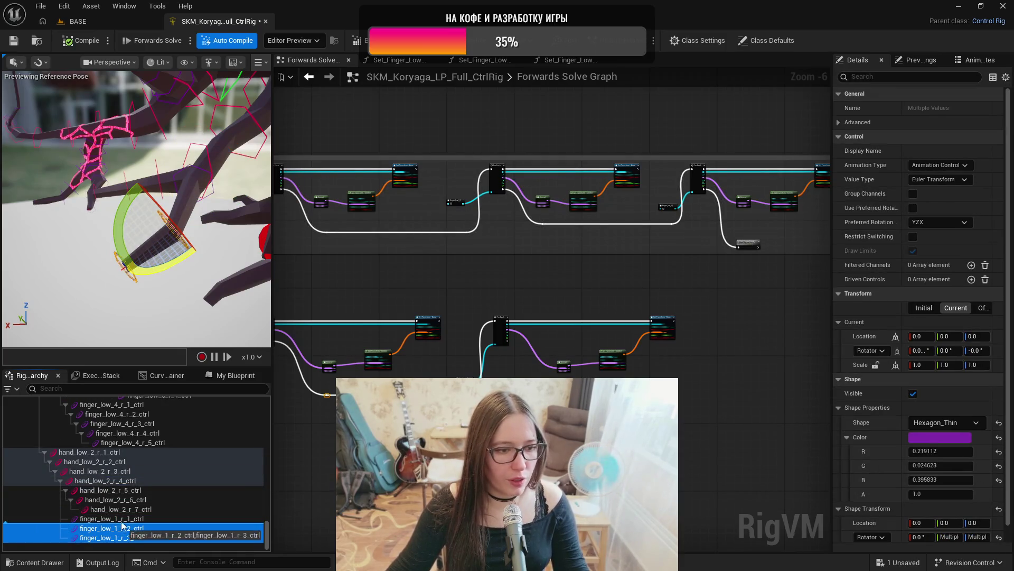
- Nest finger_low_1_r_2 and r_3 controls beneath finger_low_1_r_1_ctrl as a chain
mouse_move(142, 536)
mouse_down()
mouse_move(126, 519)
mouse_move(163, 528)
mouse_up()
click(159, 538)
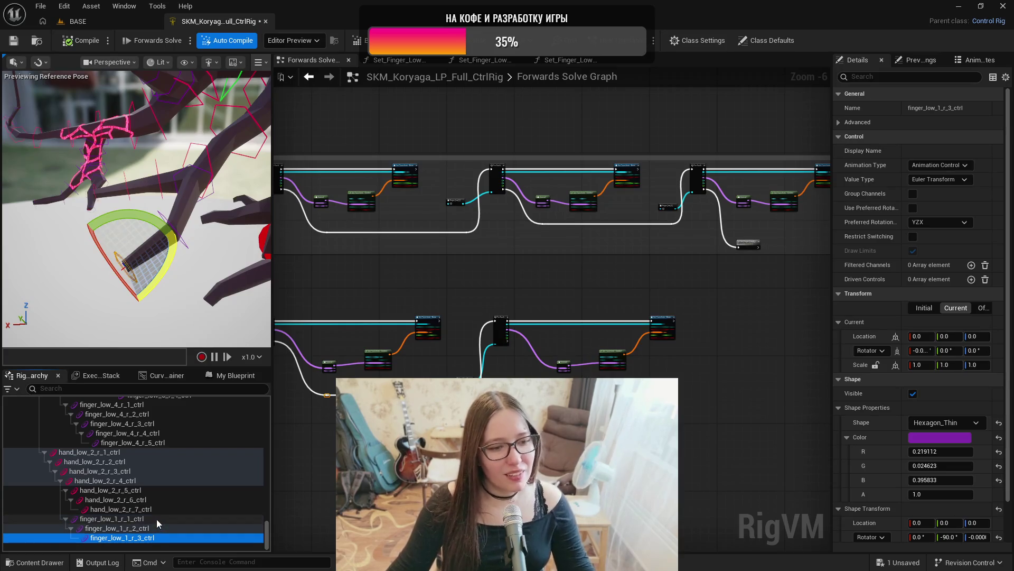
click(156, 519)
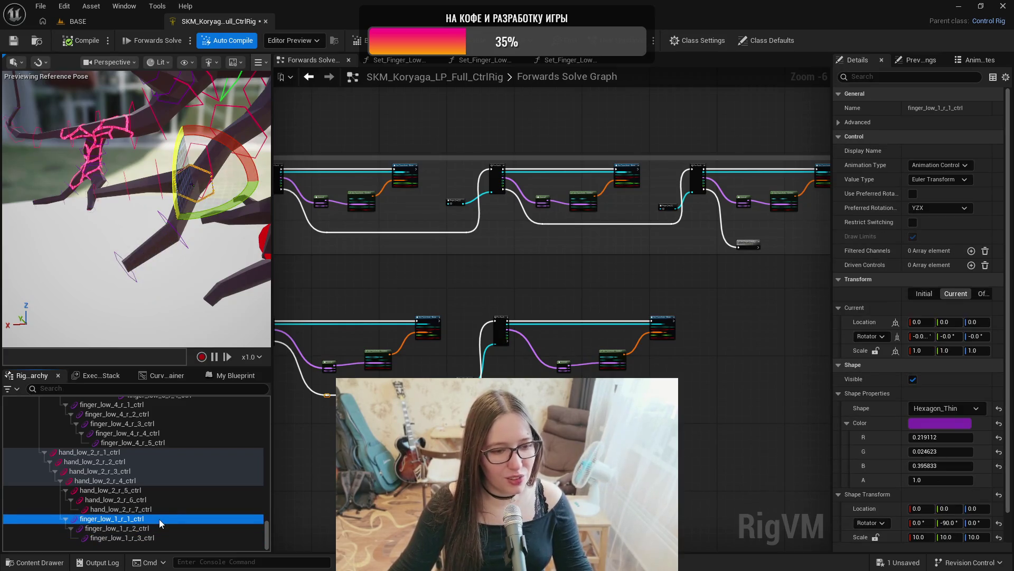
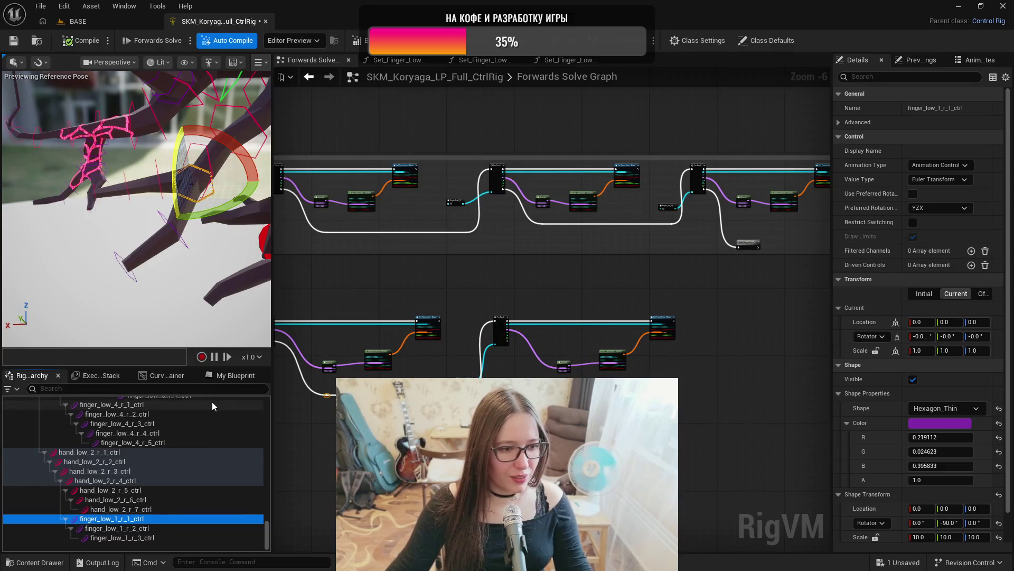
- Add a rig function named Set_Finger_Low_1_R in My Blueprint and select it
click(227, 376)
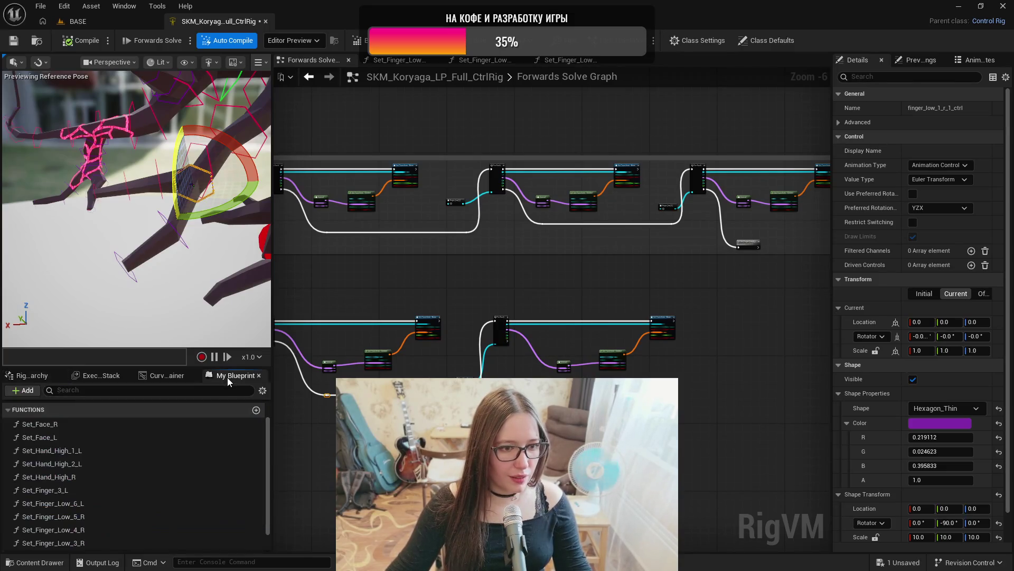
click(257, 409)
text(Set)
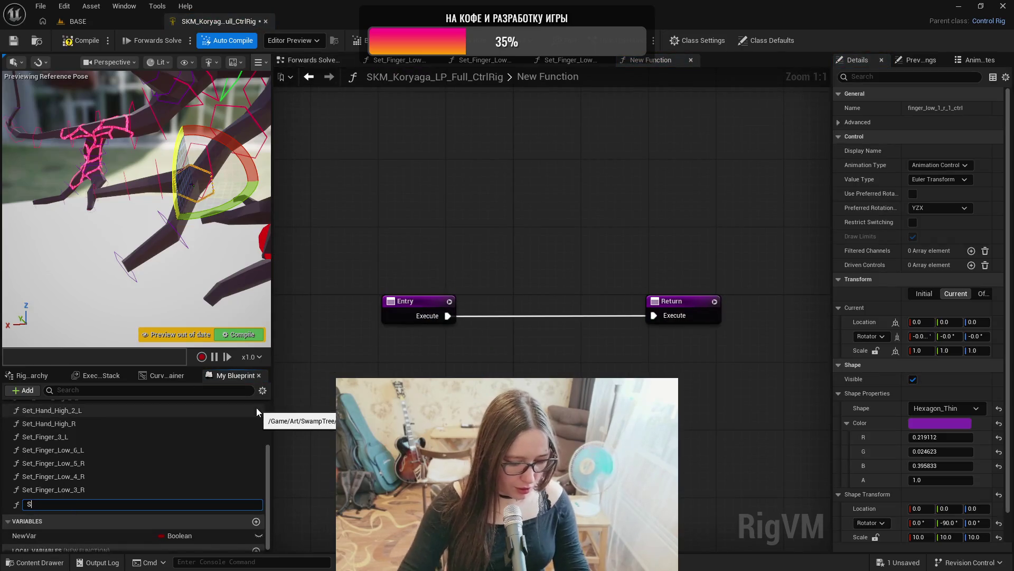
text(_Finger_Low_1_R)
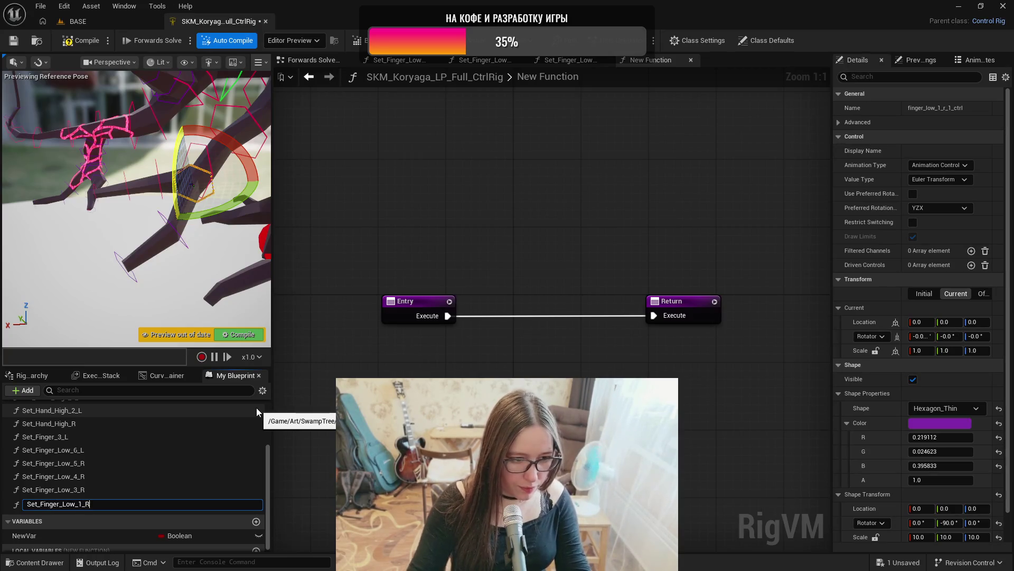
key(Return)
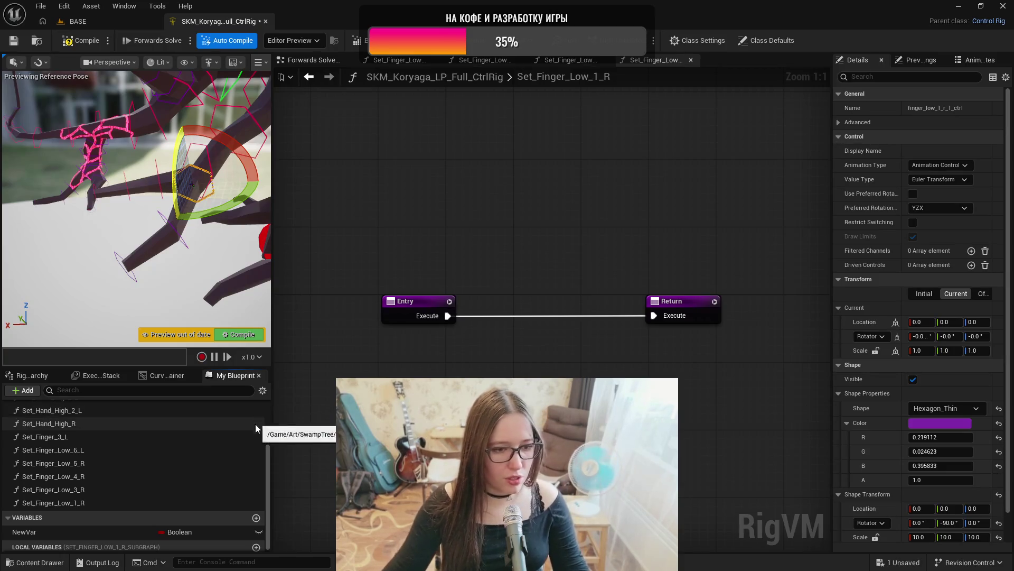
click(80, 502)
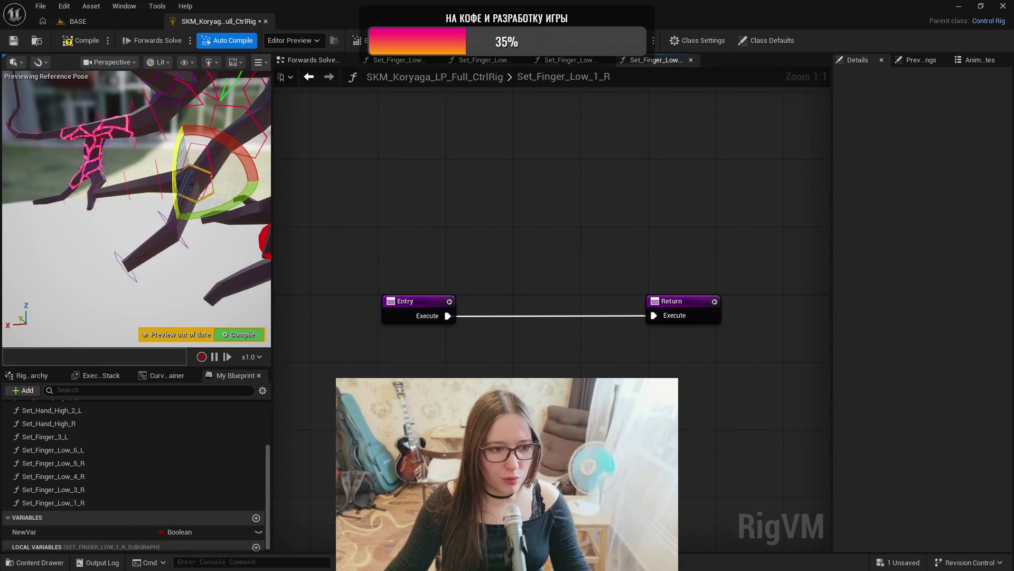
- Break the Entry–Return link and open the Set_Finger_Low_3_R function graph
alt+click(653, 316)
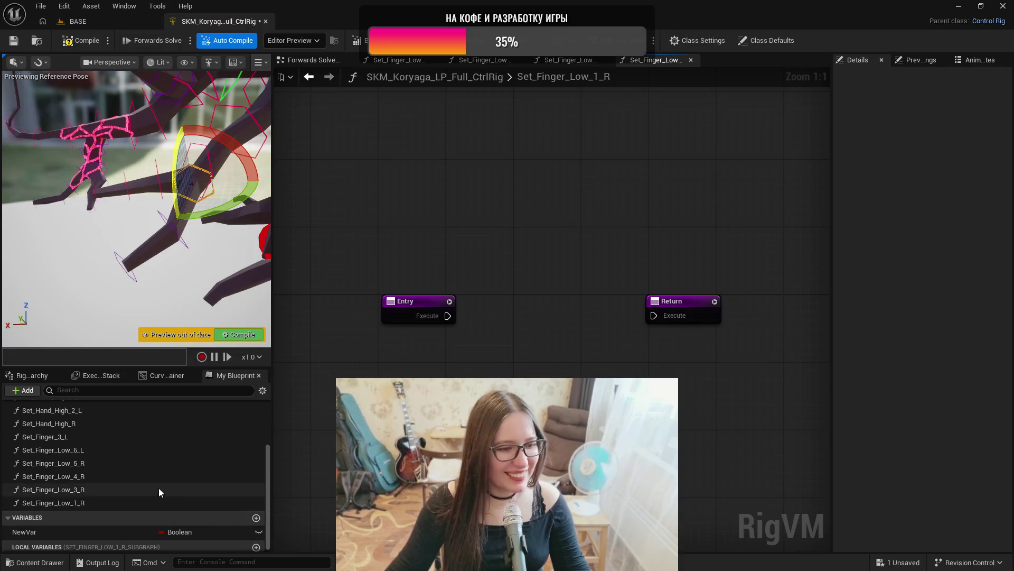
click(51, 375)
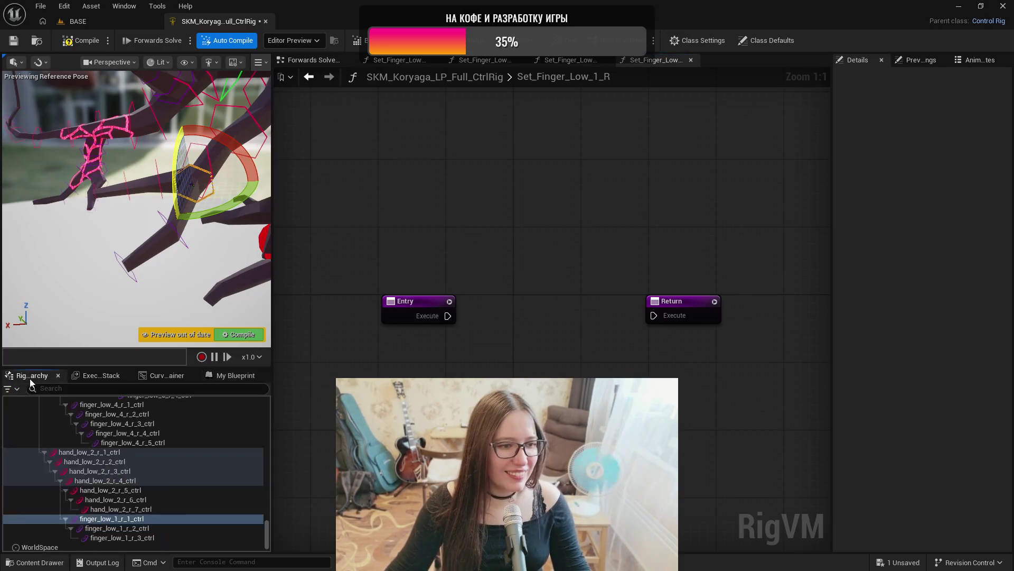
click(233, 375)
double_click(75, 489)
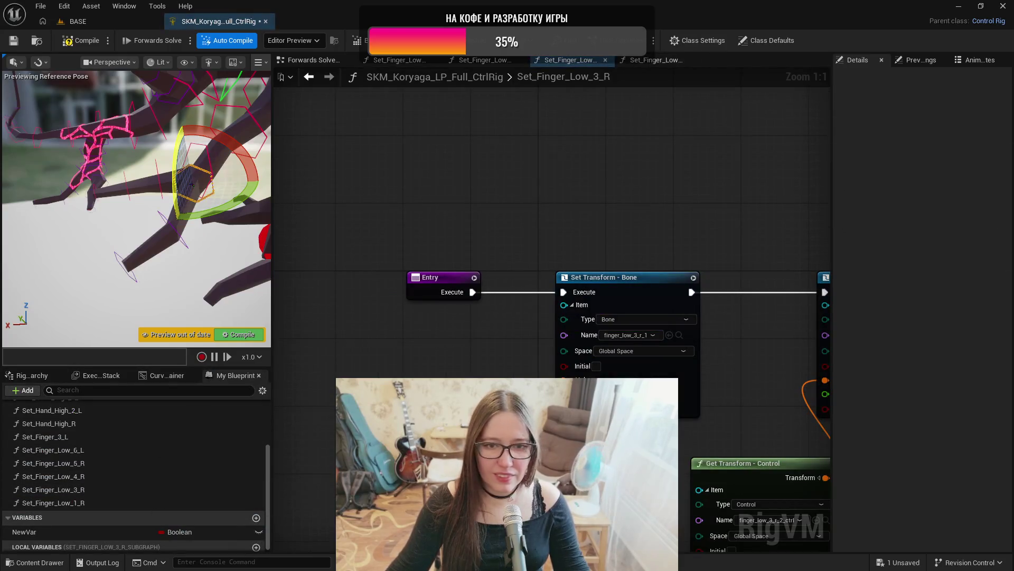
- Select Set_Finger_Low_3_R's transform nodes, return to Set_Finger_Low_1_R and move Return aside
scroll(687, 275, down, 5)
mouse_move(687, 275)
mouse_down()
mouse_move(389, 465)
mouse_move(360, 502)
mouse_up()
double_click(121, 503)
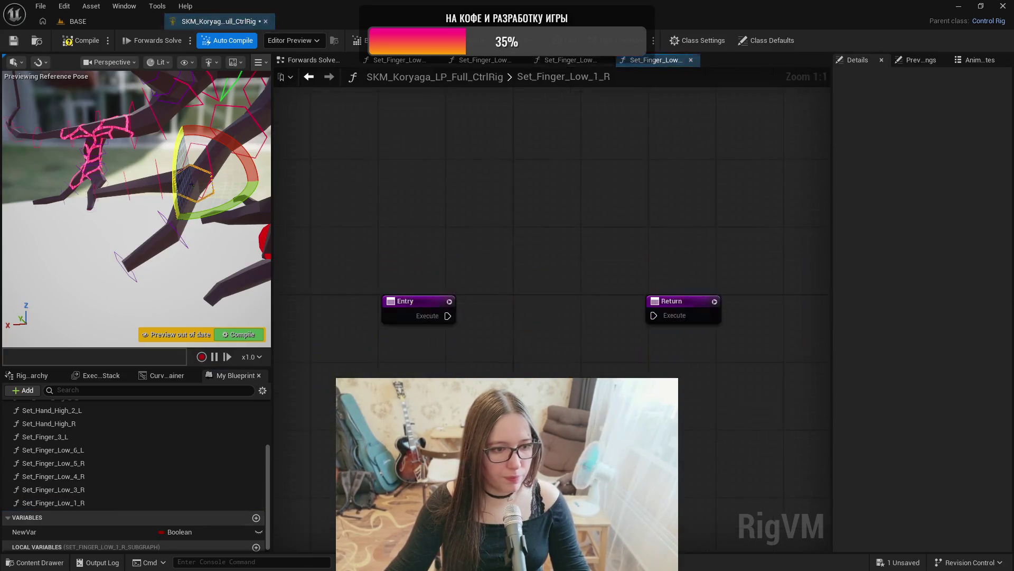
mouse_move(640, 318)
mouse_down()
mouse_move(750, 249)
mouse_move(767, 248)
mouse_up()
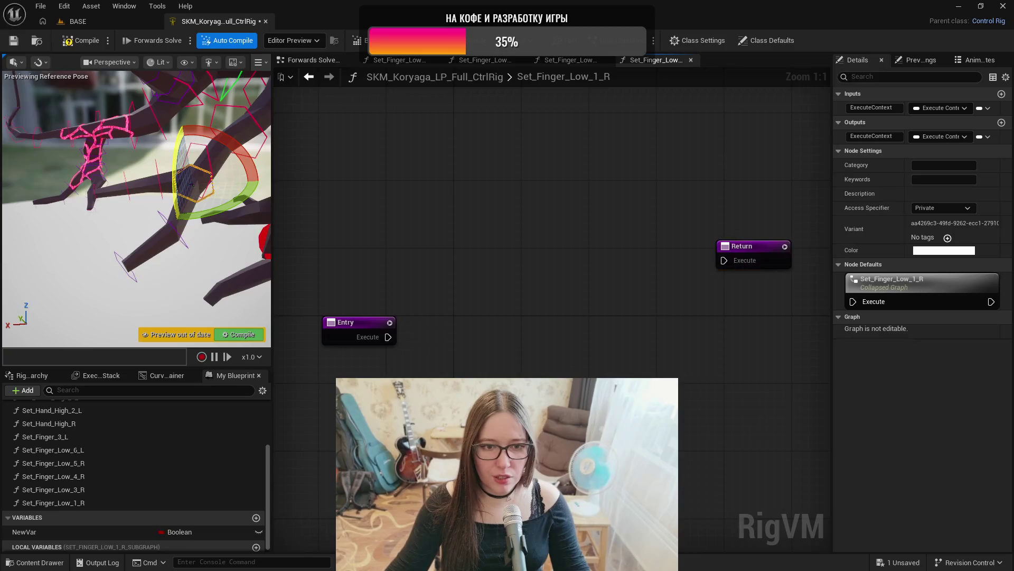
- Paste the copied transform nodes and wire Entry to the first Set Transform
key(ctrl+v)
mouse_move(375, 296)
mouse_down()
mouse_move(517, 312)
mouse_move(541, 325)
mouse_up()
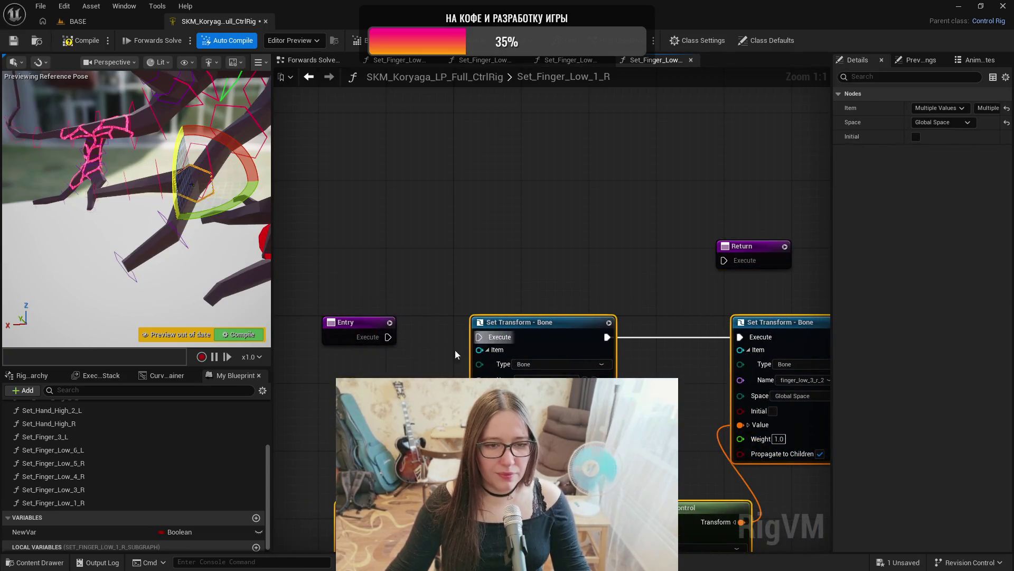
drag(388, 337, 484, 334)
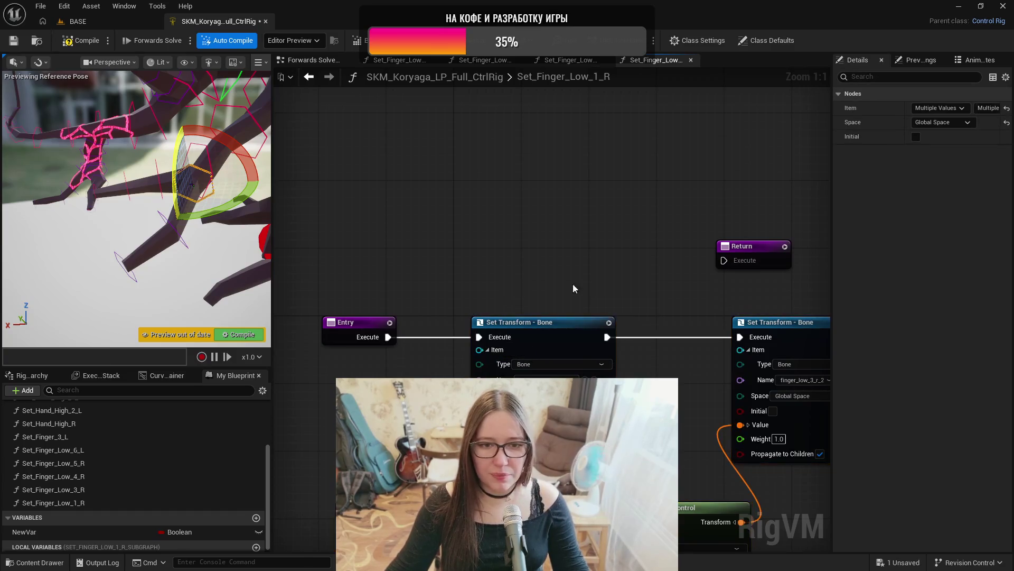
drag(556, 284, 535, 235)
- Point the three Set Transform nodes at bones finger_low_1_r_1, finger_low_1_r_2 and finger_low_1_r_3
click(37, 376)
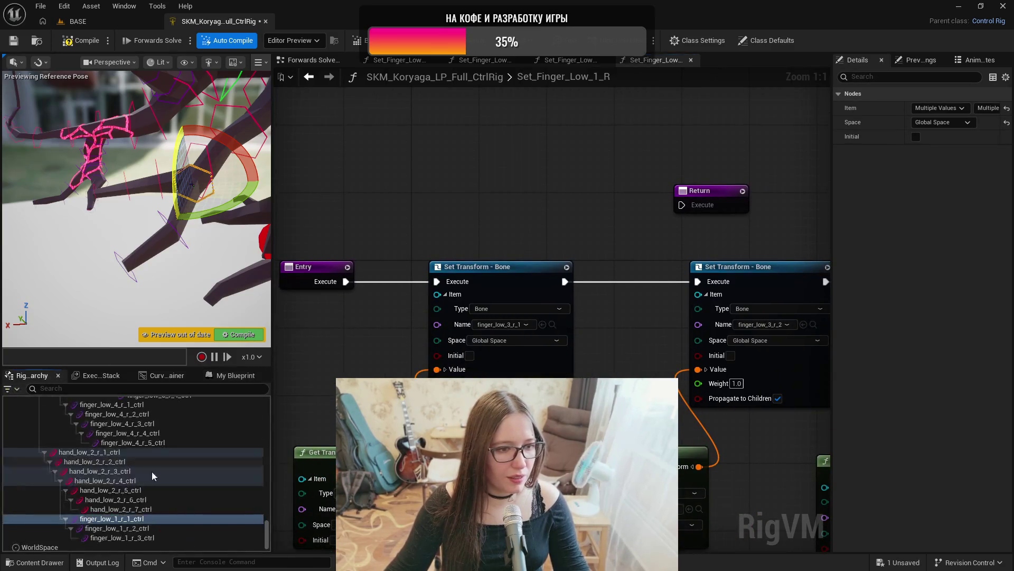
scroll(208, 500, down, 3)
scroll(193, 486, up, 10)
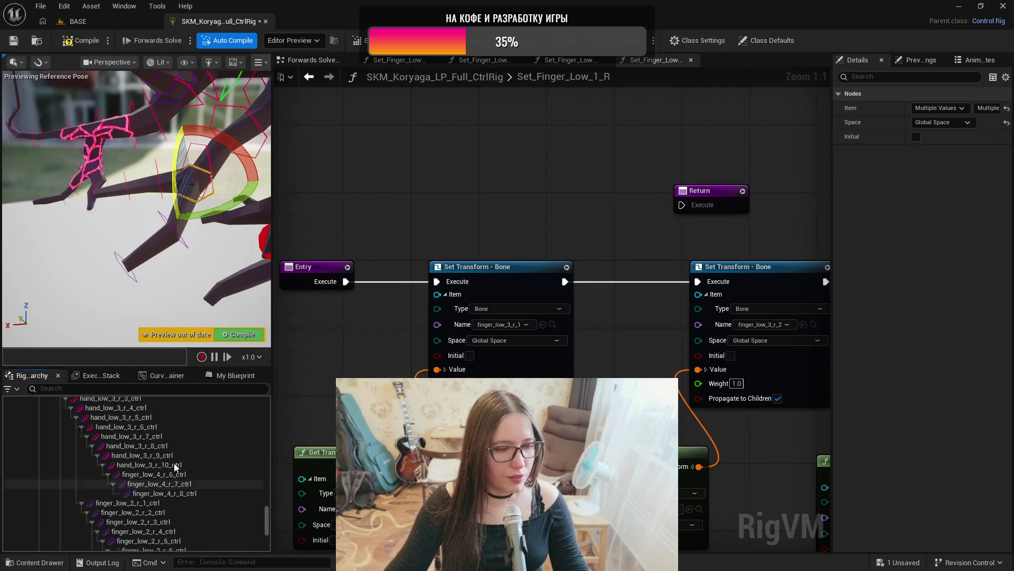
scroll(175, 447, up, 10)
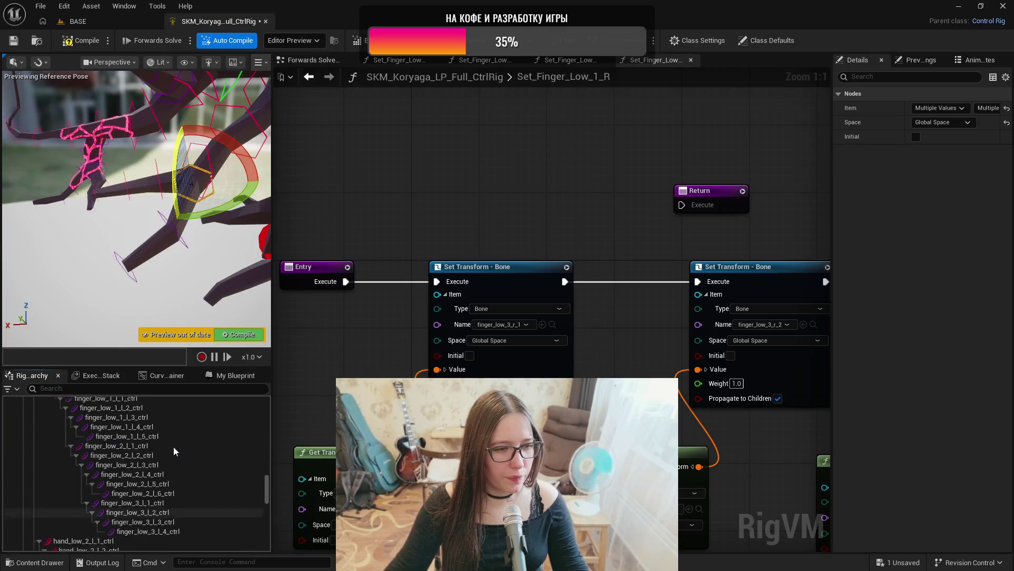
scroll(176, 445, up, 5)
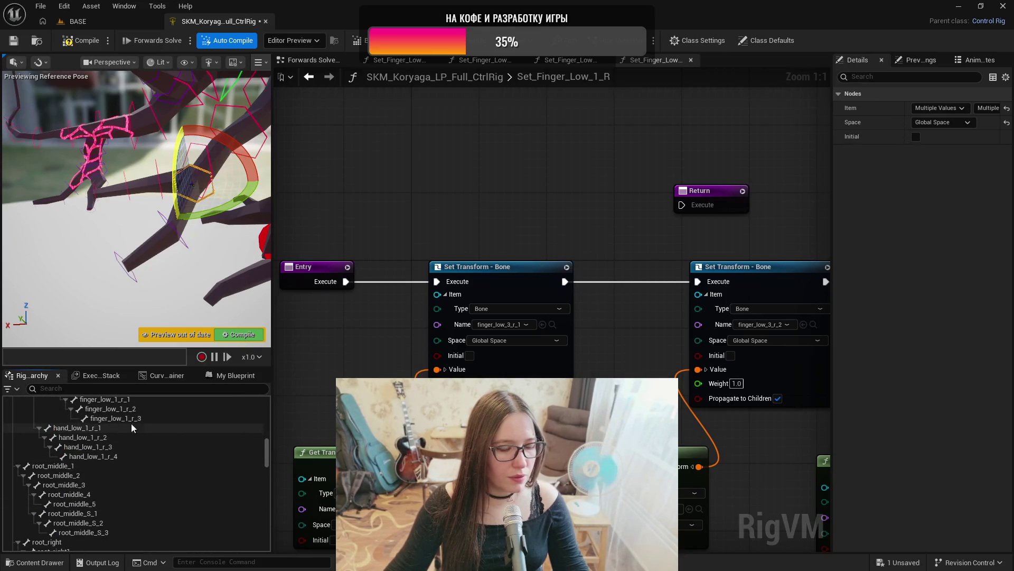
scroll(129, 423, up, 1)
click(131, 416)
click(543, 325)
click(111, 426)
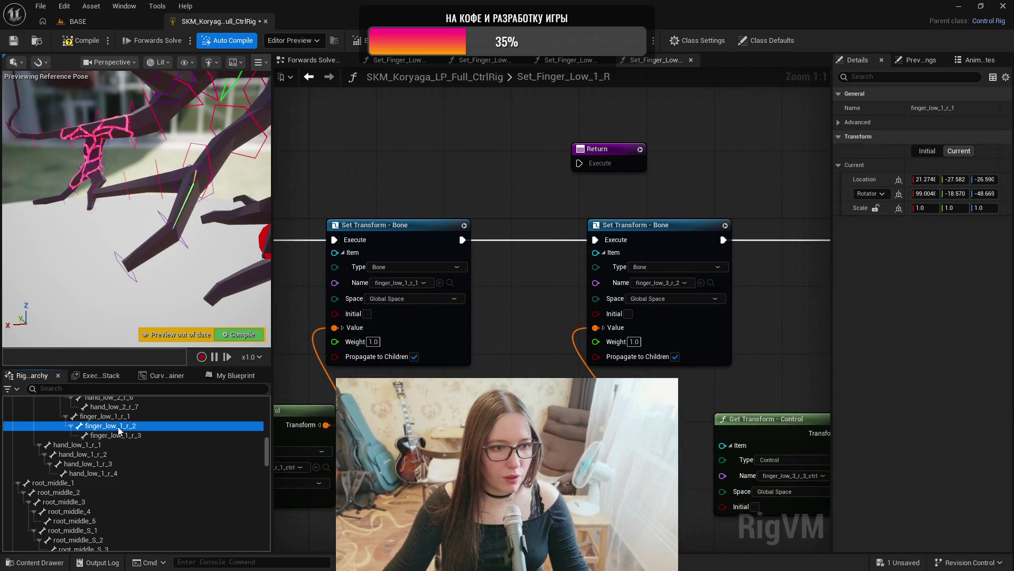
click(701, 283)
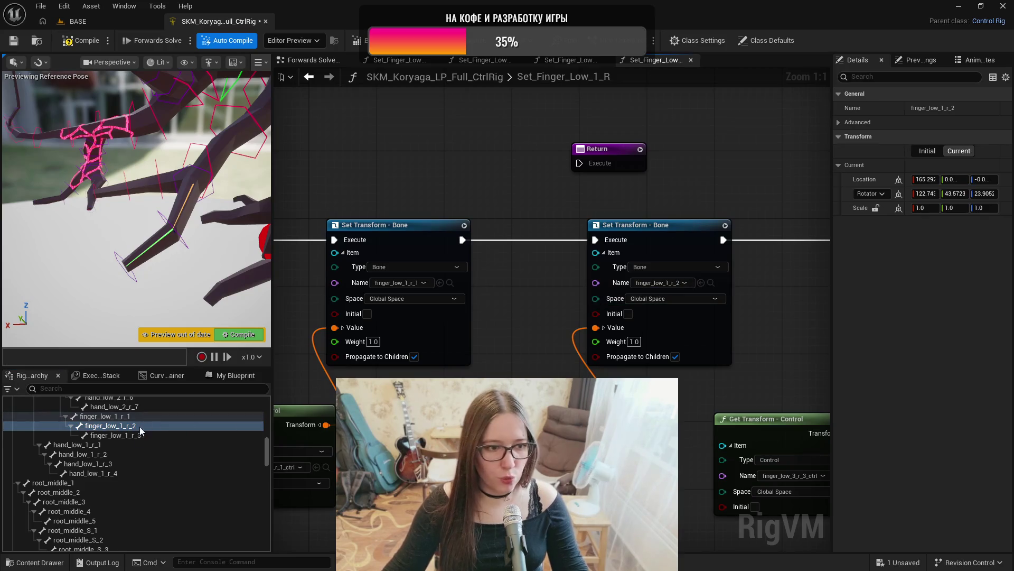
click(127, 434)
mouse_move(782, 358)
mouse_down()
mouse_move(690, 381)
mouse_move(544, 367)
mouse_up()
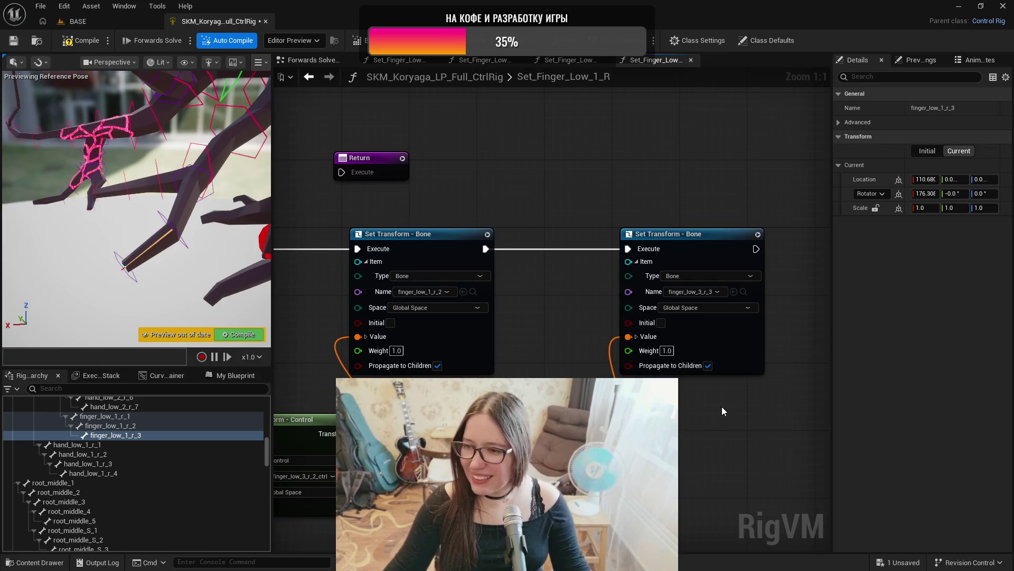
click(733, 292)
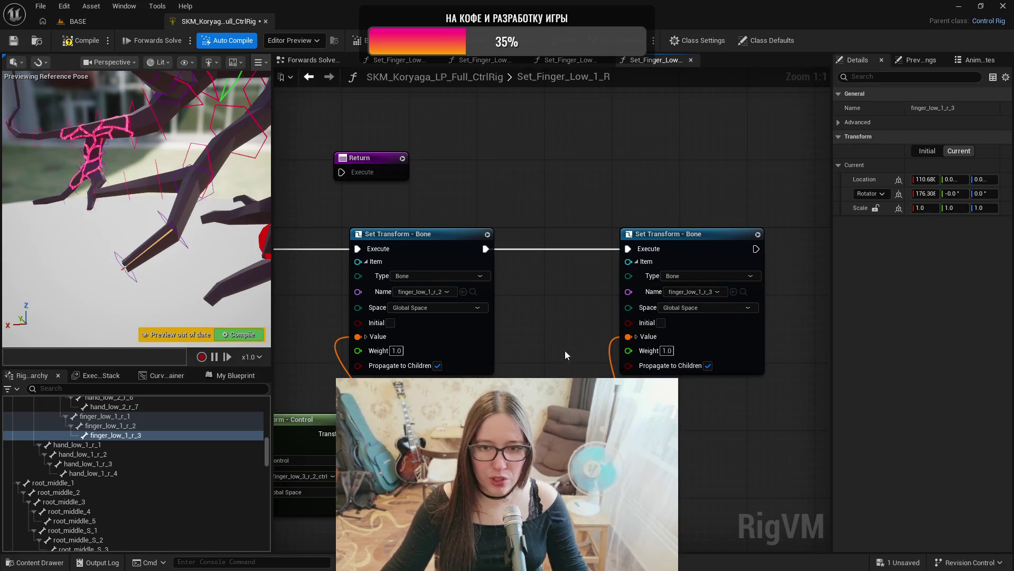
drag(733, 292, 876, 280)
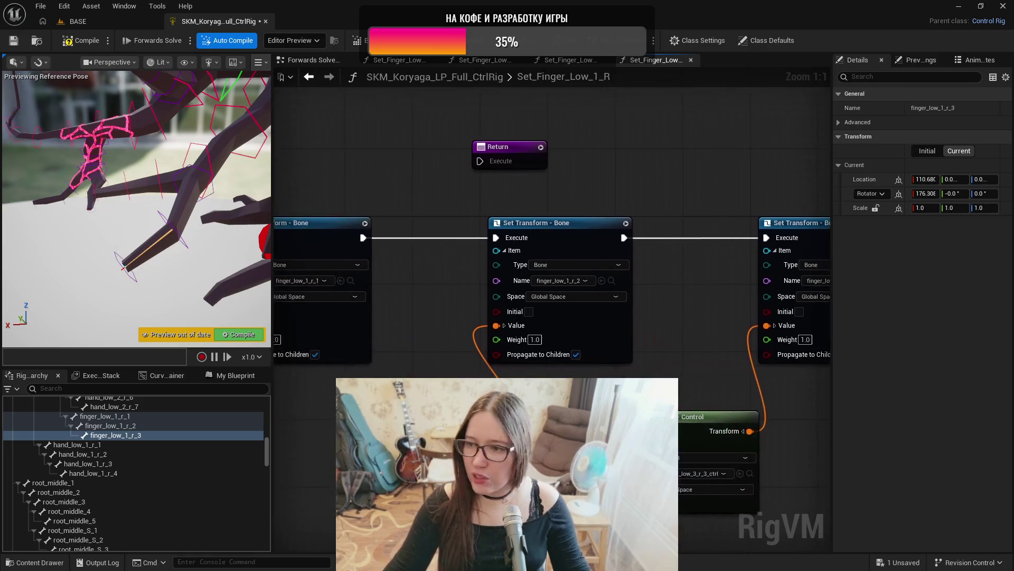
- Point the Get Transform nodes at controls finger_low_1_r_1_ctrl, _2_ctrl and _3_ctrl
scroll(132, 454, down, 15)
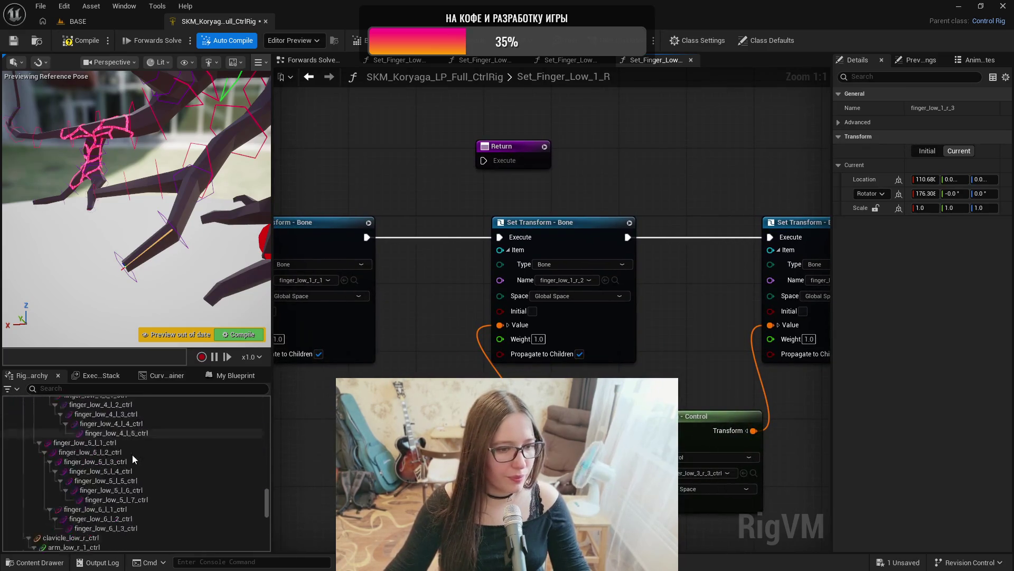
click(111, 508)
mouse_move(301, 447)
mouse_down()
mouse_move(159, 406)
mouse_move(260, 356)
mouse_up()
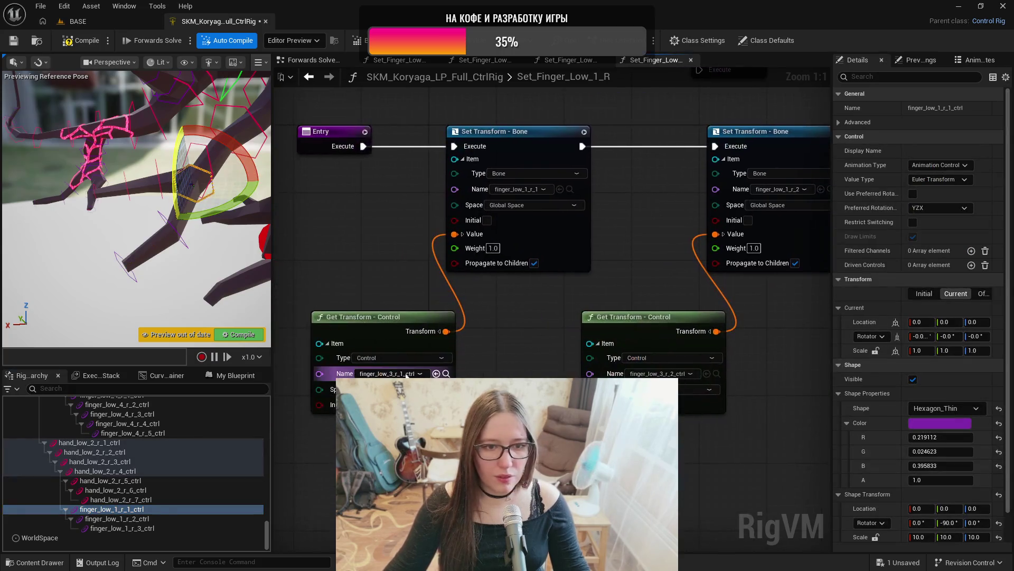
click(155, 519)
drag(748, 450, 538, 420)
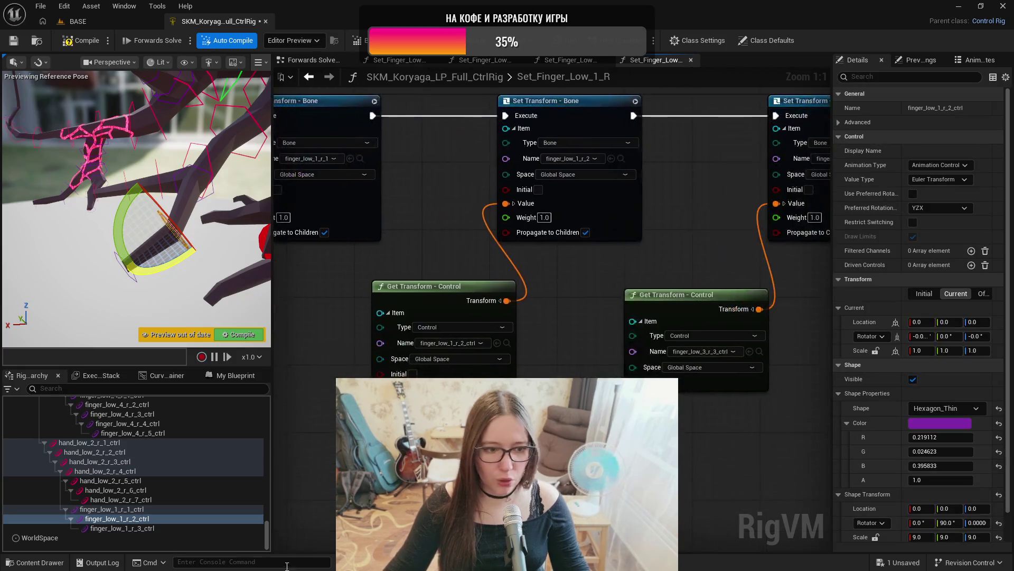
click(174, 528)
click(749, 352)
- Wire the last Set Transform to Return, compile and save the rig
scroll(603, 420, down, 2)
mouse_move(503, 239)
mouse_down()
mouse_move(687, 309)
mouse_move(337, 306)
mouse_up()
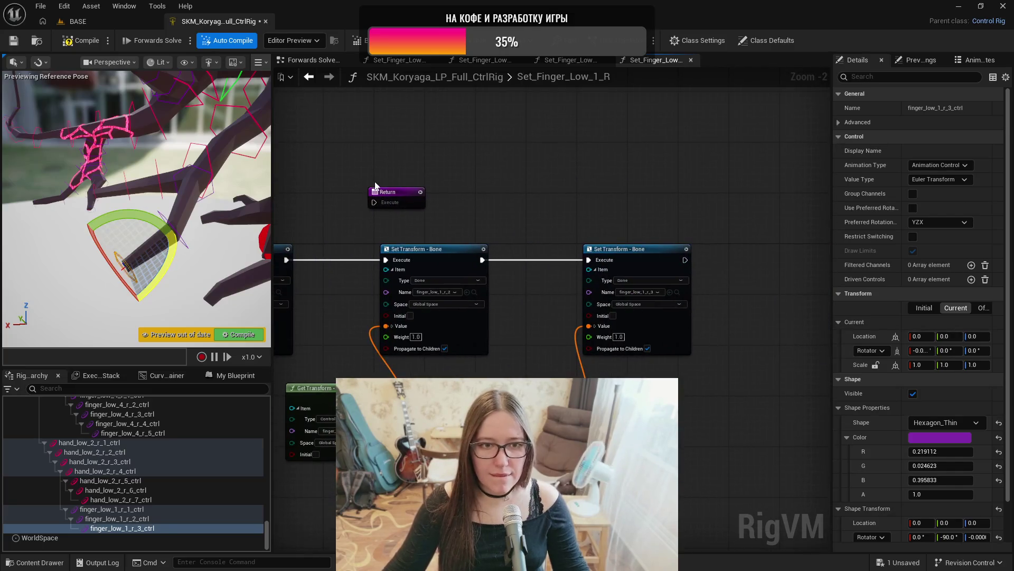
mouse_move(391, 195)
mouse_down()
mouse_move(784, 264)
mouse_move(772, 252)
mouse_up()
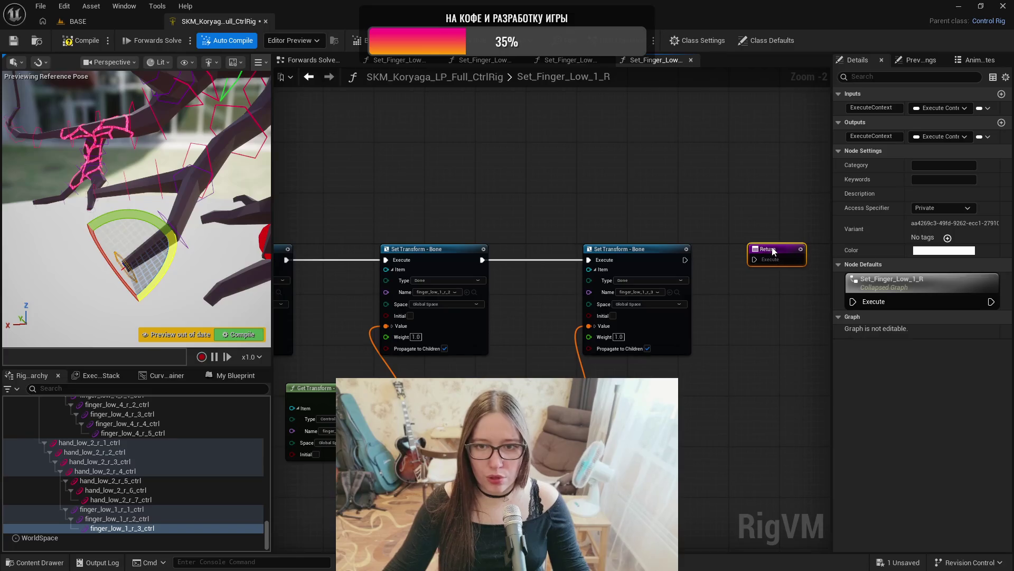
drag(685, 260, 755, 259)
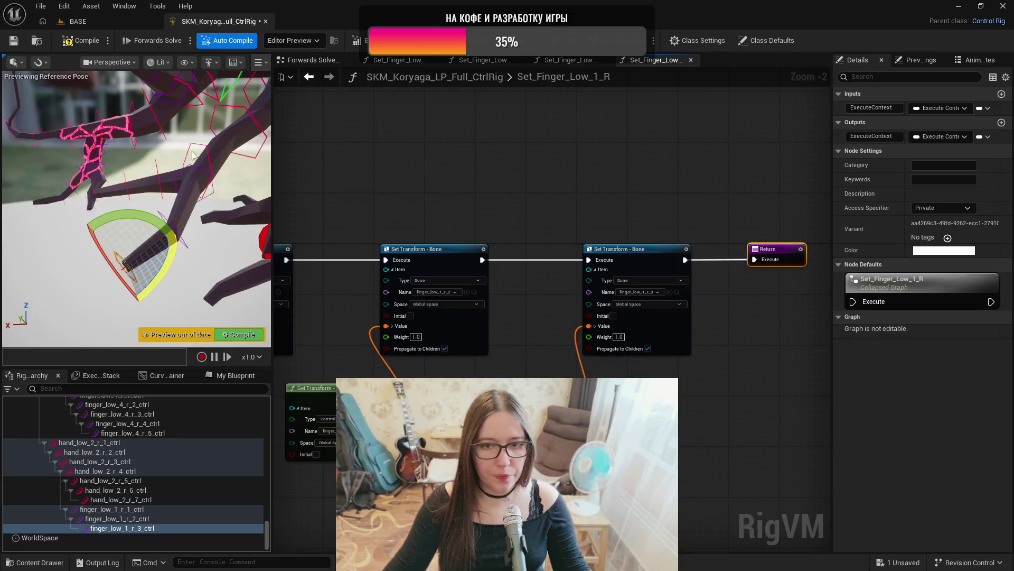
click(60, 41)
key(ctrl+s)
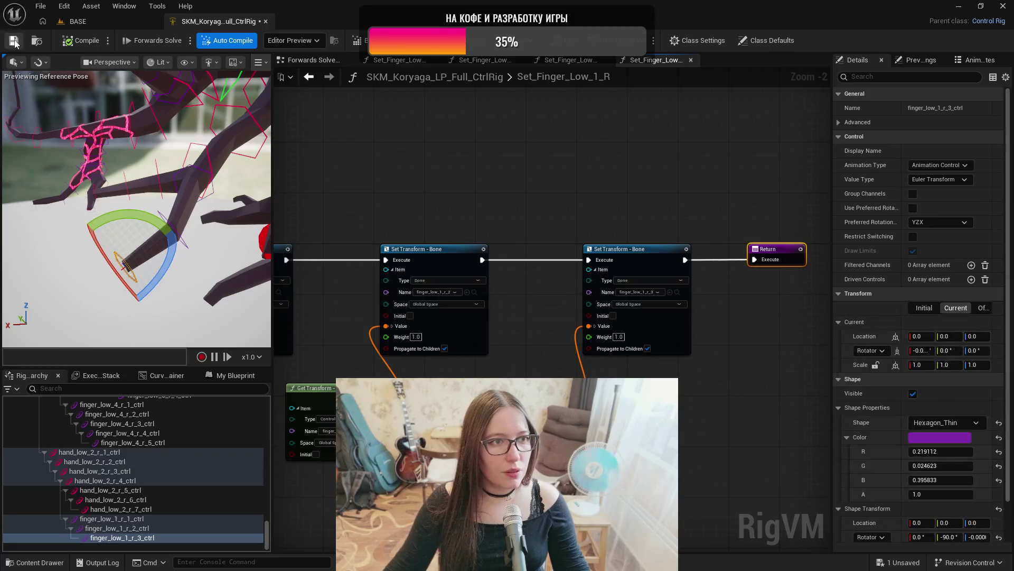
click(314, 60)
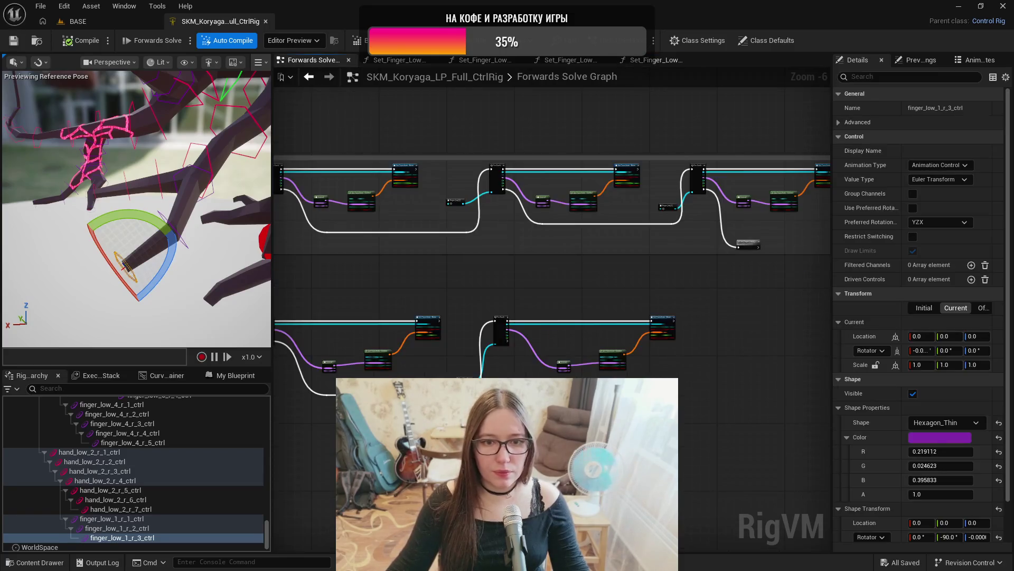
- Place a Set_Finger_Low_1_R call and run it from the For Each loop's Completed pin
click(228, 379)
scroll(297, 402, up, 3)
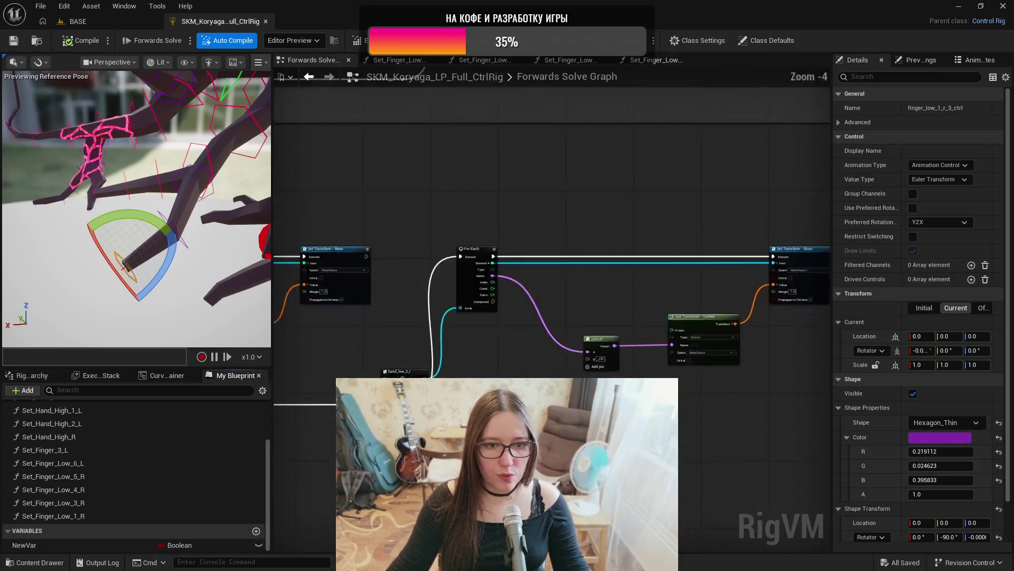
click(96, 518)
drag(53, 516, 708, 429)
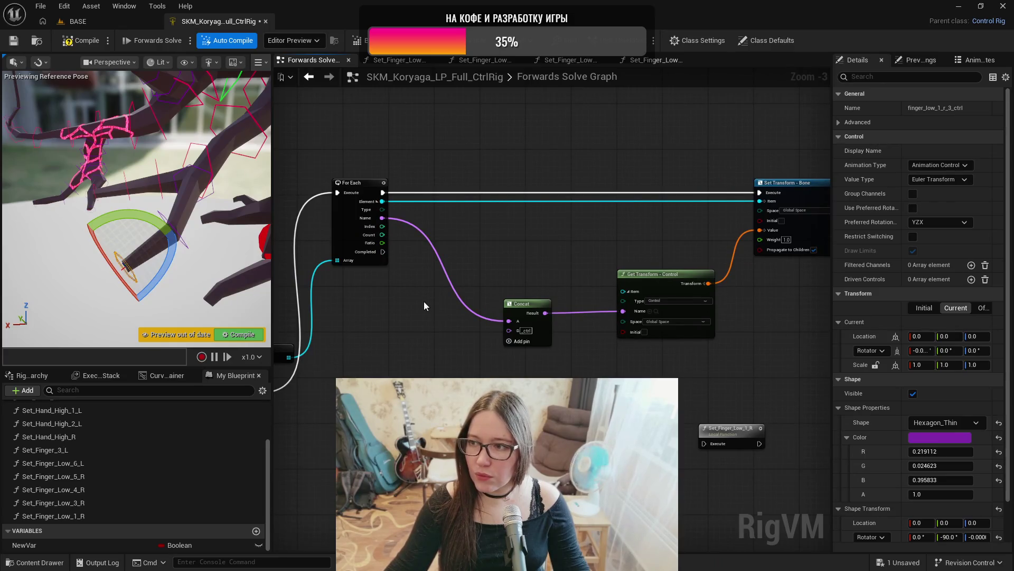
mouse_move(87, 140)
mouse_down()
mouse_move(101, 132)
mouse_move(121, 158)
mouse_move(178, 259)
mouse_move(182, 206)
mouse_up()
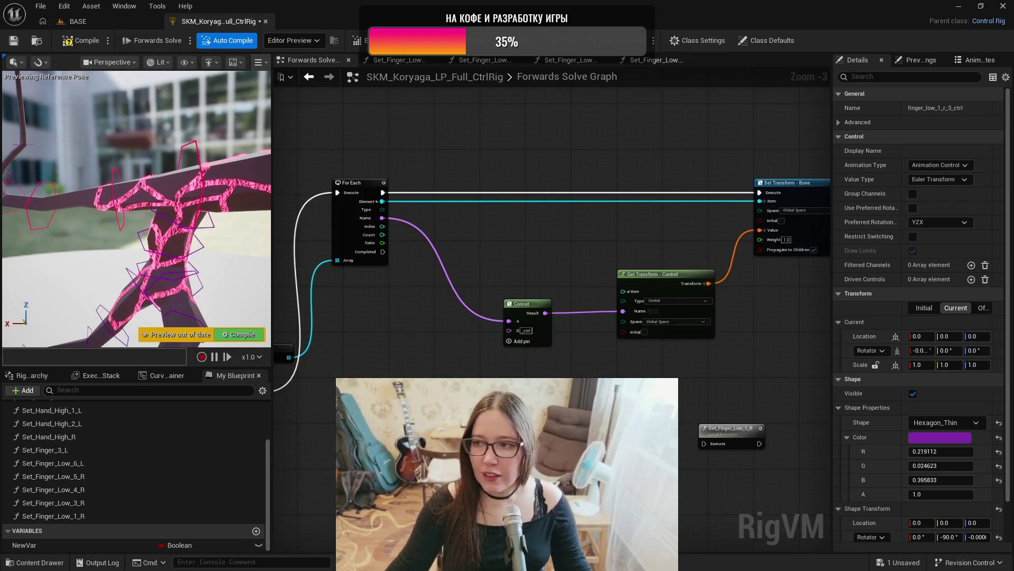
mouse_move(381, 252)
mouse_down()
mouse_move(555, 370)
mouse_move(704, 446)
mouse_up()
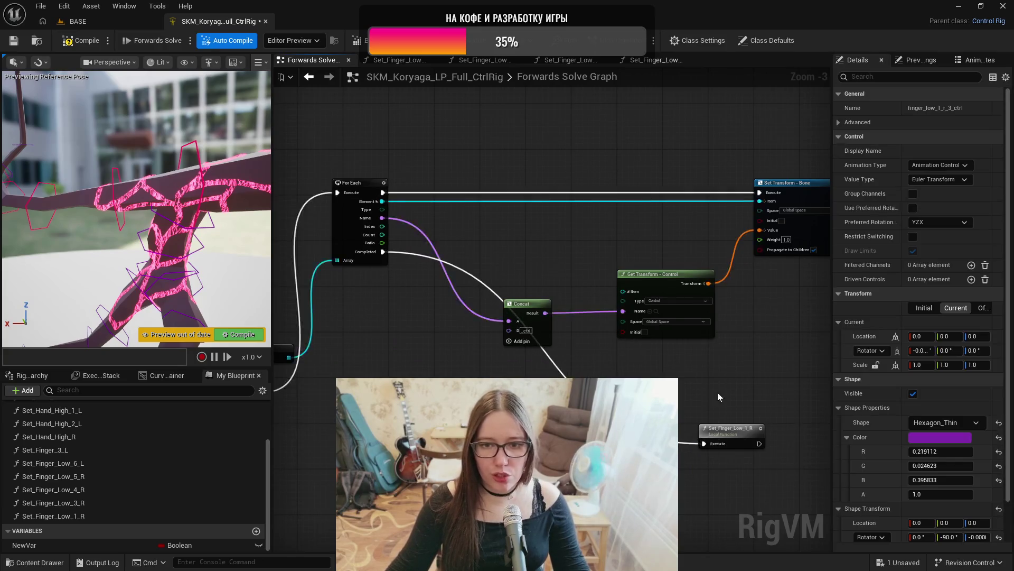
- Move the call node up-right and loop its execution wire down through a reroute point
drag(718, 396, 482, 354)
drag(506, 397, 787, 143)
click(719, 159)
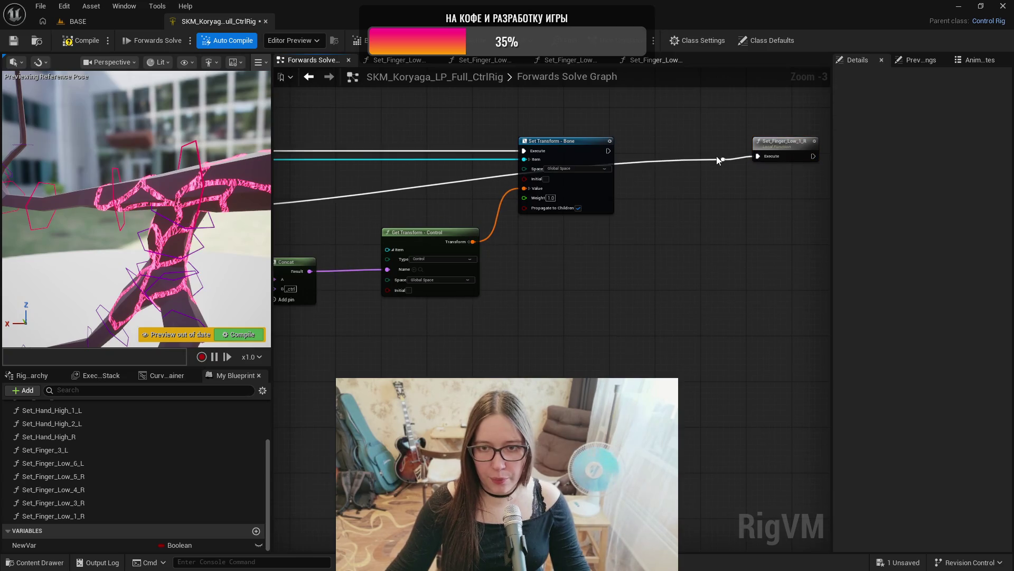
double_click(723, 160)
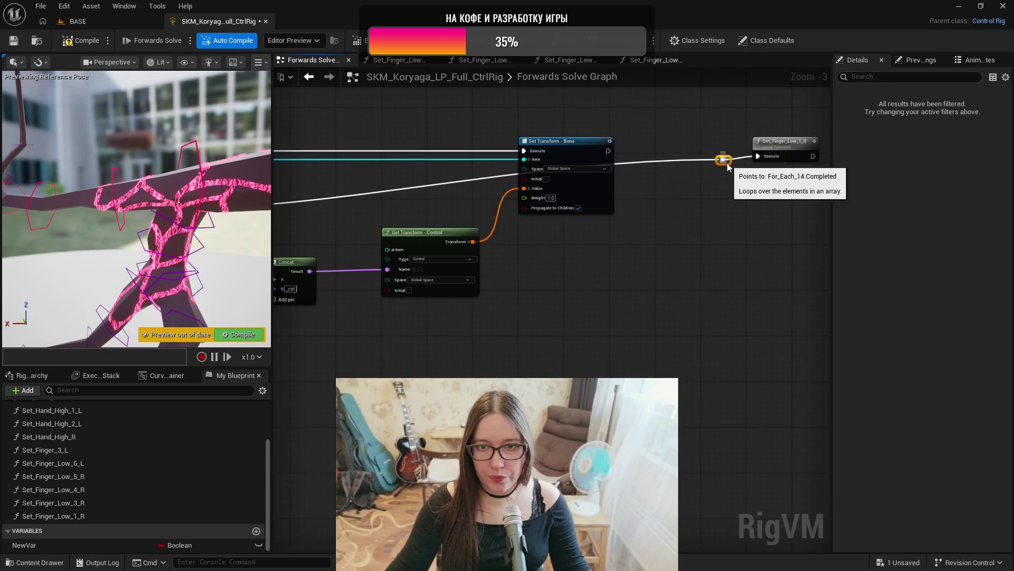
drag(728, 165, 698, 361)
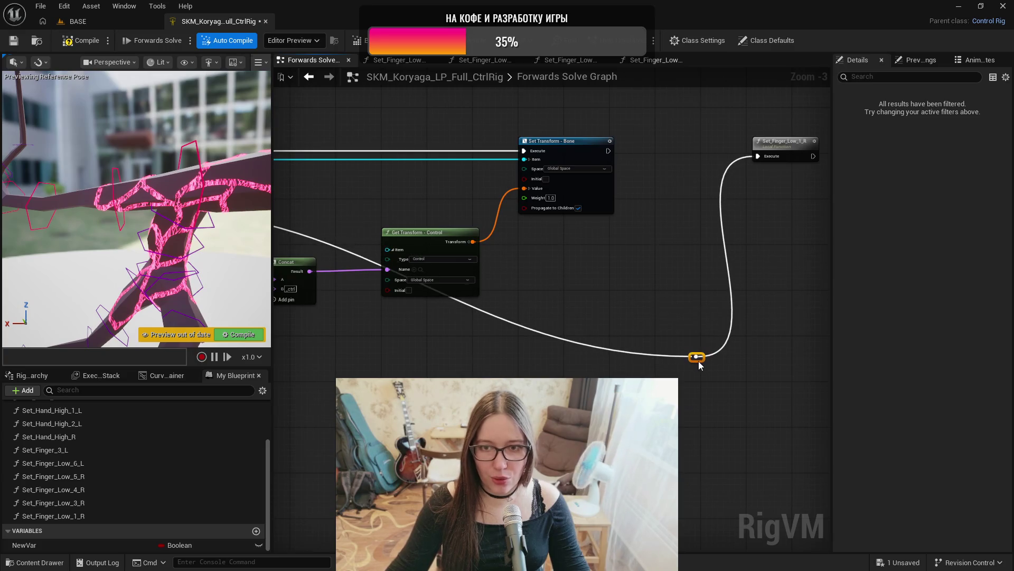
mouse_move(649, 288)
mouse_down()
mouse_move(733, 329)
mouse_move(473, 363)
mouse_move(301, 342)
mouse_move(597, 309)
mouse_up()
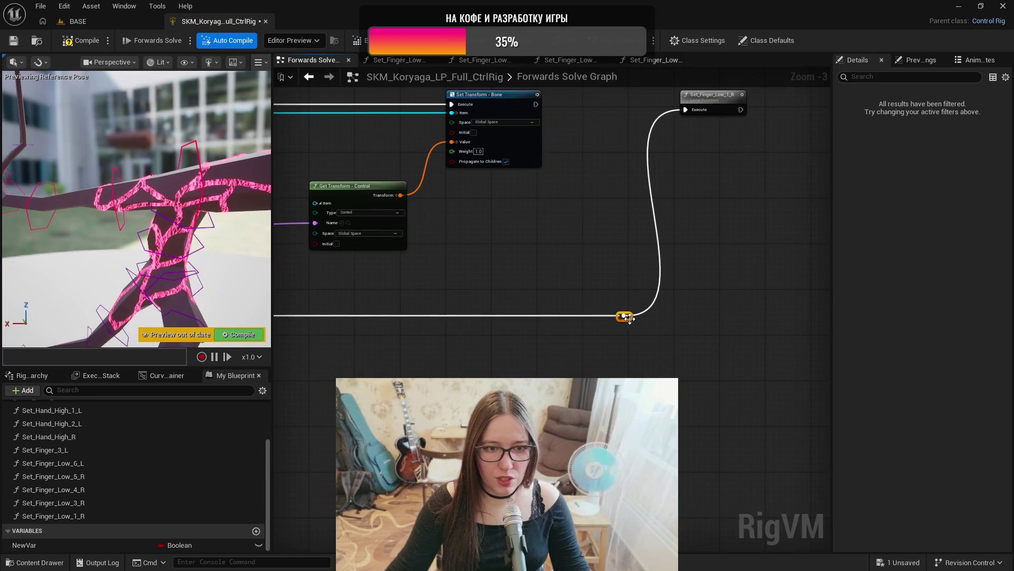
scroll(568, 260, down, 2)
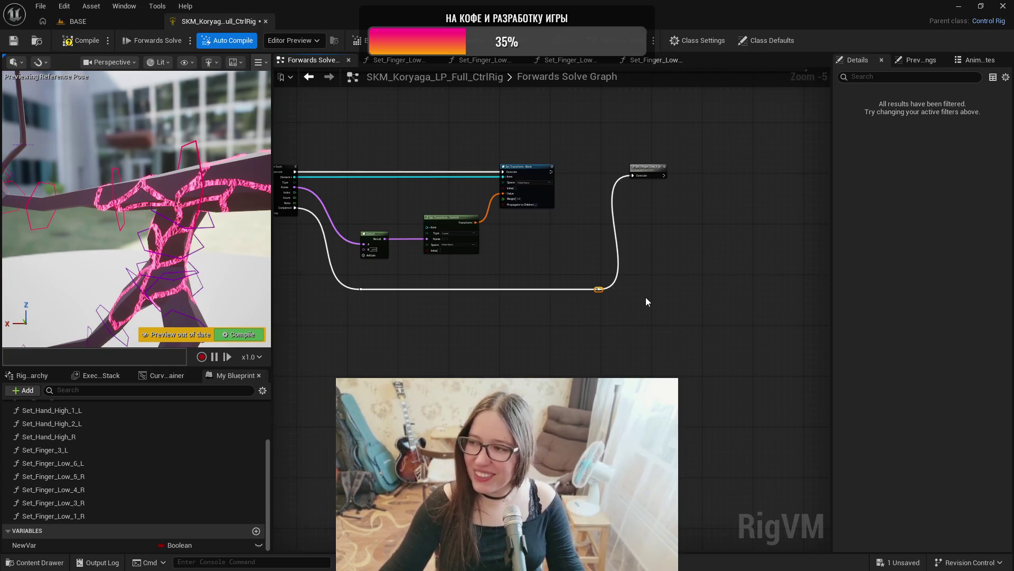
drag(664, 304, 606, 353)
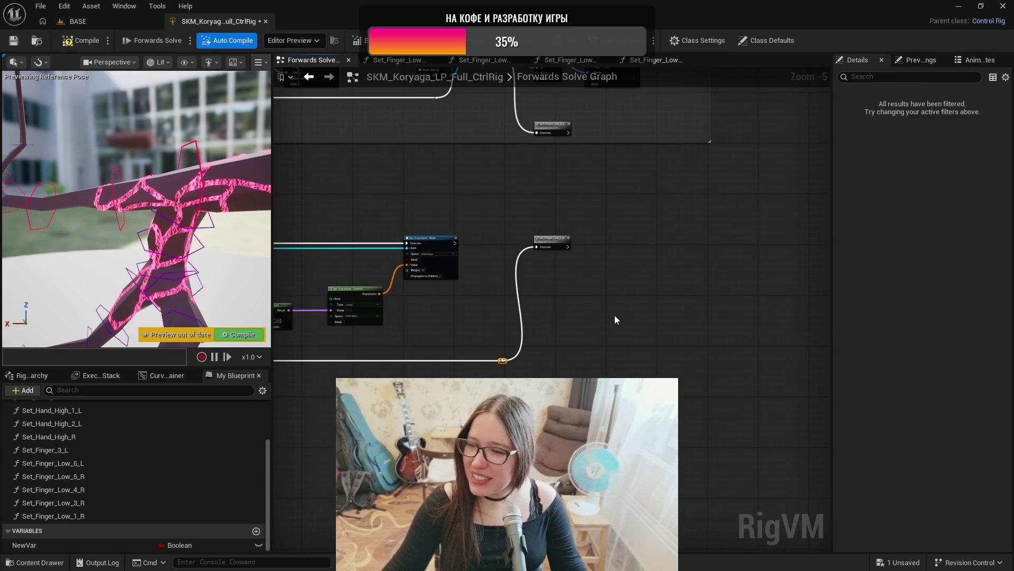
scroll(613, 315, up, 2)
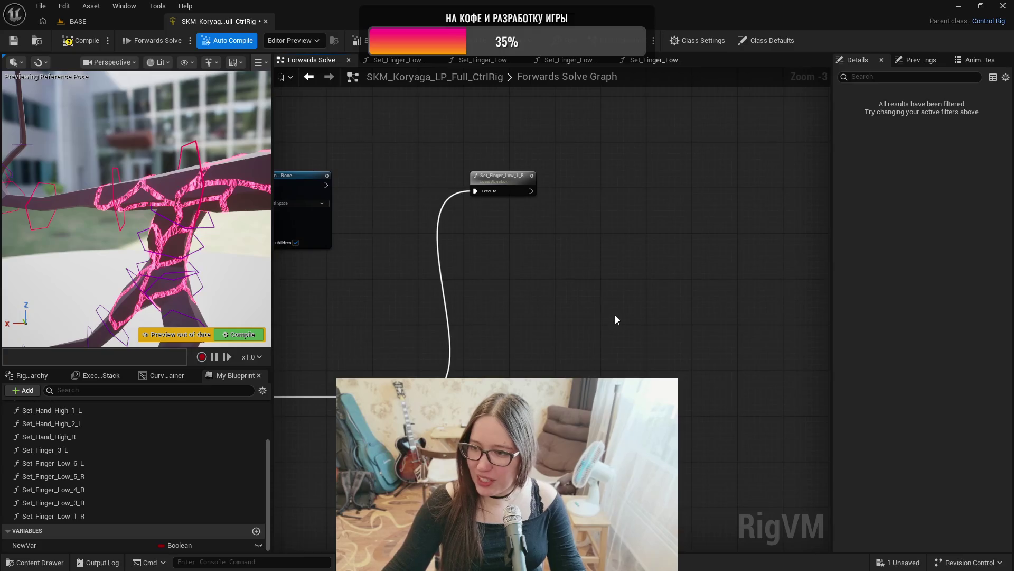
drag(576, 280, 599, 324)
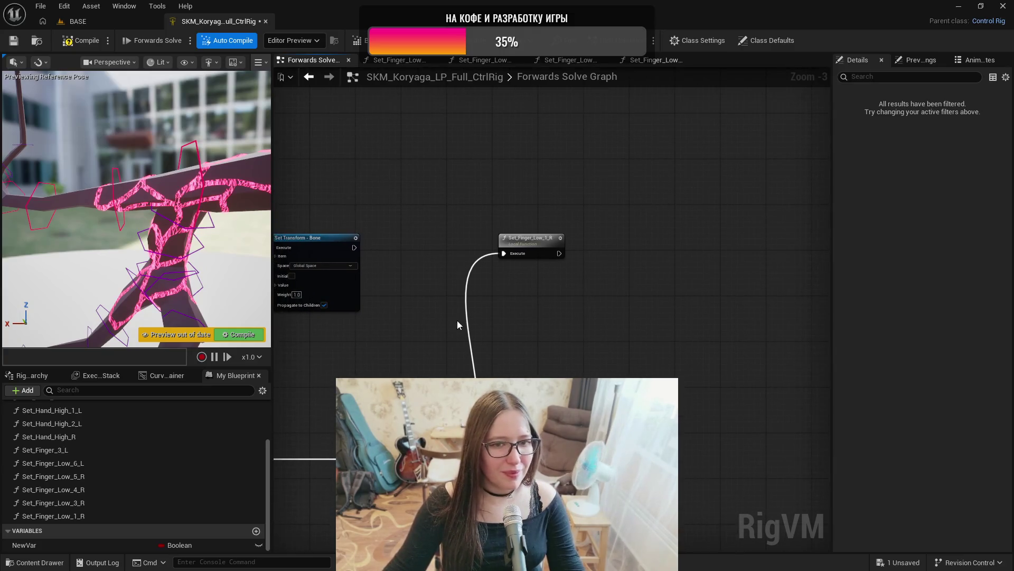
- Select the hand_low_1_r_1 bone in Rig Hierarchy and bring the preview closer to the branches
click(31, 375)
scroll(148, 457, up, 10)
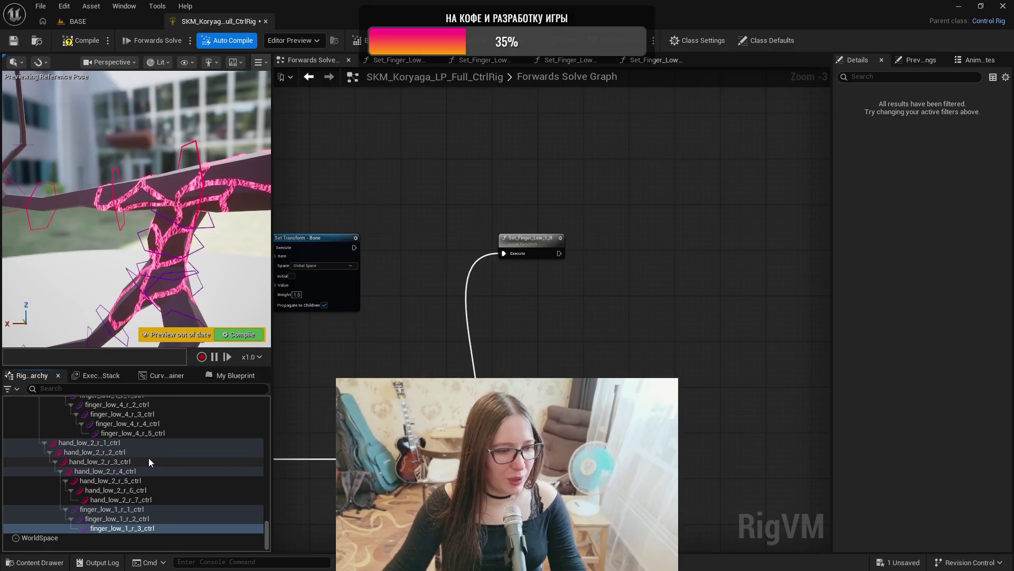
scroll(152, 456, up, 5)
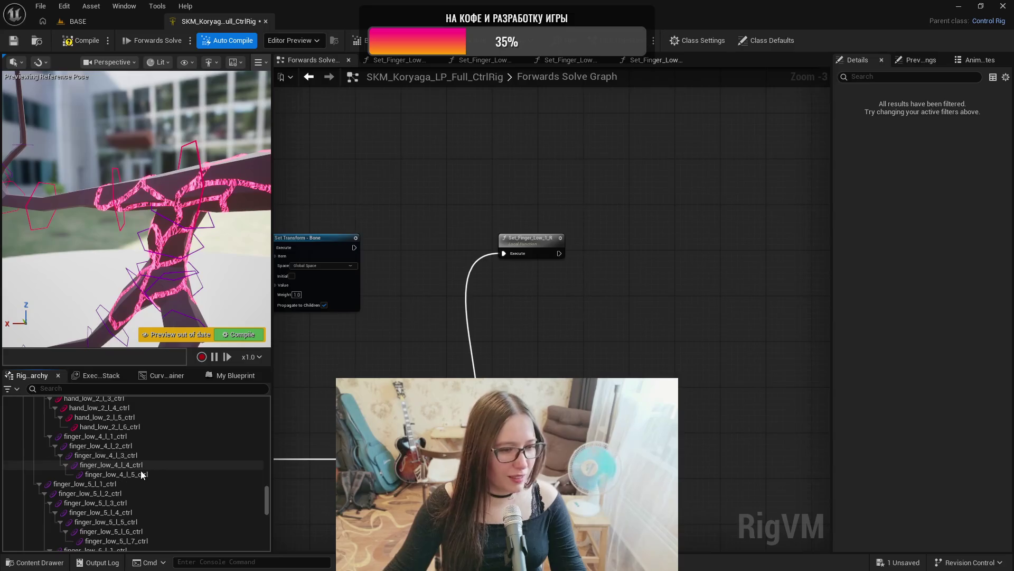
scroll(135, 480, up, 3)
scroll(141, 474, up, 10)
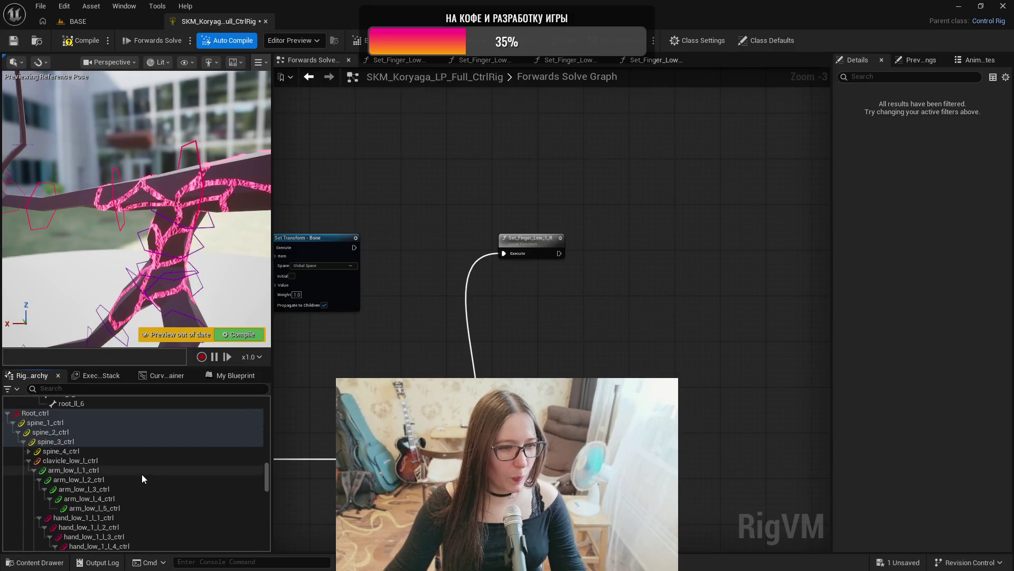
scroll(139, 474, up, 3)
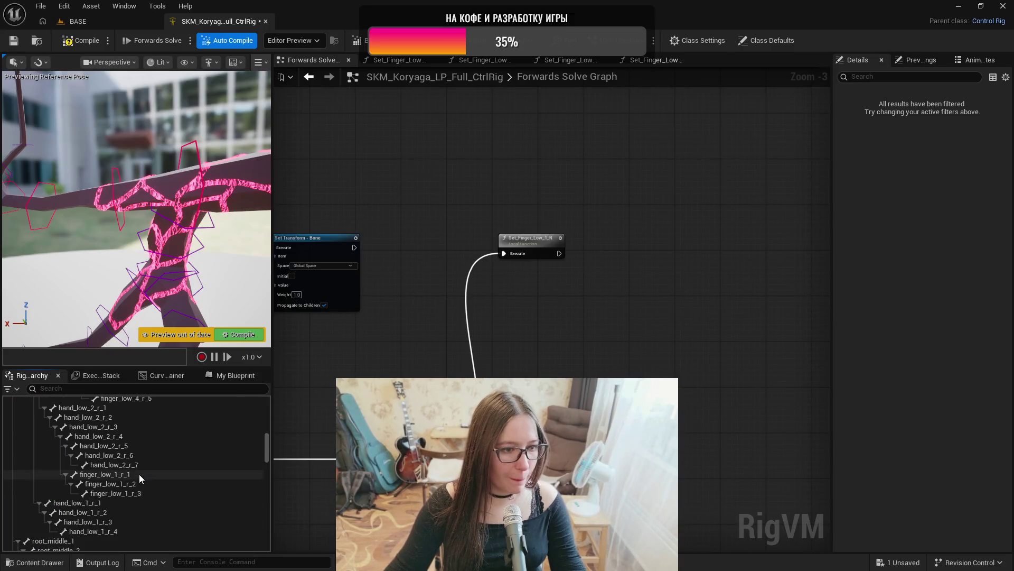
click(120, 504)
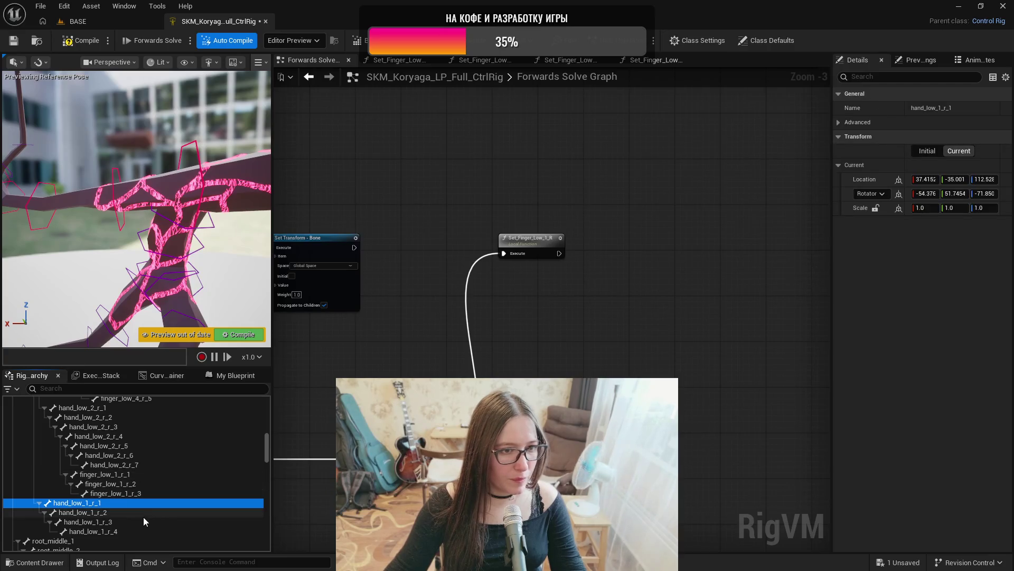
drag(136, 212, 75, 186)
drag(175, 272, 175, 272)
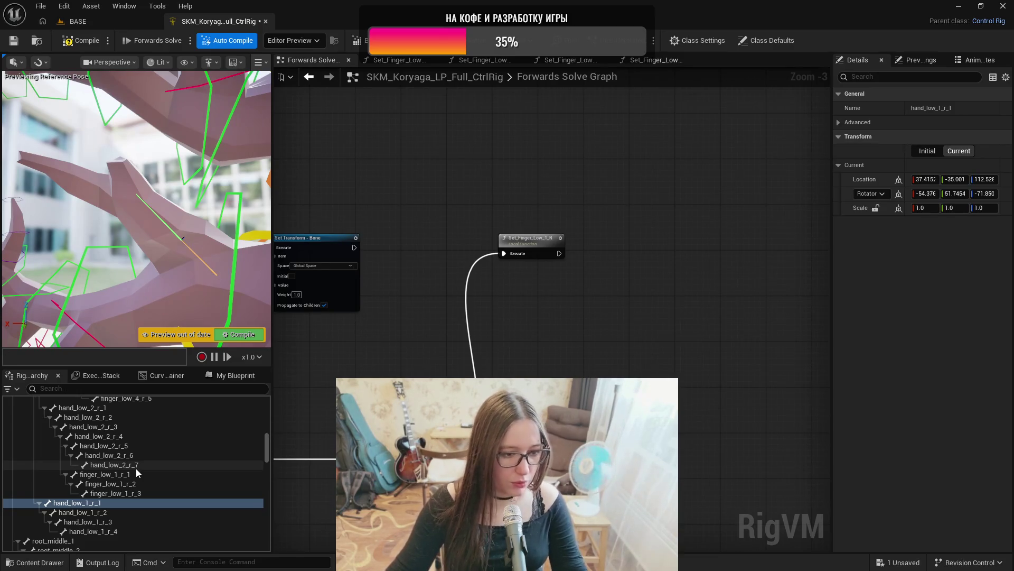
- Check the settings of the hand_low_1_r_2, r_3 and r_4 controls
click(113, 510)
click(118, 523)
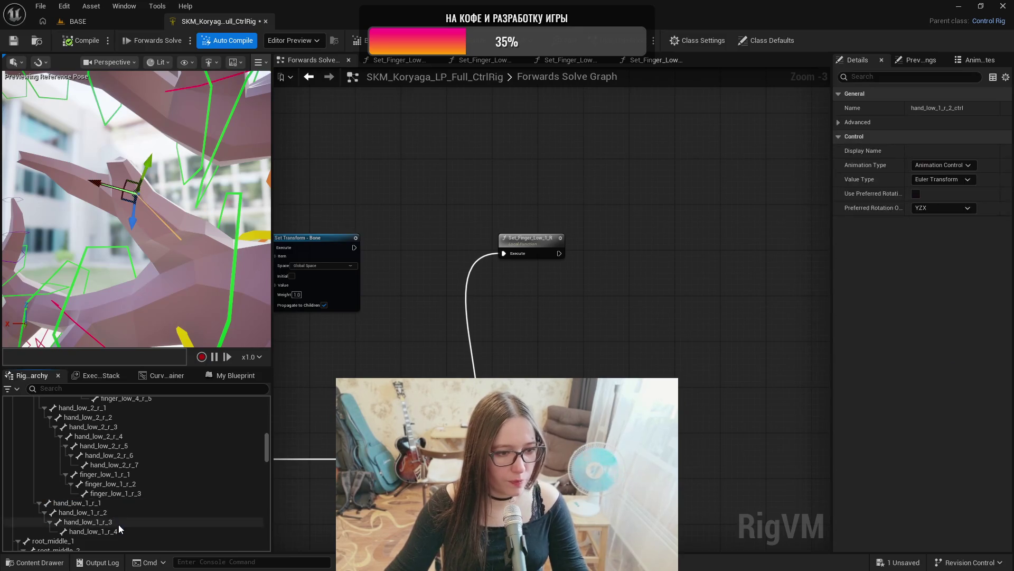
click(125, 530)
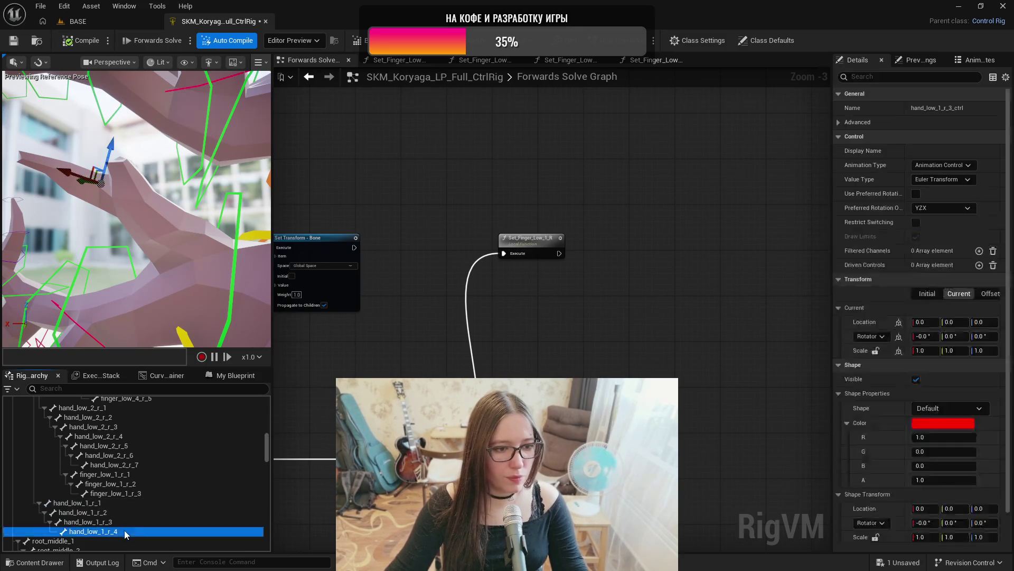
ctrl+click(124, 531)
click(125, 531)
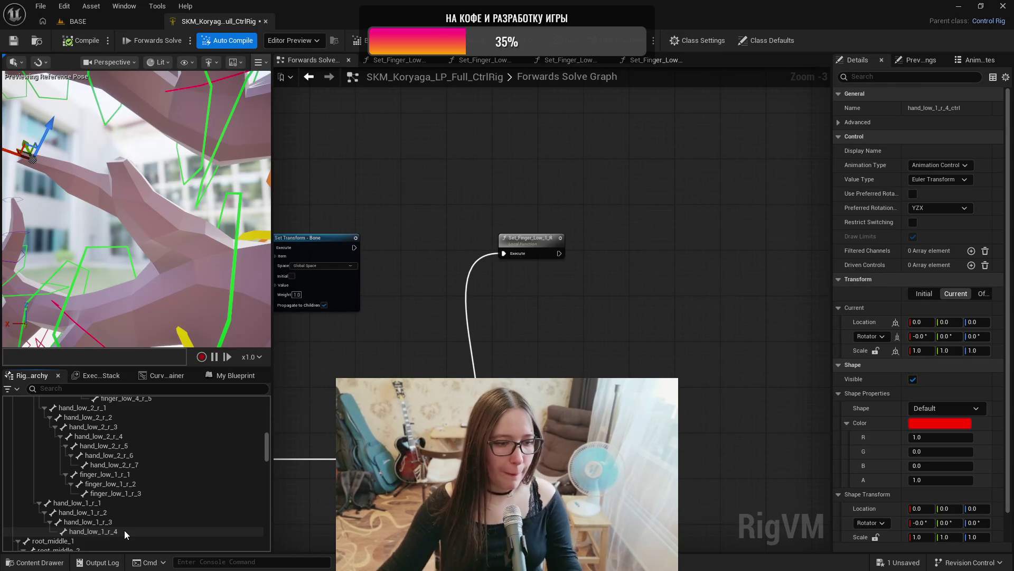
- Copy the shape properties of hand_low_2_r_3_ctrl
click(103, 503)
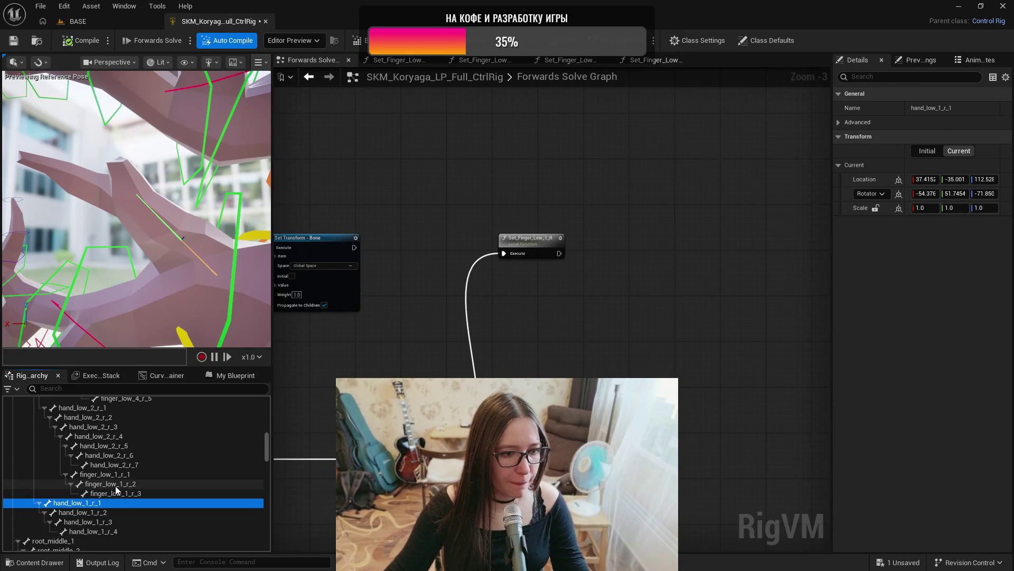
scroll(122, 491, down, 10)
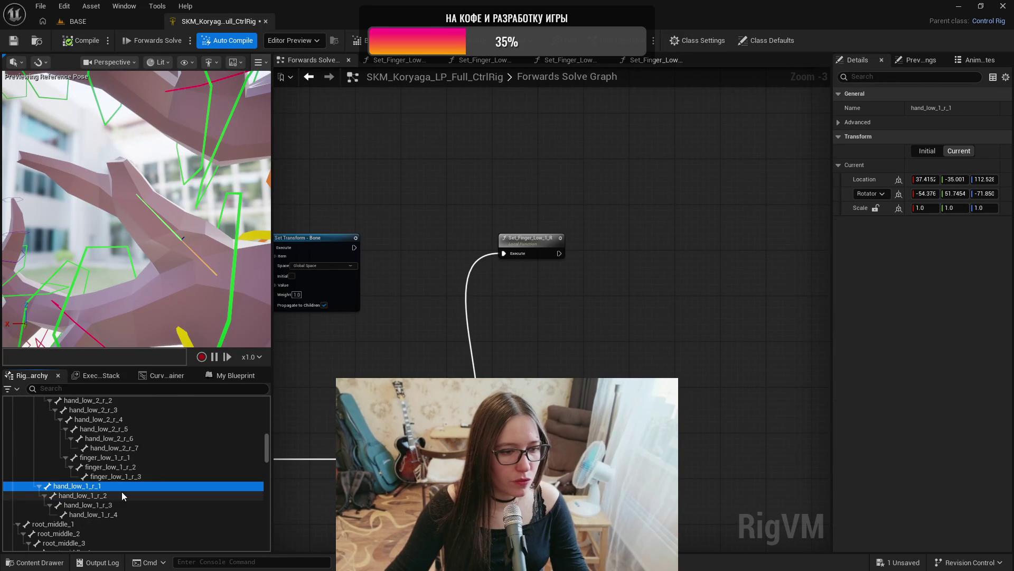
scroll(122, 493, down, 10)
click(112, 433)
click(882, 397)
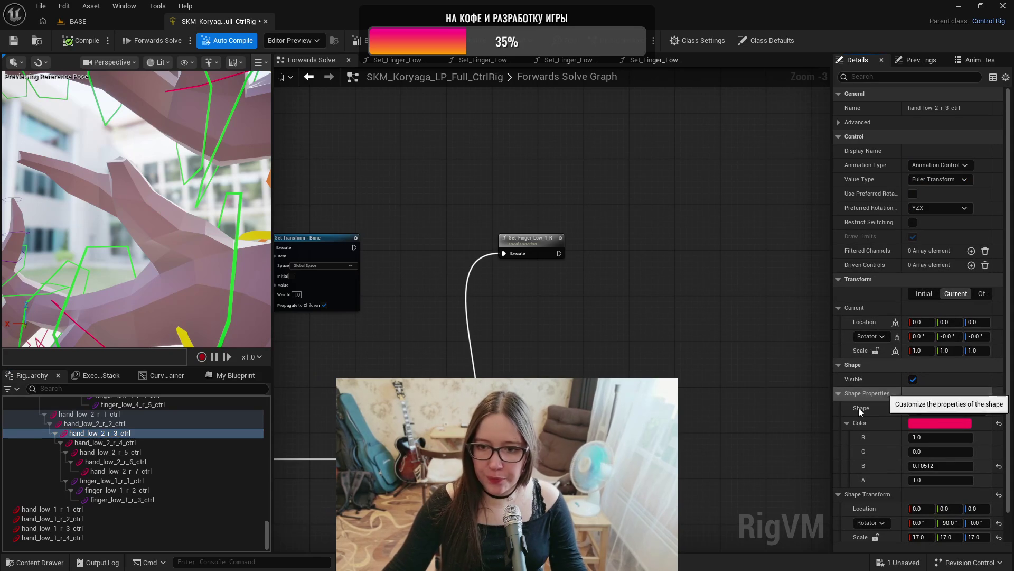
- Paste the pink Hexagon_Thin shape onto all four hand_low_1_r controls
click(120, 510)
shift+click(123, 537)
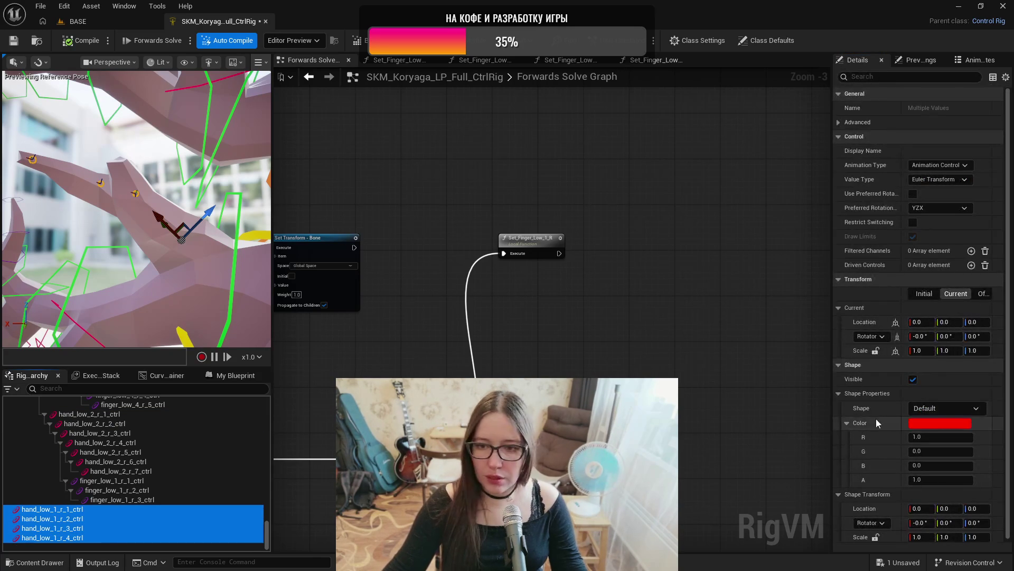
shift+click(876, 392)
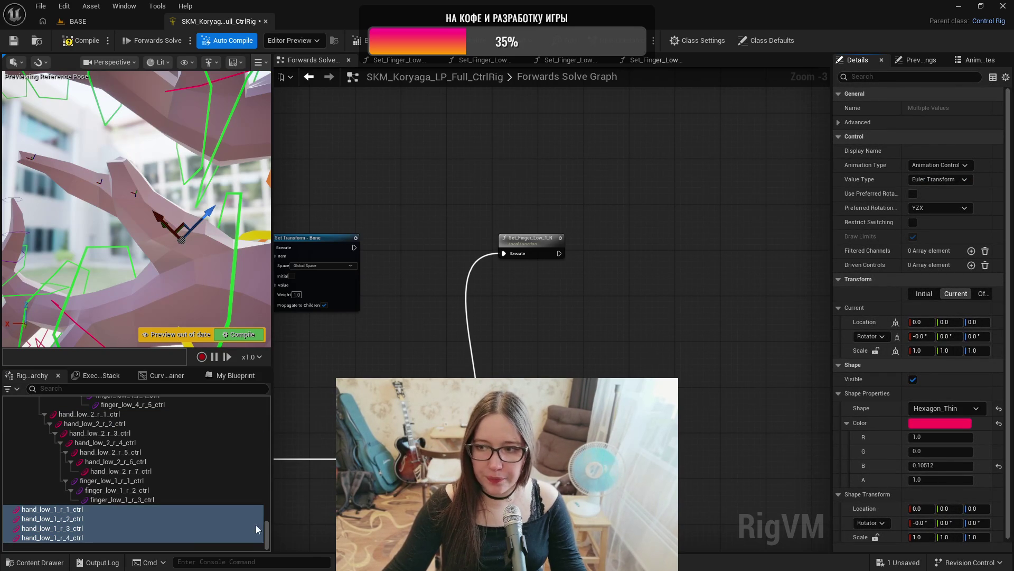
- Lock hand_low_1_r_1_ctrl's shape scale axes and set its scale to 25
click(91, 512)
scroll(152, 486, up, 3)
scroll(152, 483, up, 10)
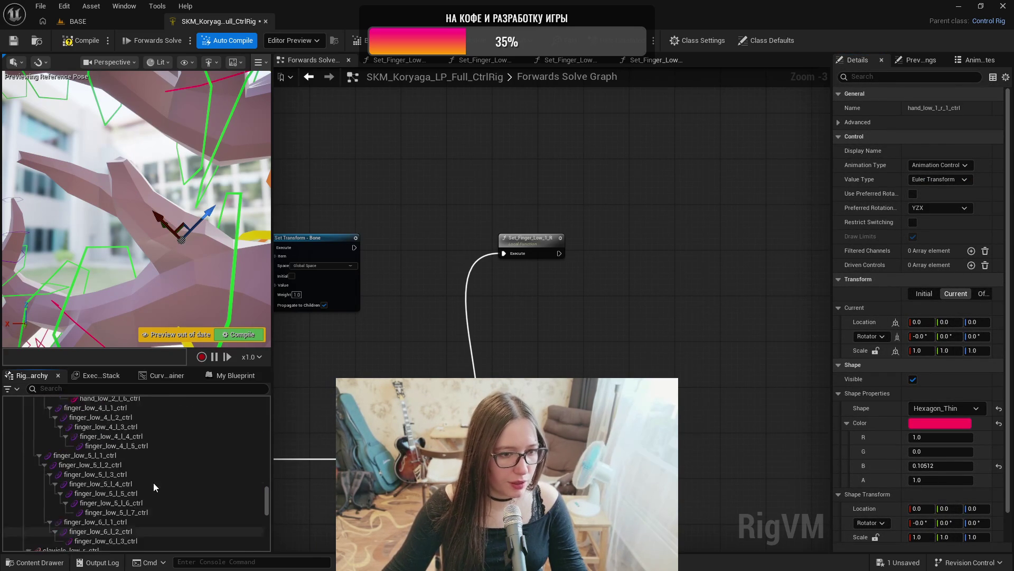
scroll(153, 481, down, 10)
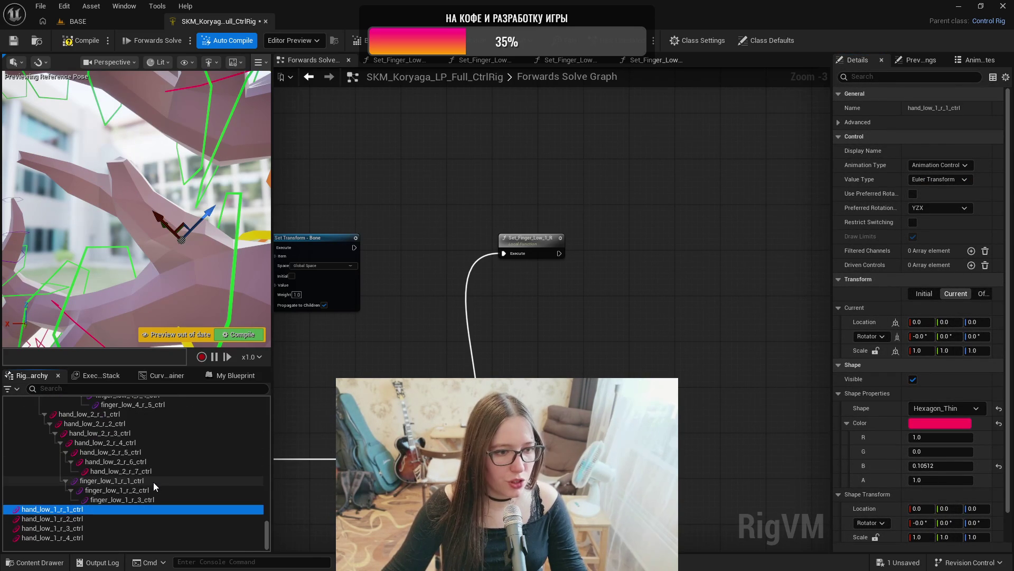
click(875, 536)
click(919, 536)
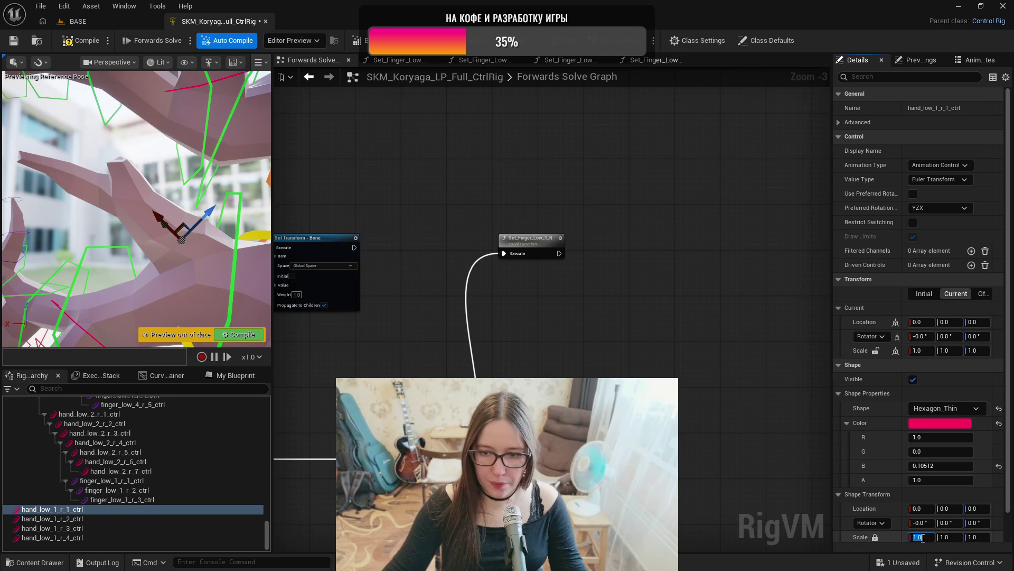
text(10)
key(Return)
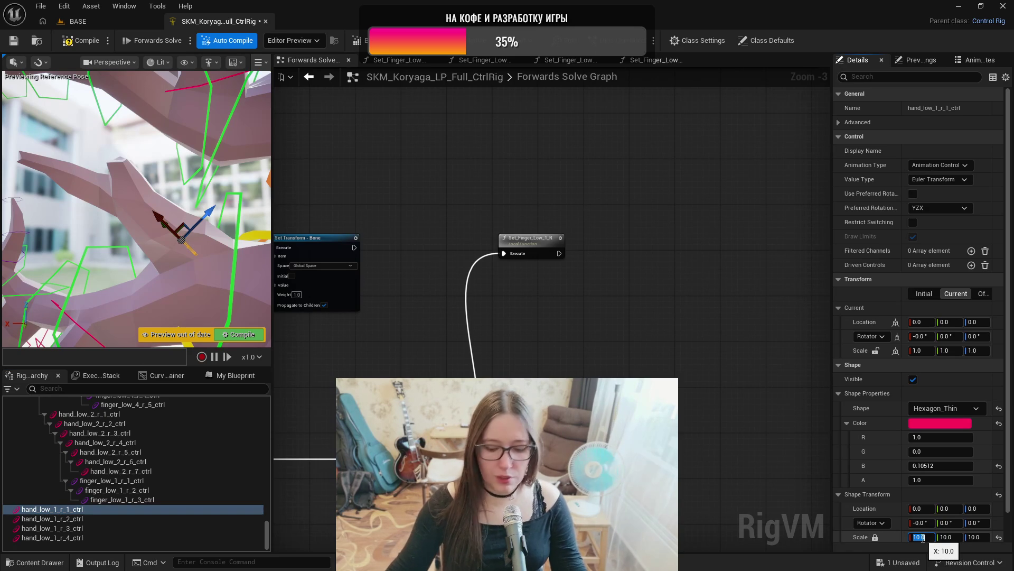
text(20)
key(Return)
text(25)
key(Return)
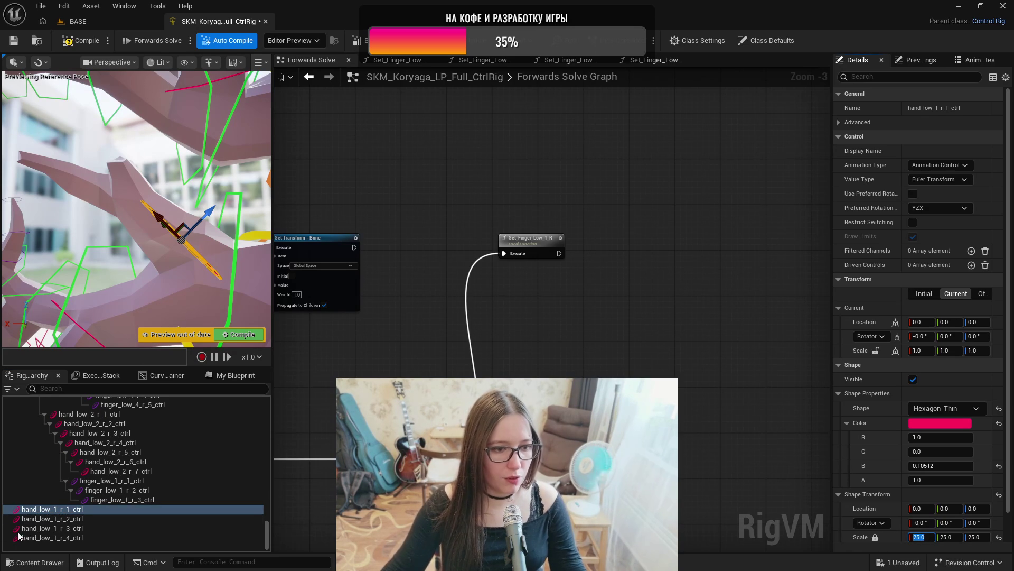
- Set hand_low_1_r_2_ctrl's shape scale to 20
click(91, 519)
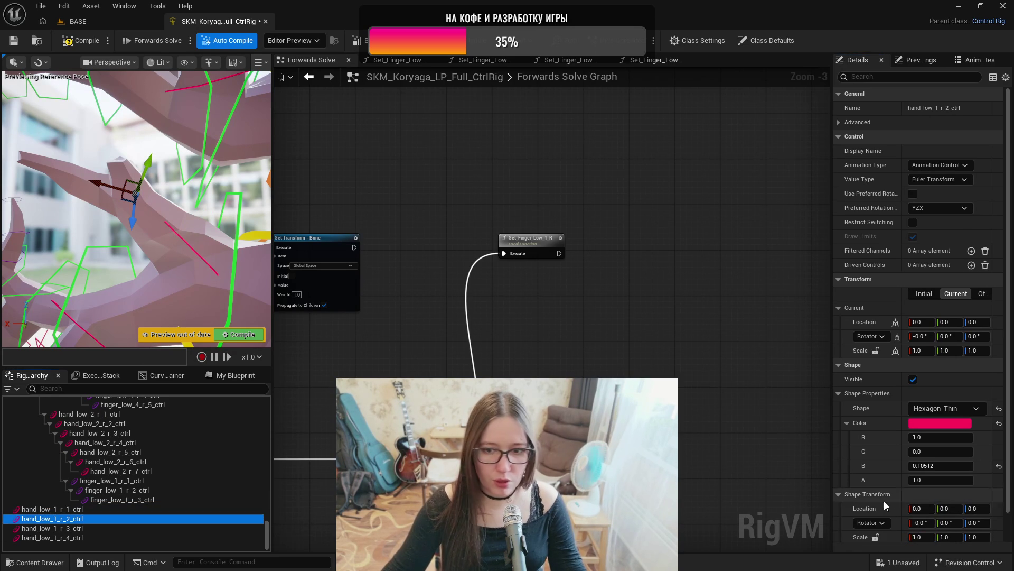
click(919, 536)
text(20)
key(Return)
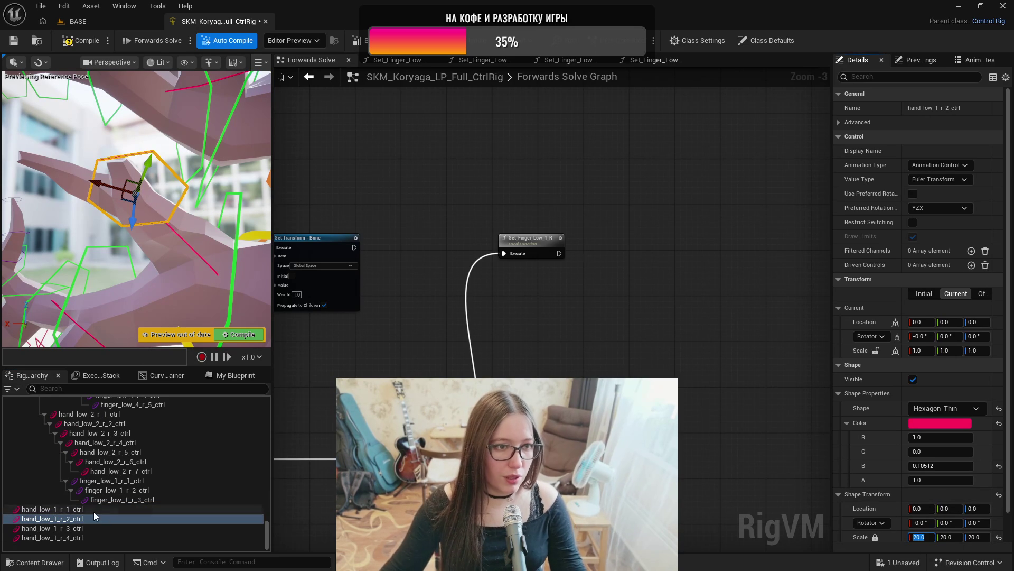
- Adjust hand_low_1_r_3_ctrl and rotate hand_low_1_r_4_ctrl's shape 90 degrees
click(94, 528)
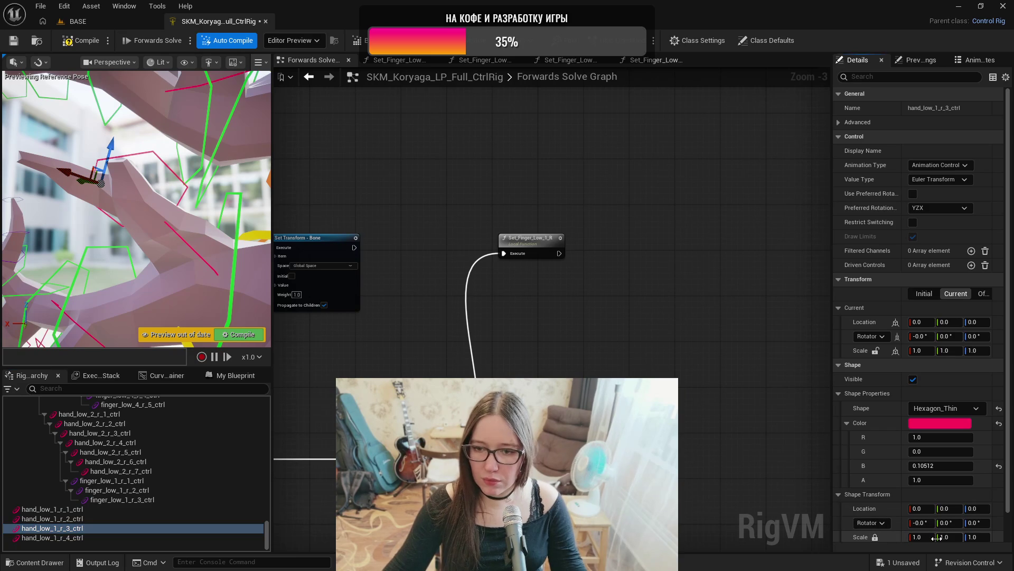
click(94, 518)
click(94, 529)
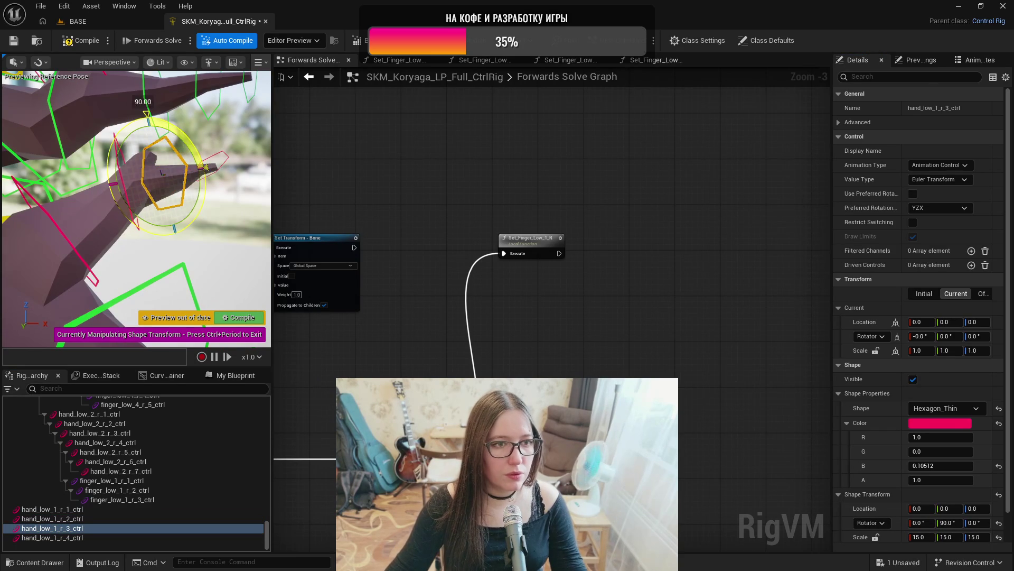
key(Up)
key(Up)
key(Up)
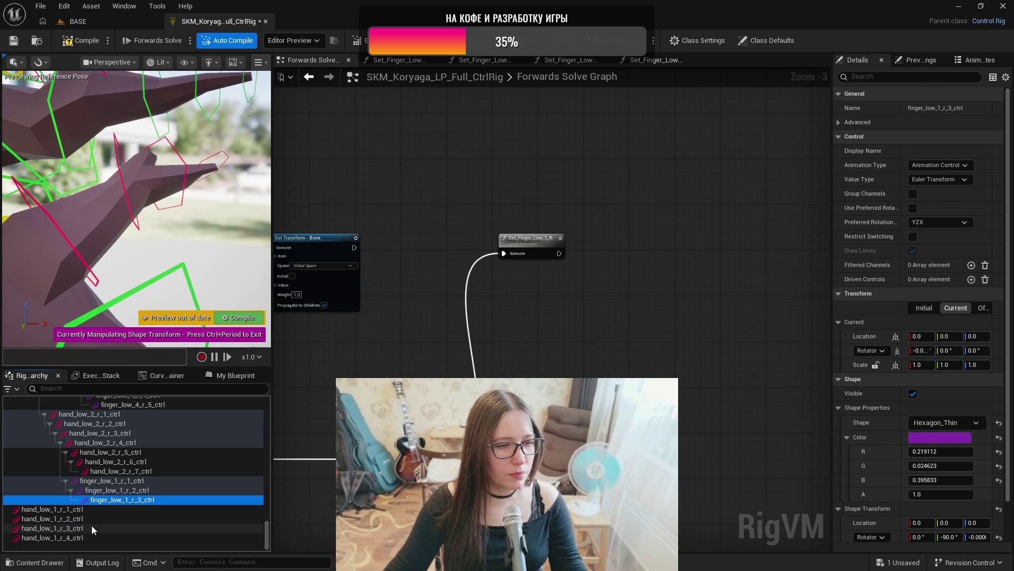
click(80, 536)
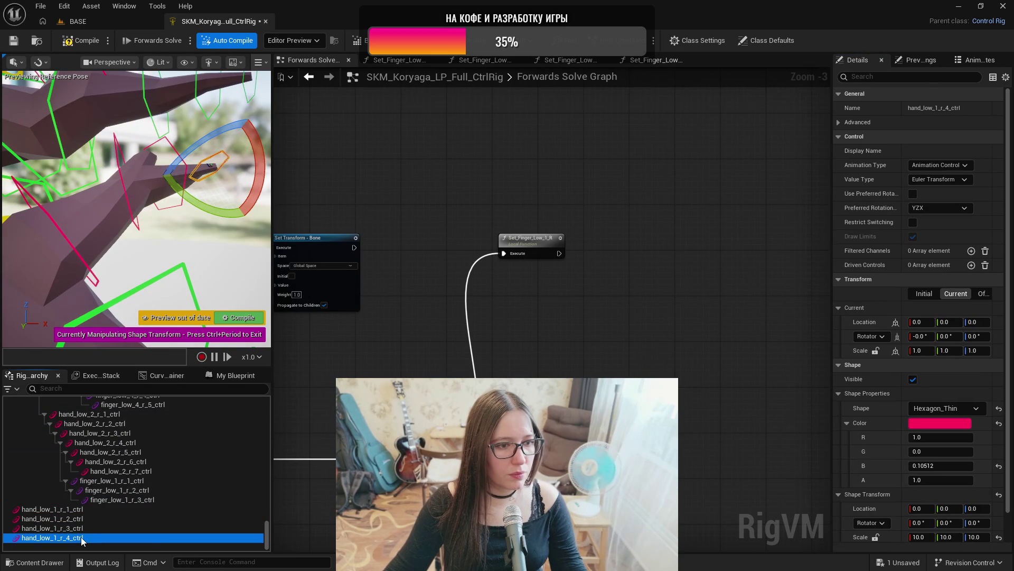
drag(185, 198, 190, 159)
key(f)
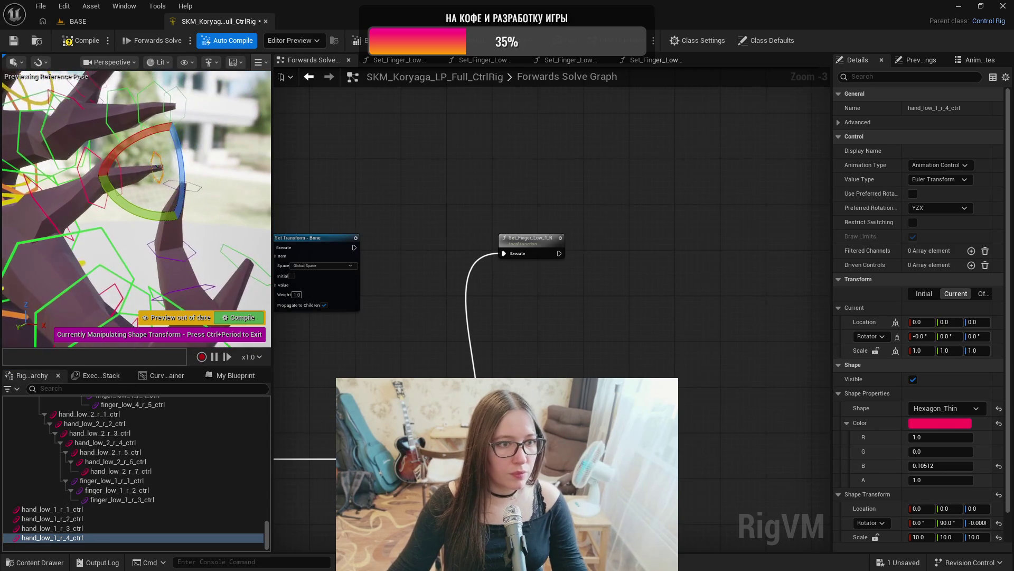
click(148, 316)
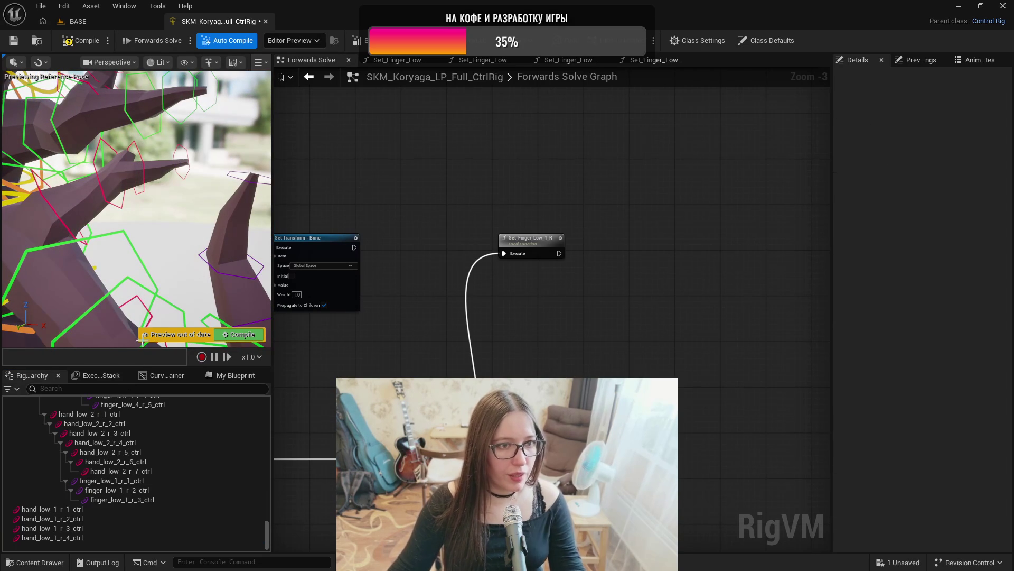
- Select hand_low_1_r_1_ctrl and inspect the hand_low_1_r_1 bone in the hierarchy
click(85, 512)
scroll(129, 460, up, 5)
scroll(129, 461, up, 10)
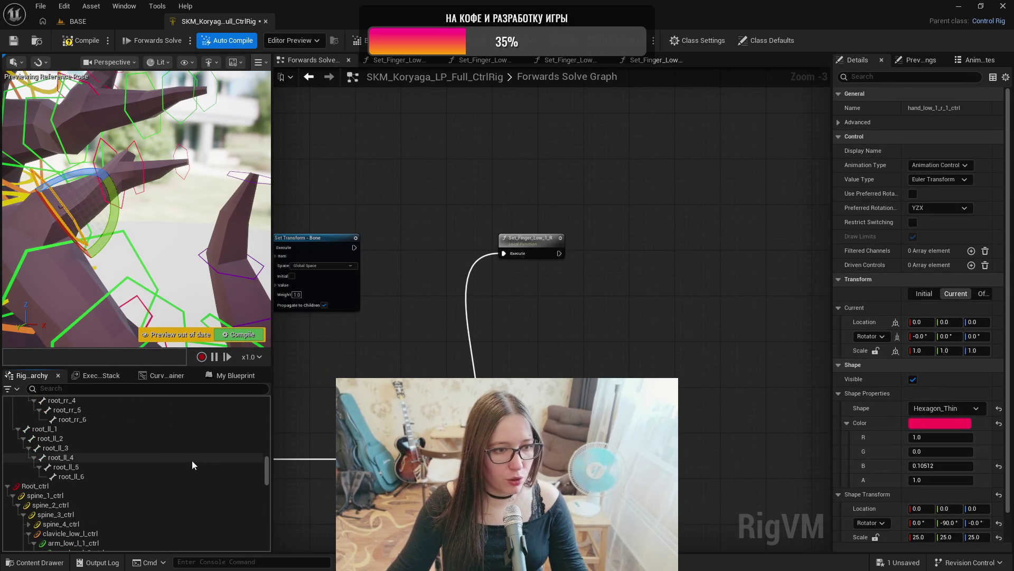
scroll(168, 457, up, 6)
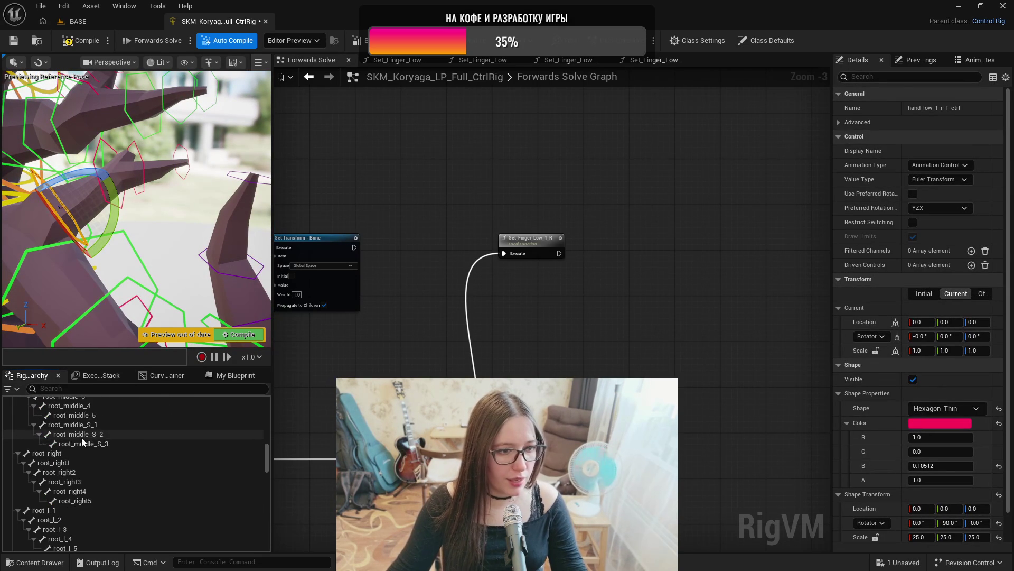
scroll(95, 433, up, 4)
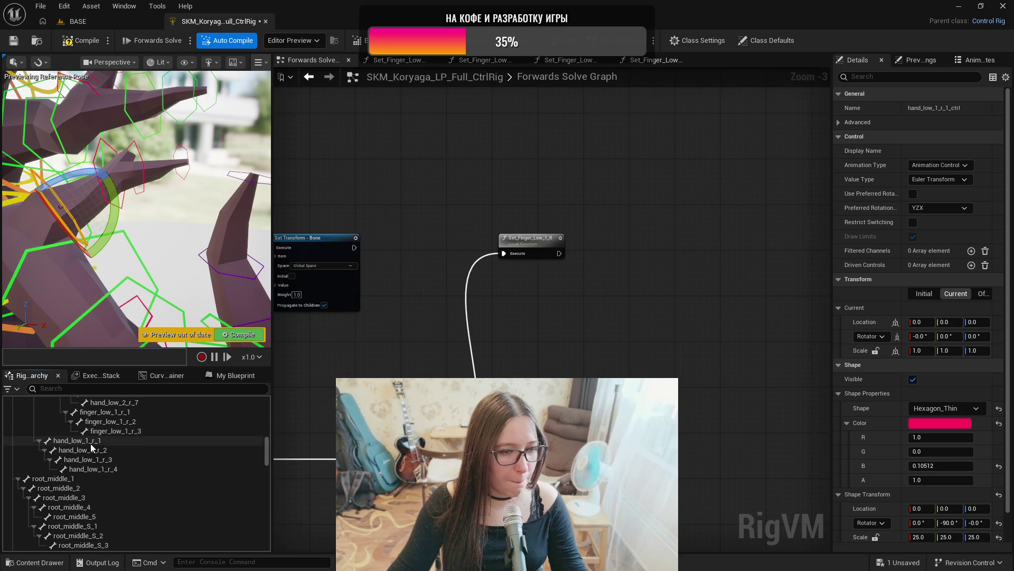
click(90, 442)
scroll(43, 432, up, 5)
scroll(37, 435, up, 8)
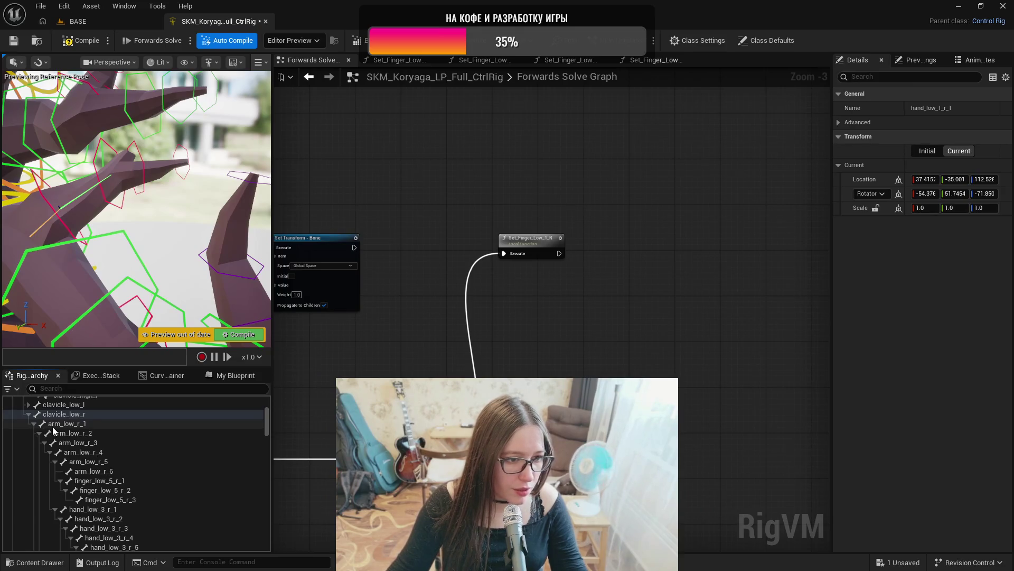
scroll(52, 426, down, 15)
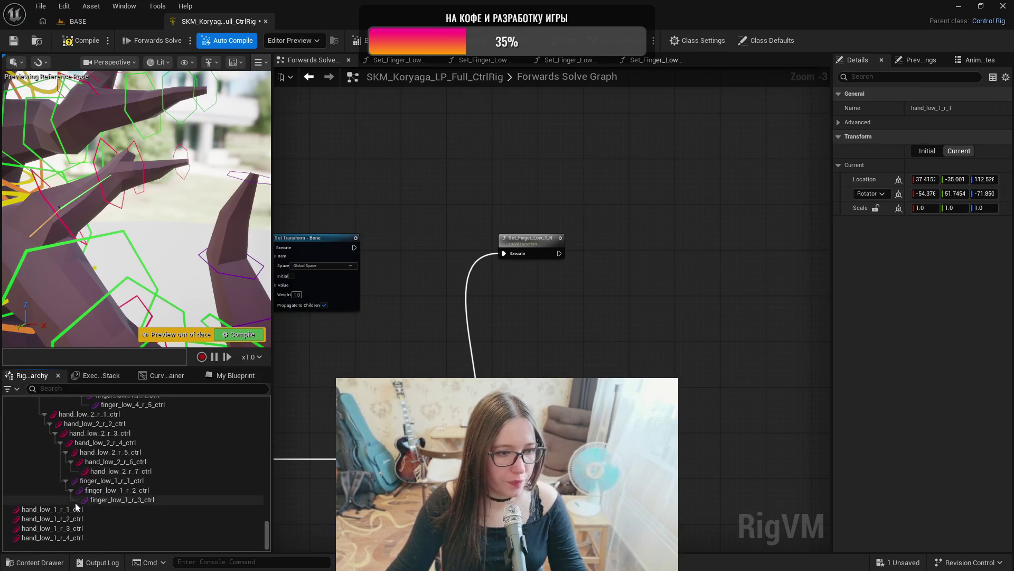
- Select the four hand_low_1_r controls and move them in the hierarchy
click(53, 509)
shift+click(53, 538)
drag(68, 510, 98, 467)
scroll(98, 467, up, 5)
scroll(99, 467, up, 2)
- Nest hand_low_1_r_2–r_4 under hand_low_1_r_1, then hand_low_1_r_4 under hand_low_1_r_3
ctrl+click(79, 509)
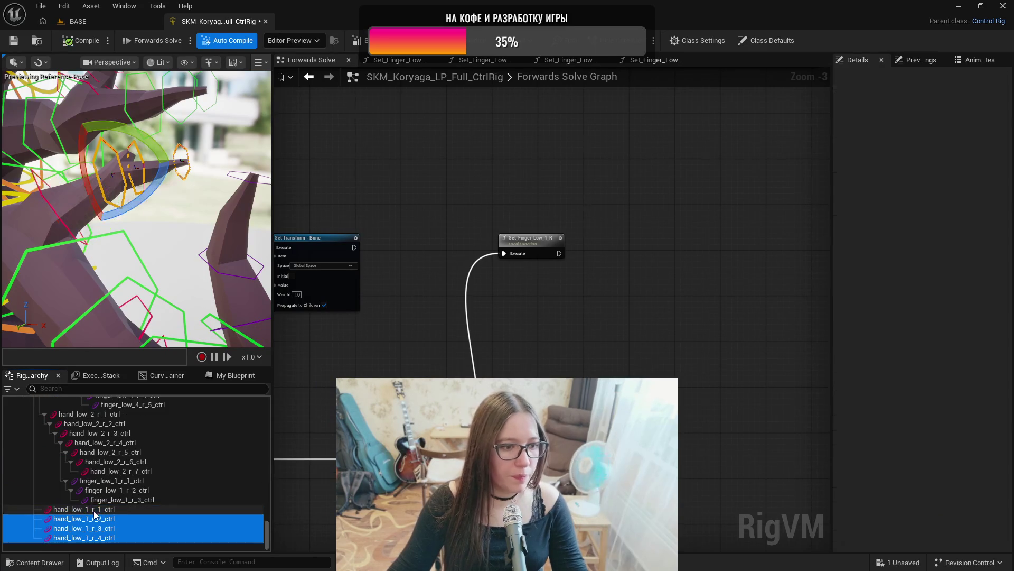
drag(98, 522, 111, 521)
ctrl+click(103, 518)
double_click(148, 539)
key(Return)
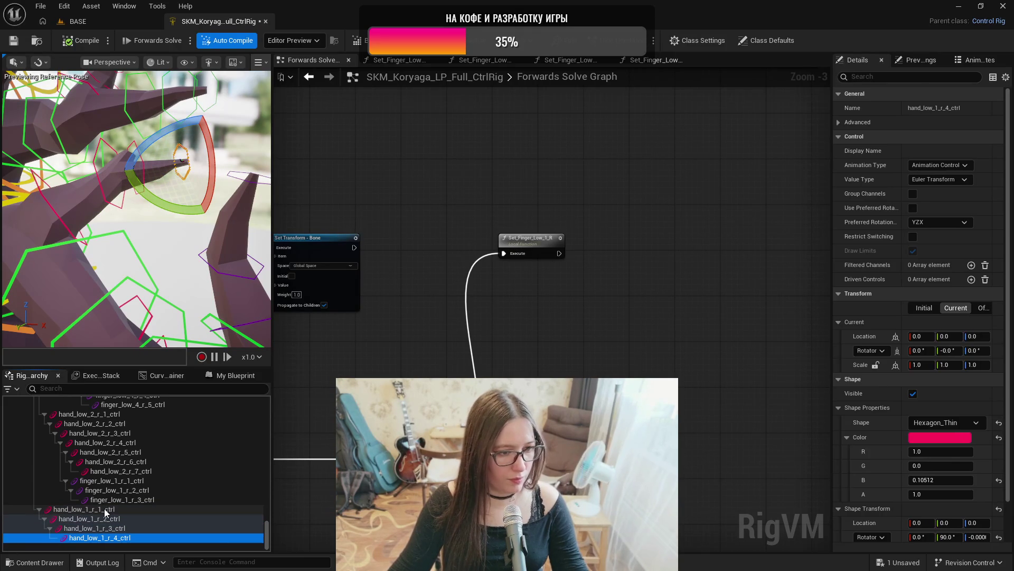
click(232, 375)
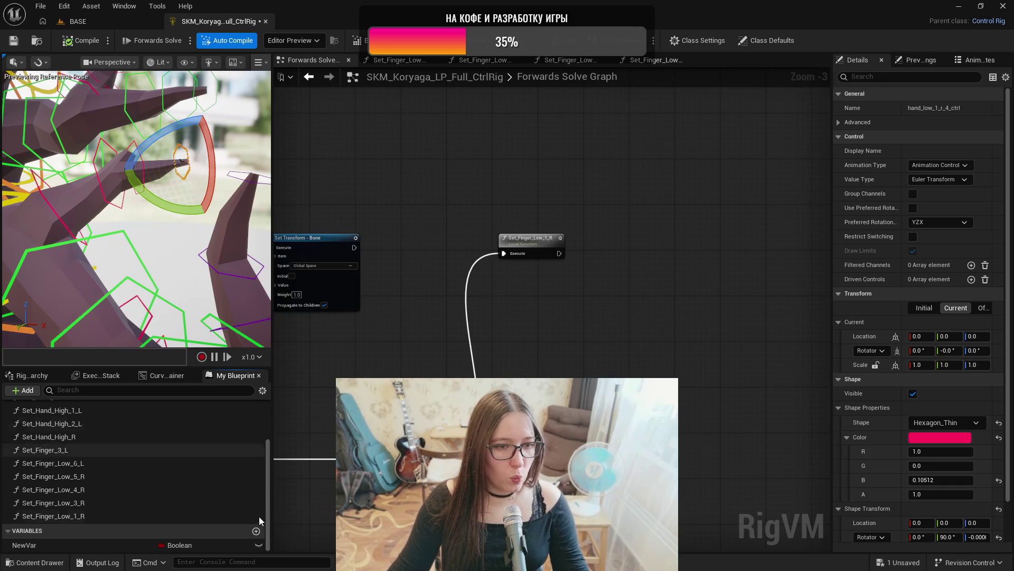
- Add a new rig function and type its name as Set_Hand_Low_1_R, fixing a typo
click(28, 391)
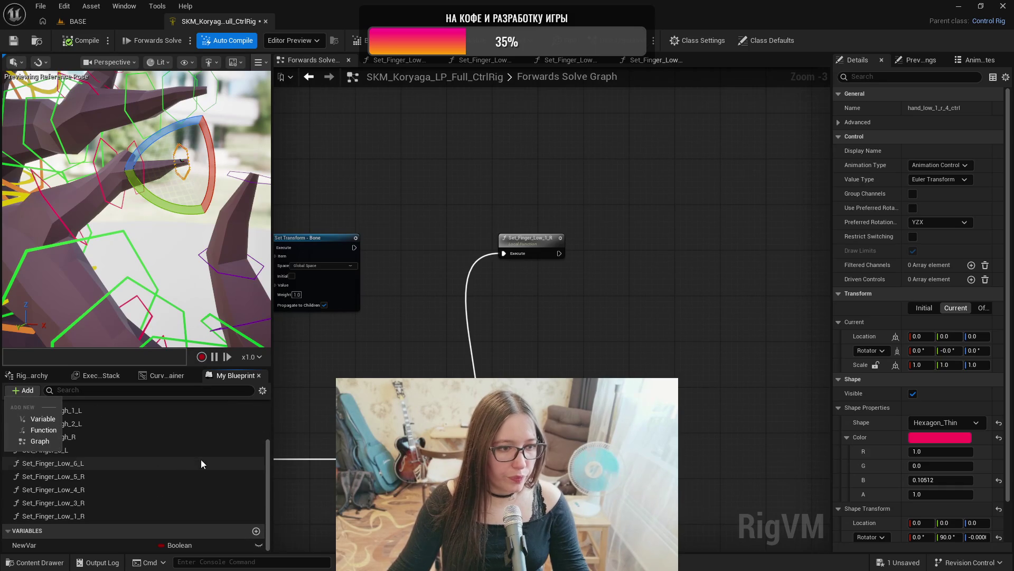
click(140, 489)
scroll(128, 448, up, 5)
click(257, 421)
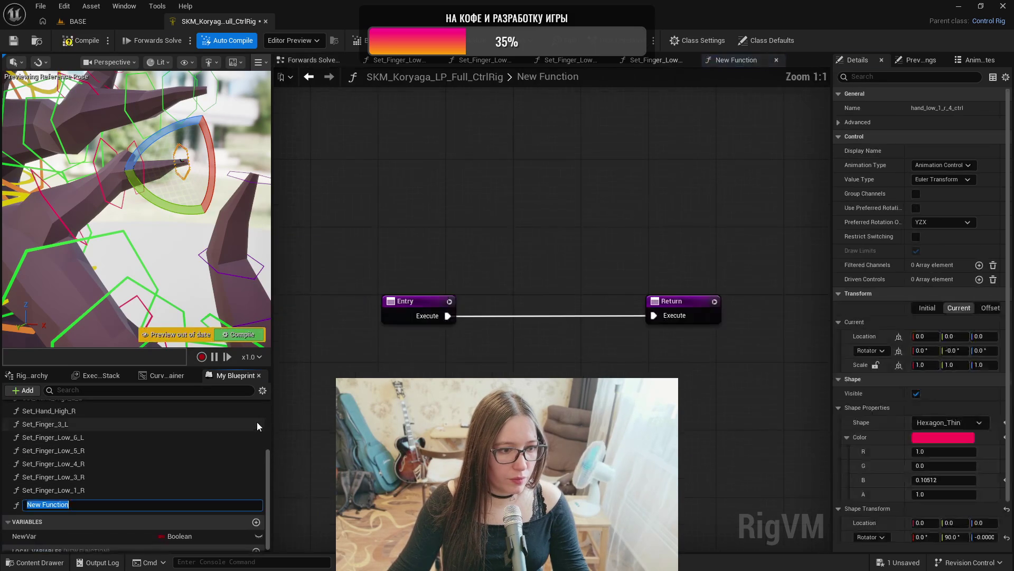
text(Set_Ha)
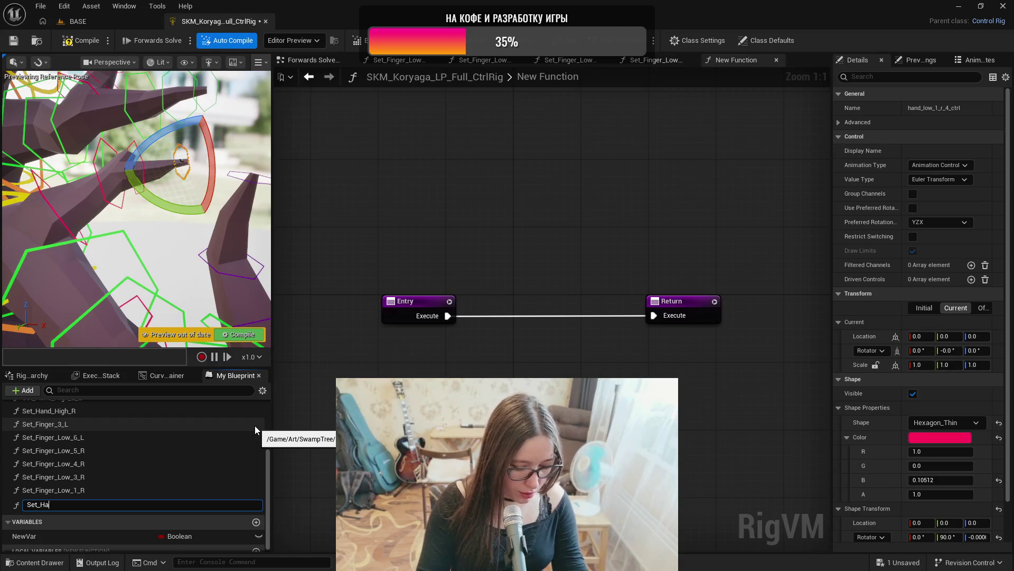
text(nd_Low)
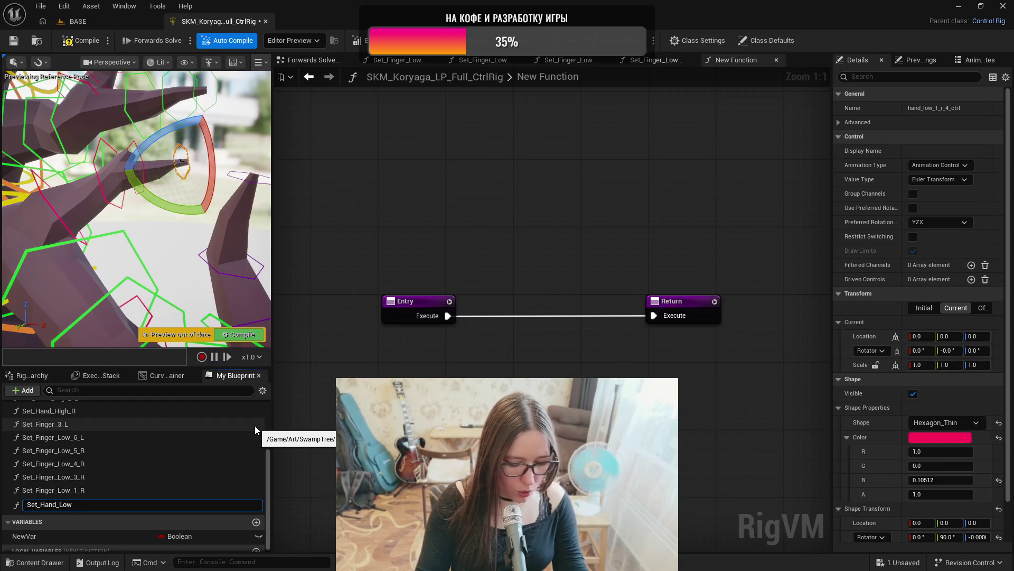
text(_!)
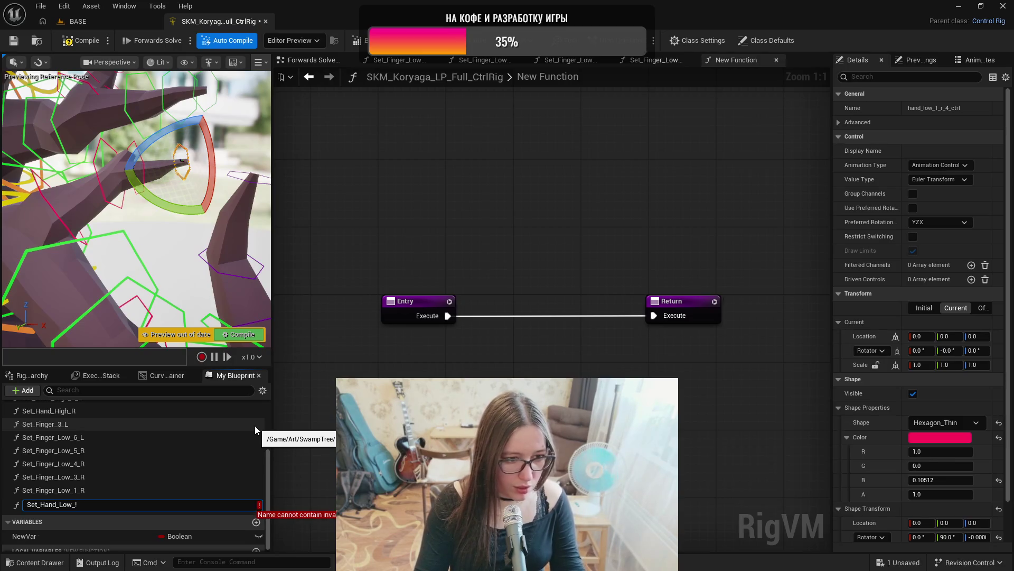
key(BackSpace)
text(1)
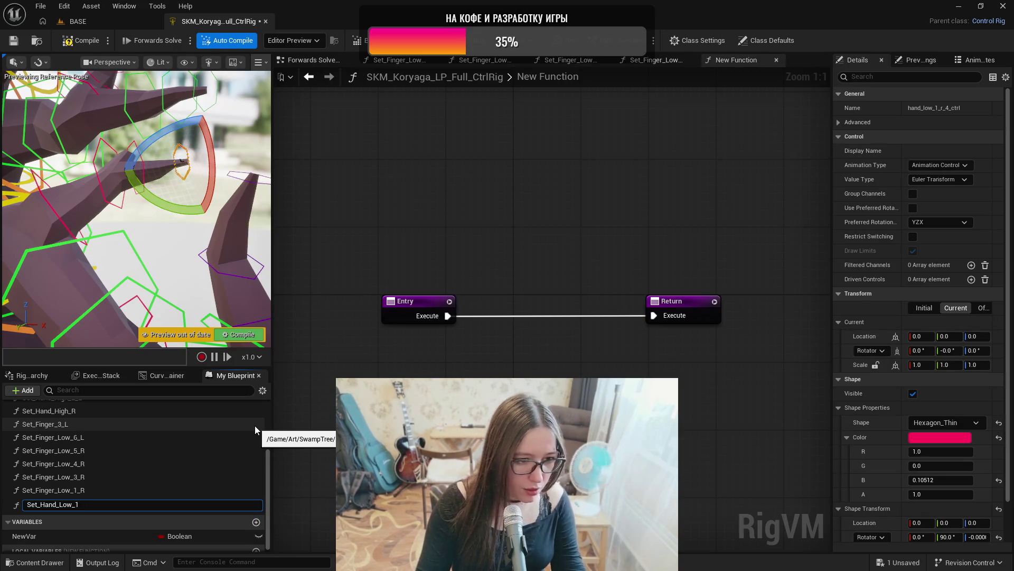
text(_R)
- Commit the name Set_Hand_Low_1_R and select Set_Finger_Low_3_R's Set Transform nodes
key(Return)
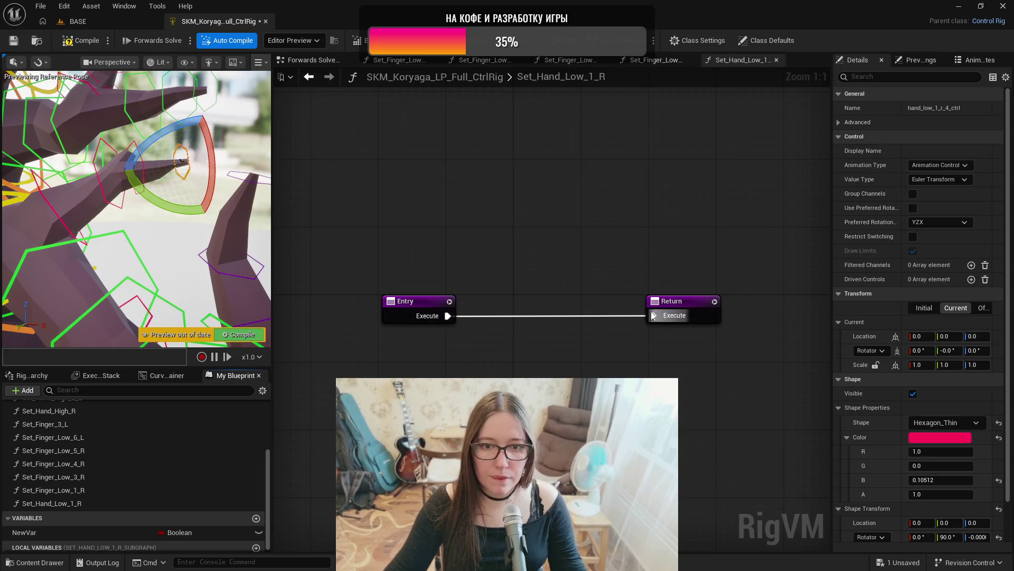
click(682, 315)
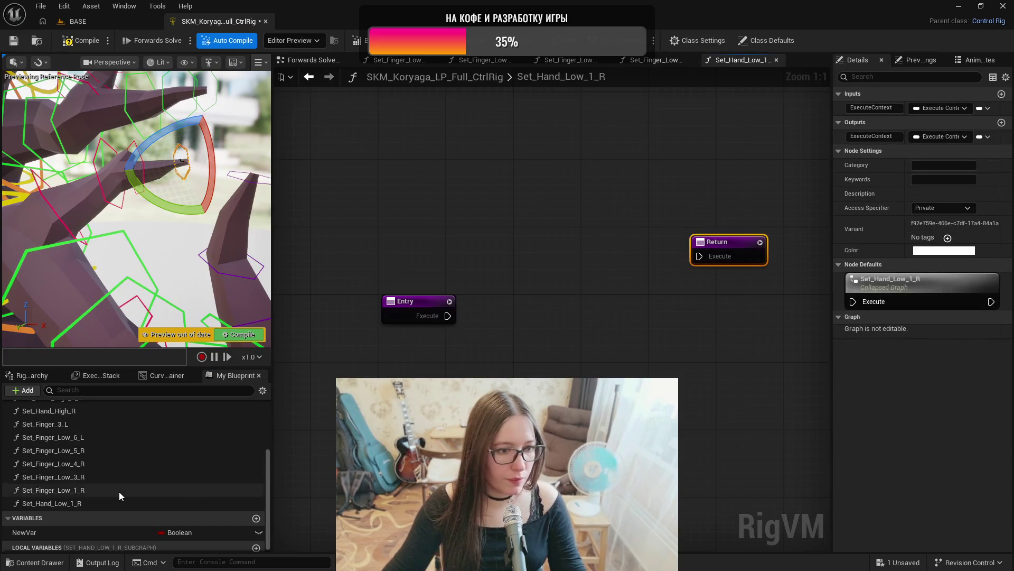
double_click(118, 491)
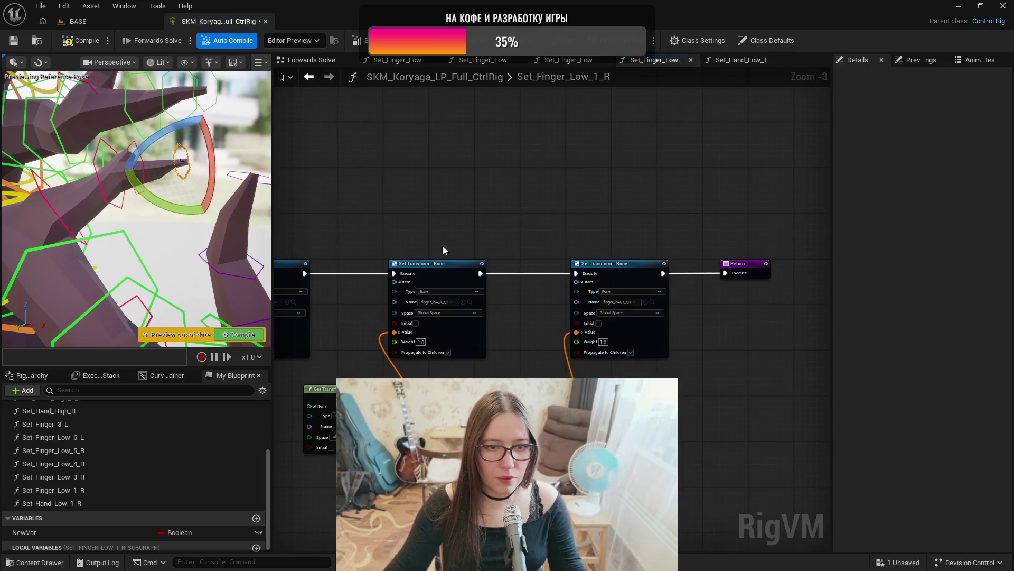
double_click(74, 478)
mouse_move(821, 225)
mouse_down()
mouse_move(550, 419)
mouse_move(434, 438)
mouse_up()
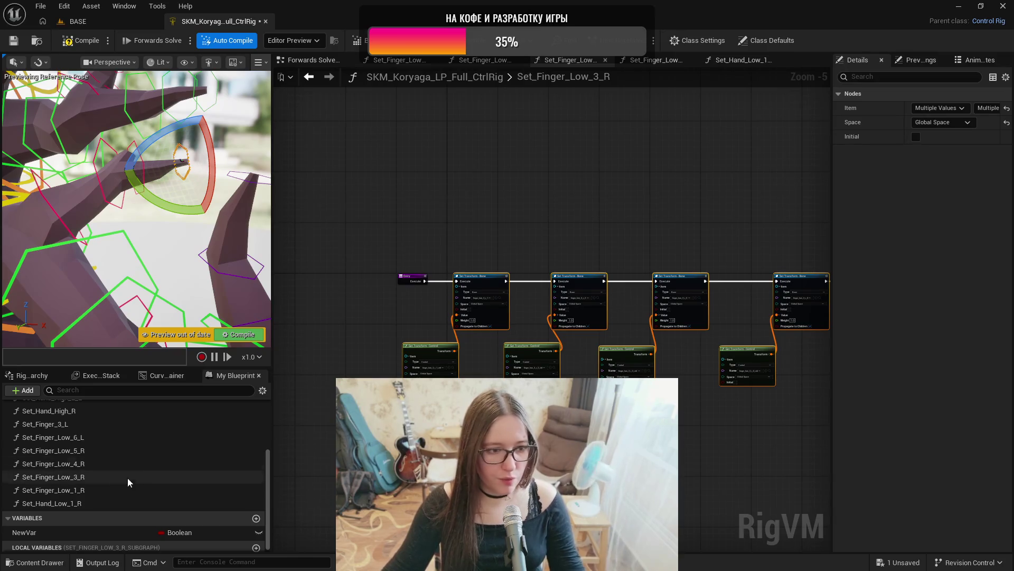
- Paste the nodes into Set_Hand_Low_1_R and wire Entry to the first Set Transform
double_click(79, 505)
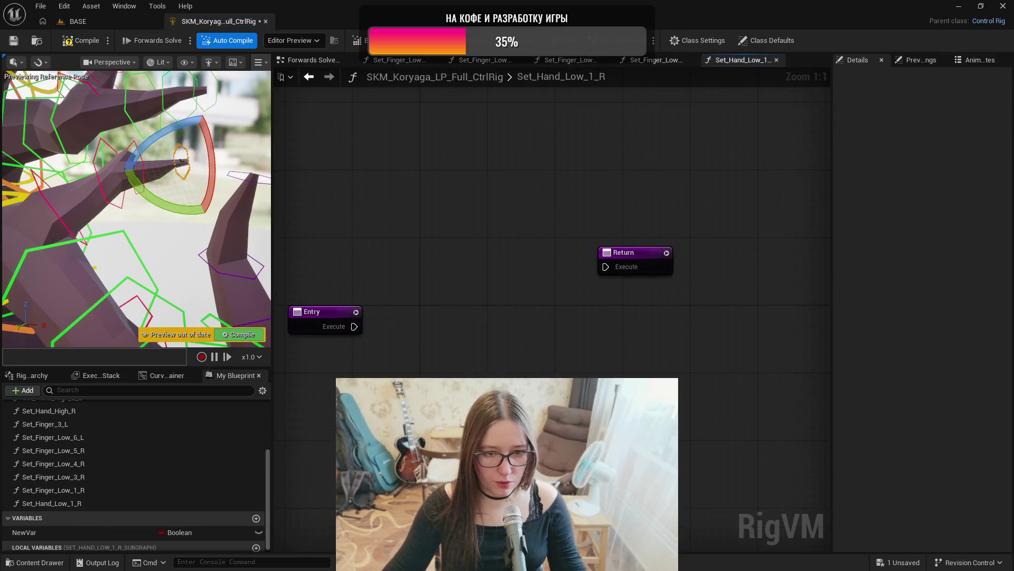
key(ctrl+v)
mouse_move(423, 304)
mouse_down()
mouse_move(375, 314)
mouse_move(455, 313)
mouse_up()
drag(354, 326, 438, 326)
- Target the copied Set Transform nodes at bones hand_low_1_r_2, hand_low_1_r_3 and hand_low_1_r_4
click(30, 375)
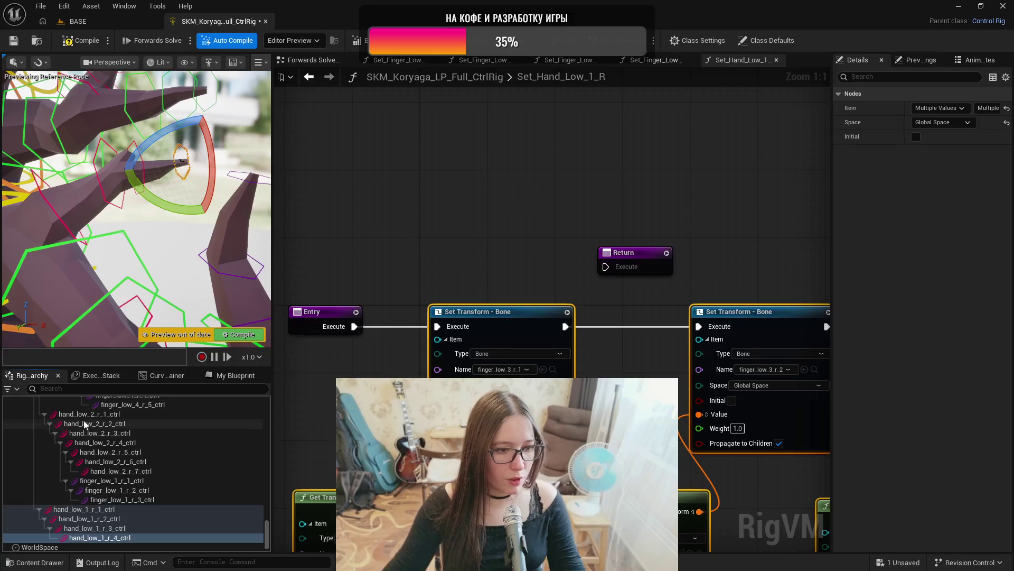
mouse_move(267, 541)
mouse_down()
mouse_move(269, 420)
mouse_move(271, 455)
mouse_up()
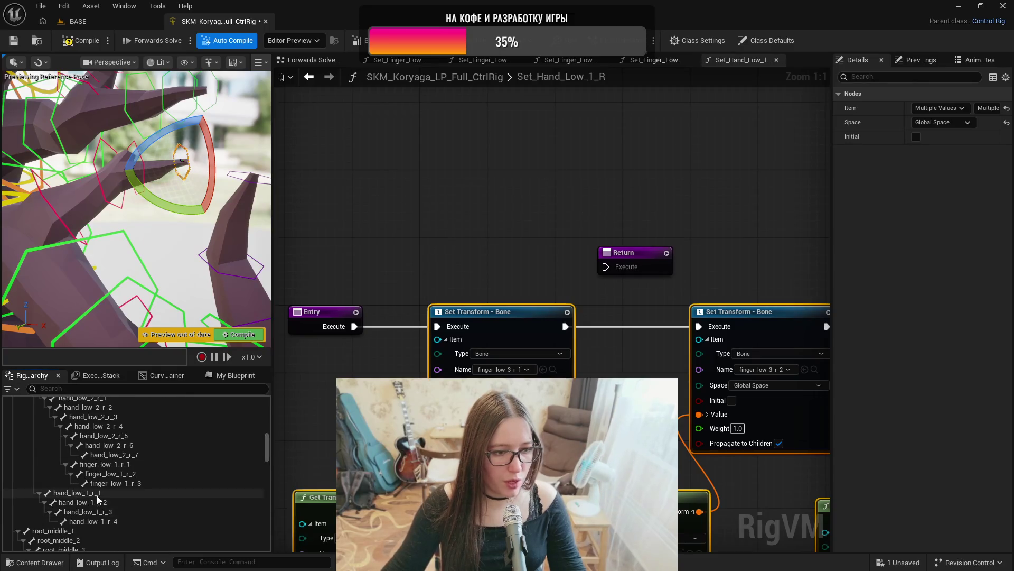
click(74, 492)
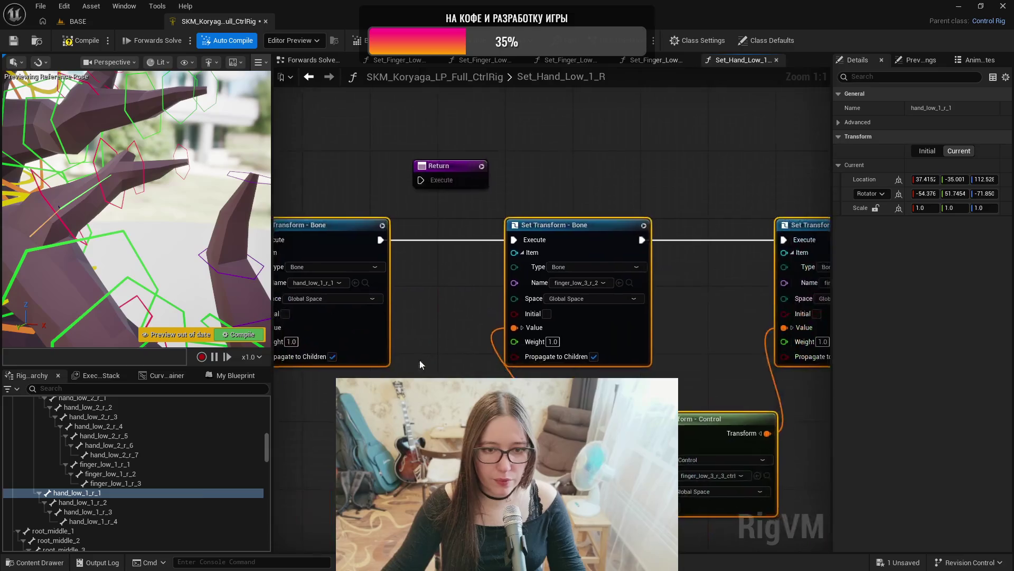
click(79, 502)
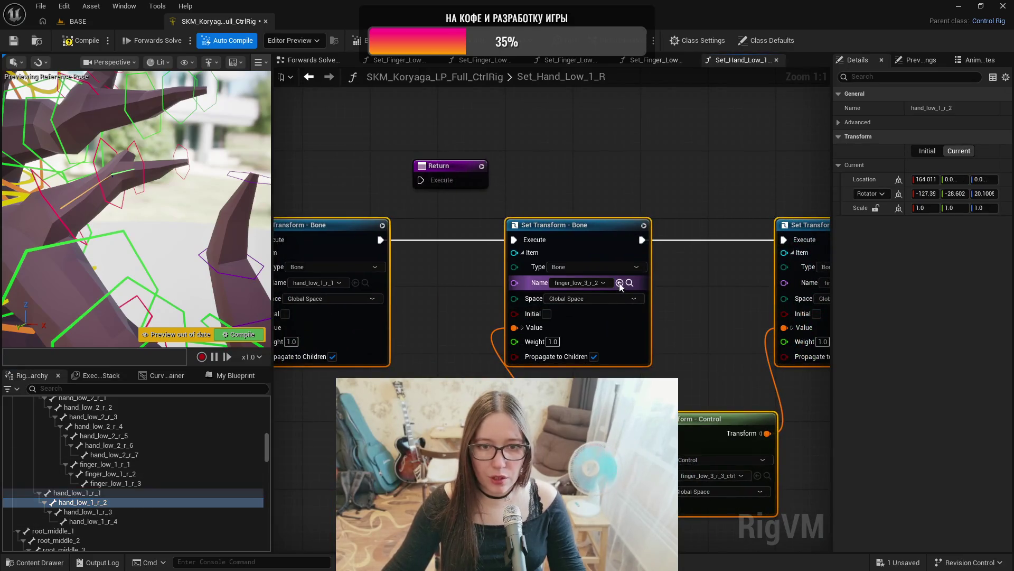
click(620, 283)
click(126, 512)
click(703, 289)
click(128, 522)
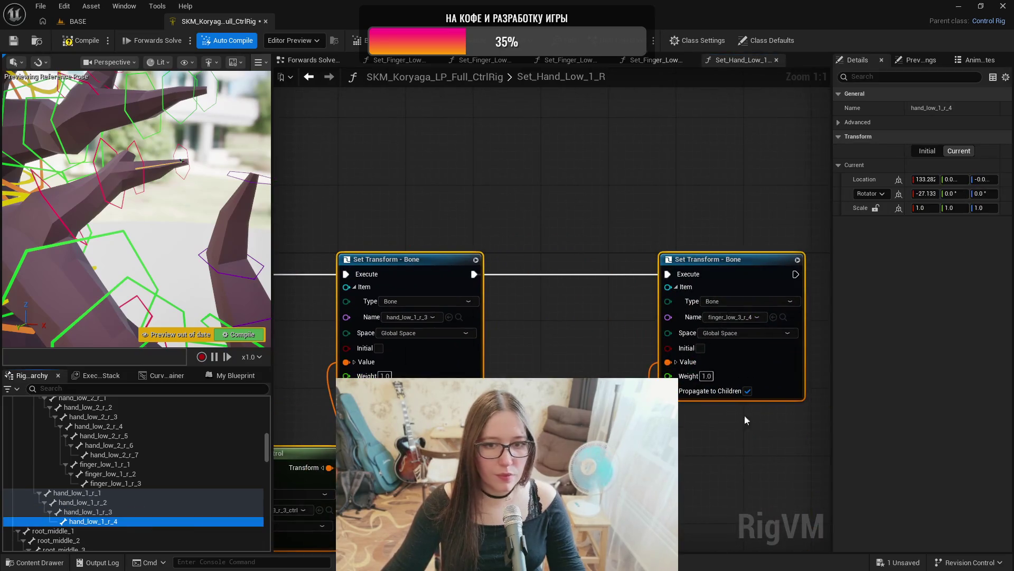
click(773, 317)
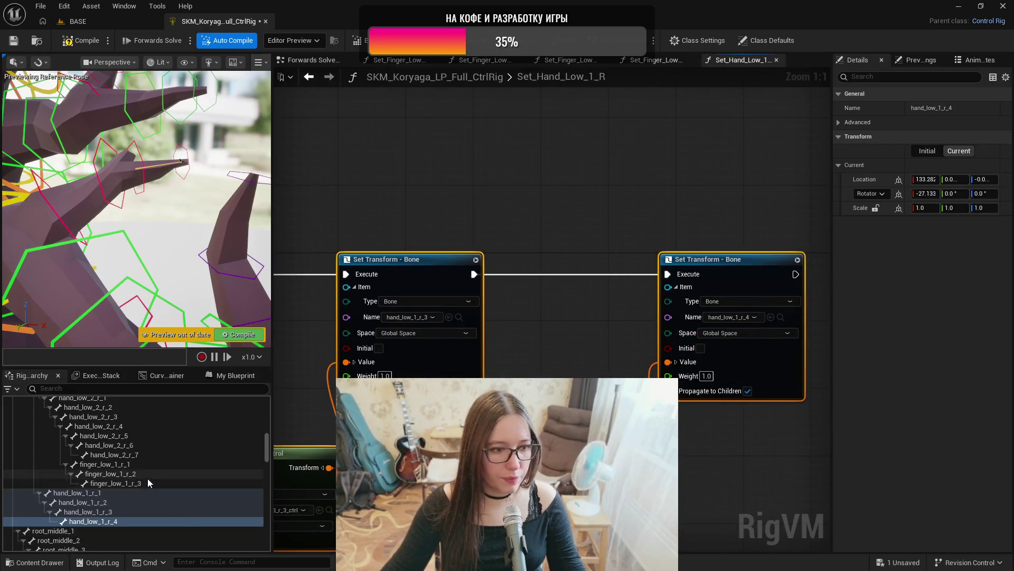
- Point the Get Transform nodes at hand_low_1_r_2_ctrl, hand_low_1_r_3_ctrl and hand_low_1_r_4_ctrl
scroll(147, 477, down, 10)
click(100, 499)
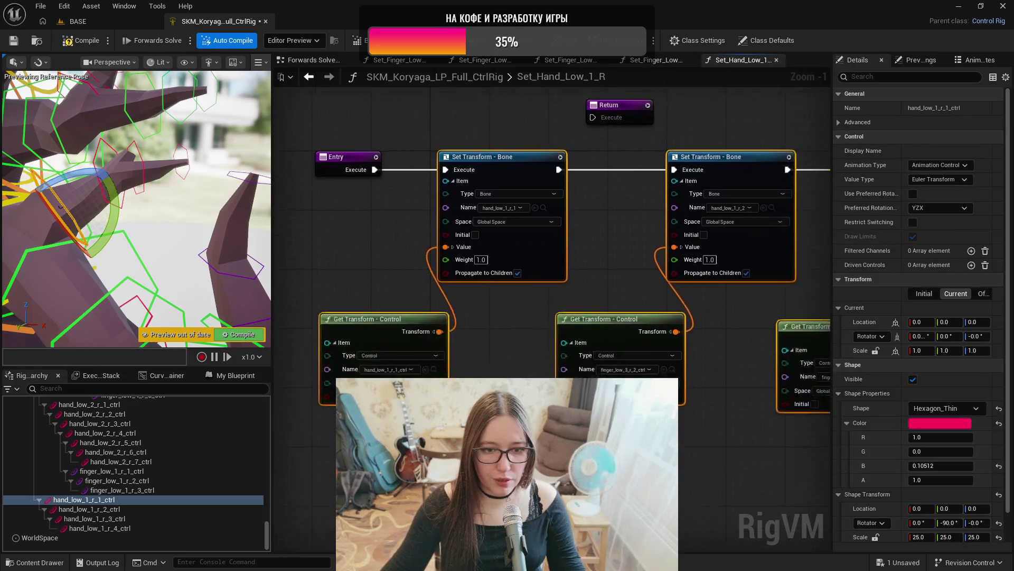
key(Down)
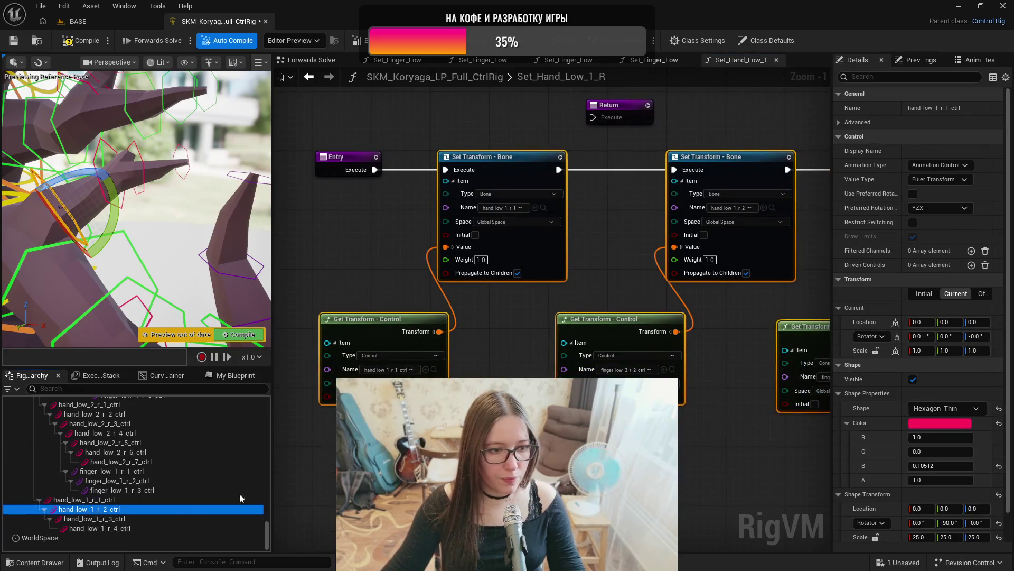
click(664, 369)
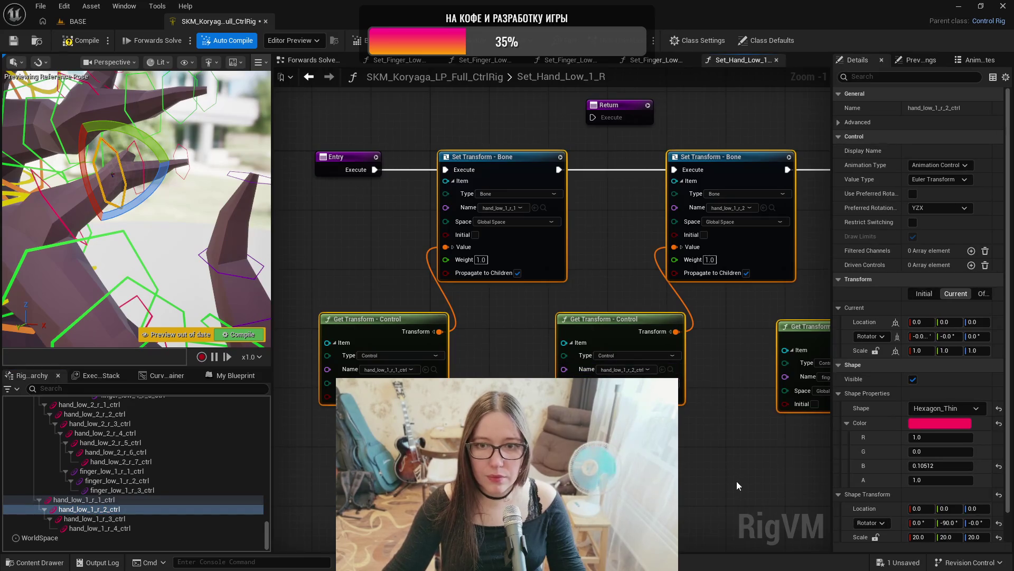
click(125, 518)
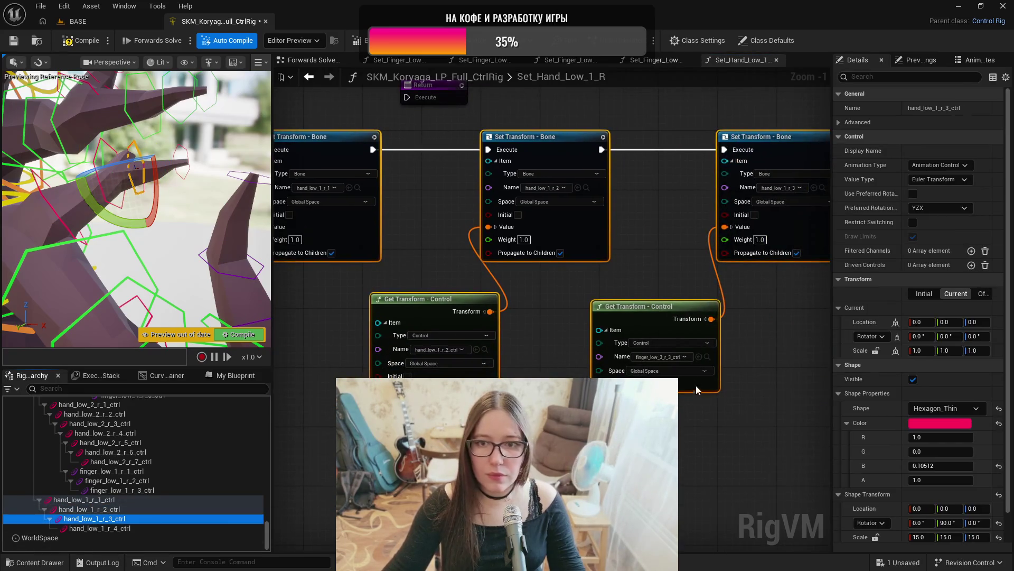
click(699, 357)
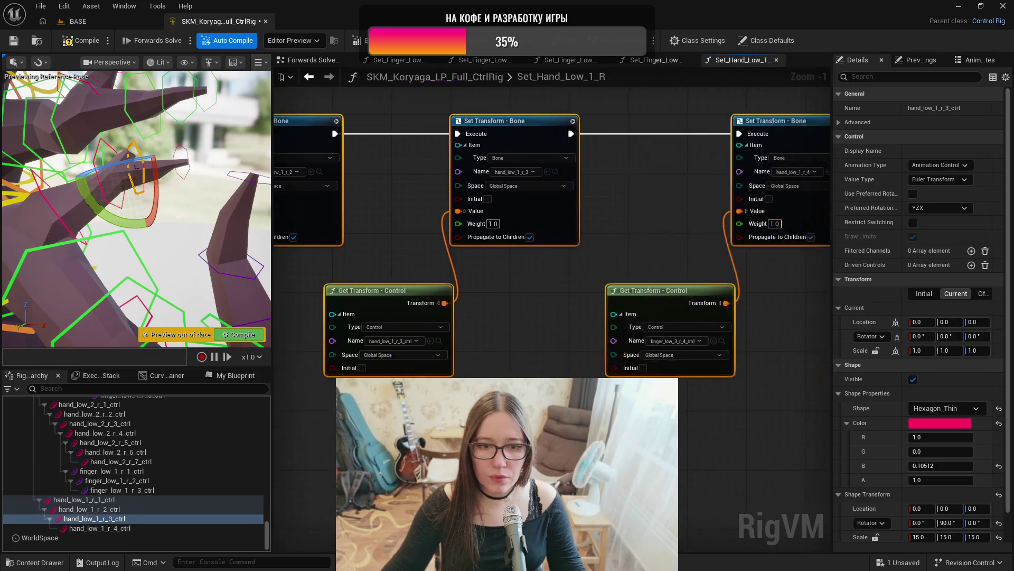
click(157, 529)
click(722, 341)
- Move the Return node past the last Set Transform and wire them together
scroll(743, 343, down, 1)
mouse_move(744, 343)
mouse_down()
mouse_move(735, 438)
mouse_move(504, 291)
mouse_up()
mouse_move(298, 208)
mouse_down()
mouse_move(847, 242)
mouse_move(827, 256)
mouse_move(712, 268)
mouse_move(752, 264)
mouse_up()
scroll(752, 264, down, 2)
drag(627, 206, 795, 220)
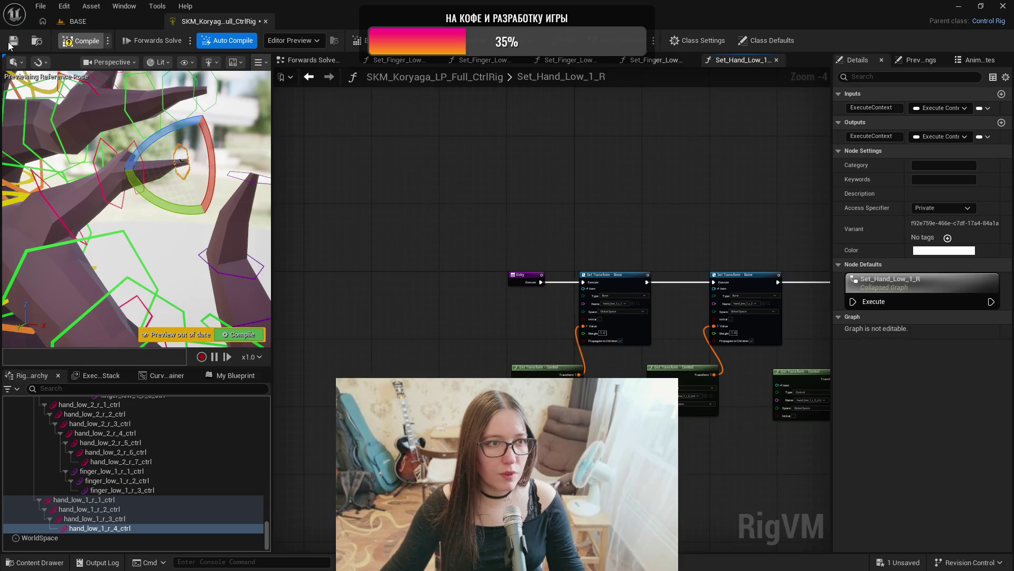
- Compile, then add a Set_Hand_Low_1_R call wired right after Set_Finger_Low_1_R
click(12, 43)
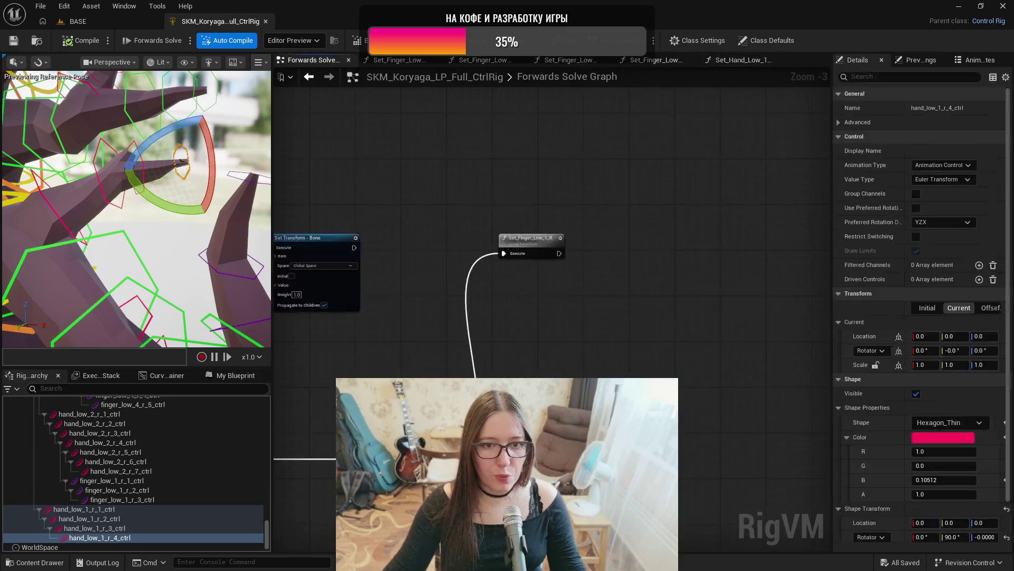
click(231, 377)
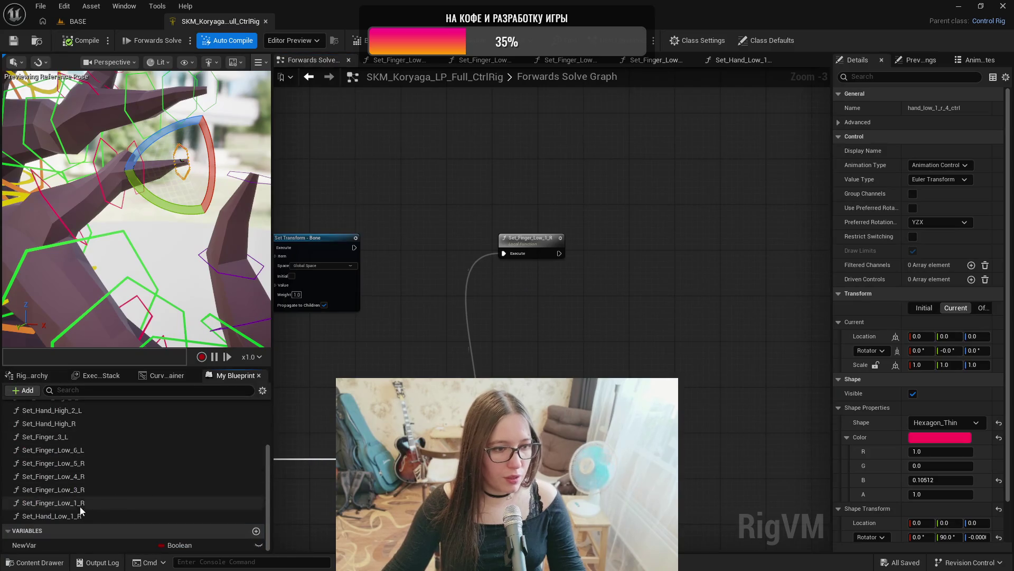
mouse_move(50, 517)
mouse_down()
mouse_move(604, 346)
mouse_move(629, 249)
mouse_up()
mouse_move(559, 253)
mouse_down()
mouse_move(617, 269)
mouse_move(645, 262)
mouse_move(651, 238)
mouse_up()
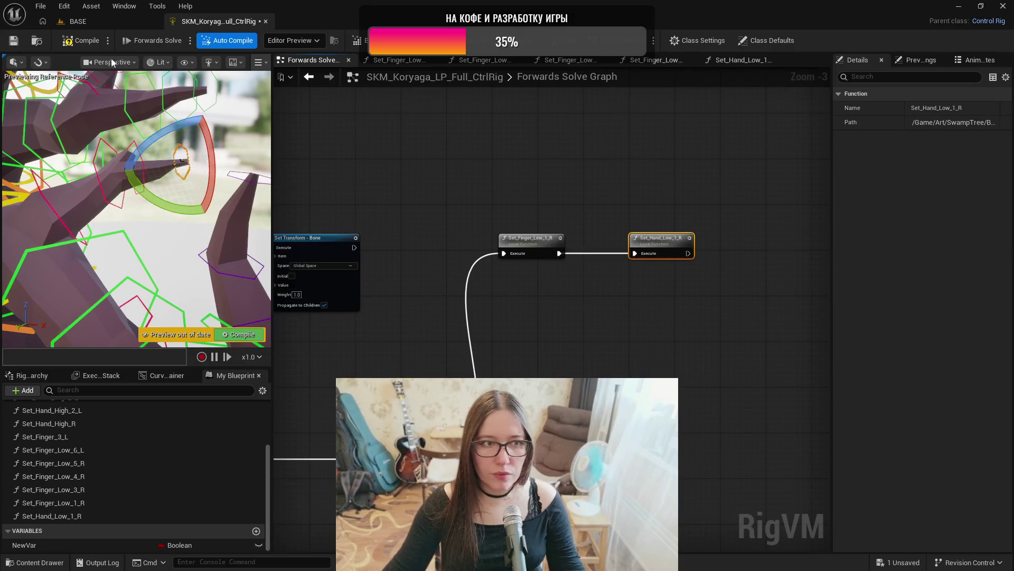
- Compile and save the updated rig and scroll back up the control hierarchy list
click(14, 41)
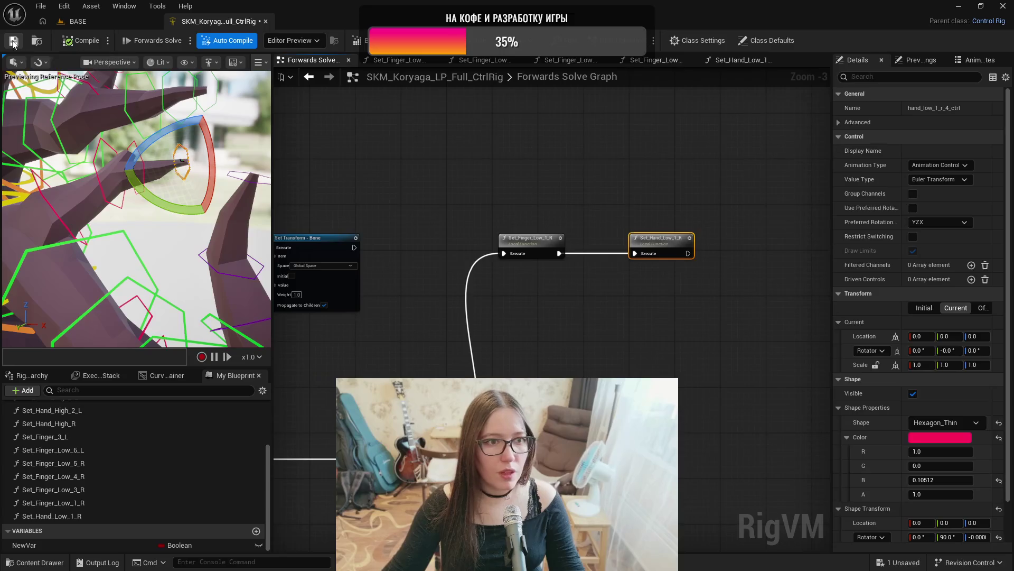
click(21, 377)
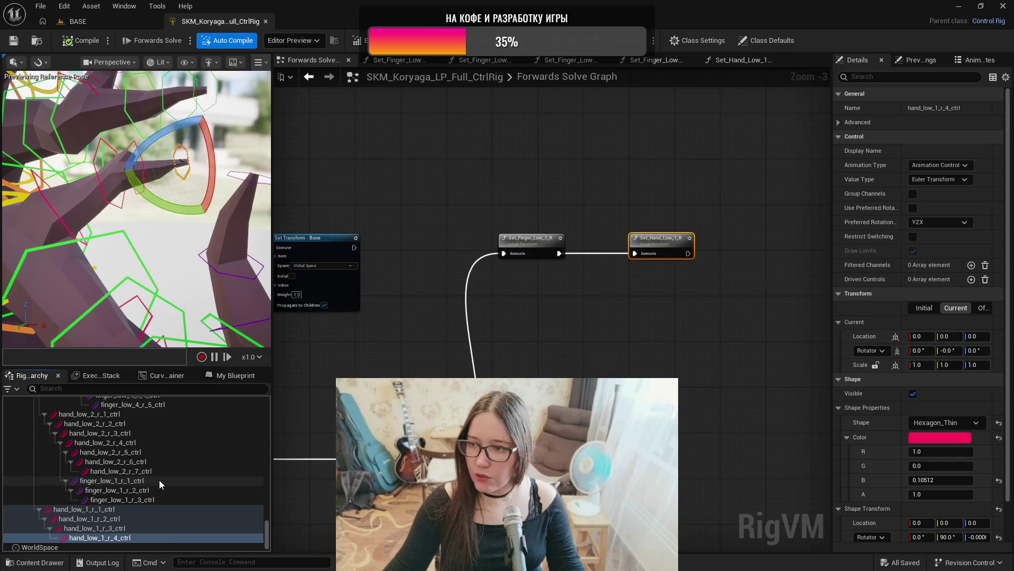
scroll(162, 481, up, 5)
scroll(169, 485, up, 10)
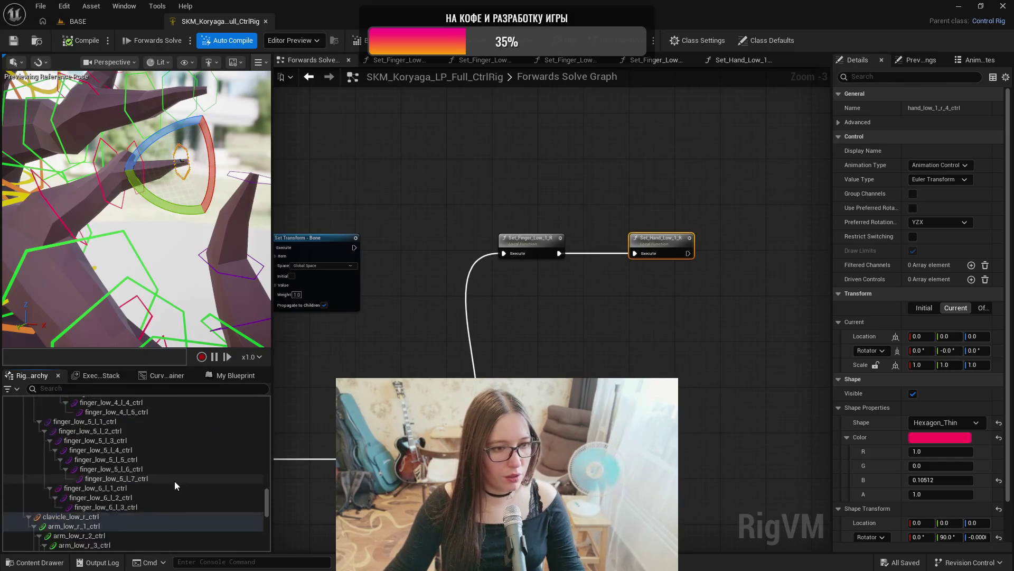
scroll(180, 470, up, 10)
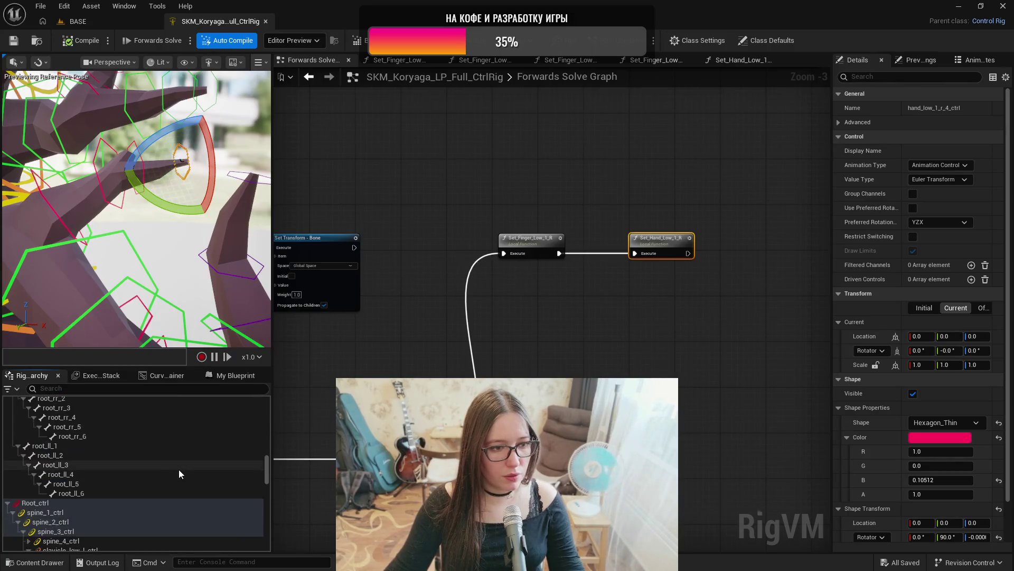
scroll(178, 468, up, 5)
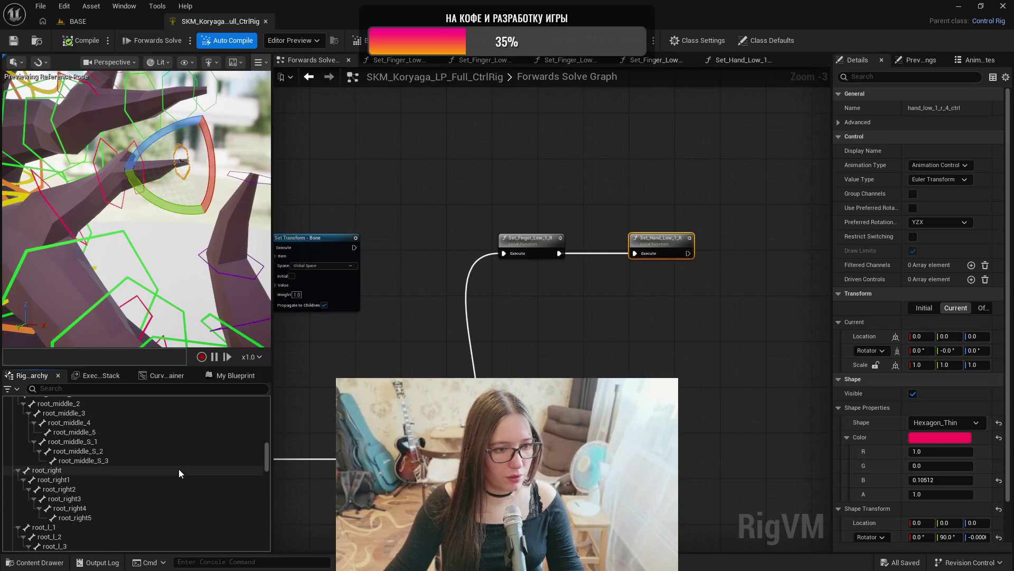
scroll(178, 465, up, 3)
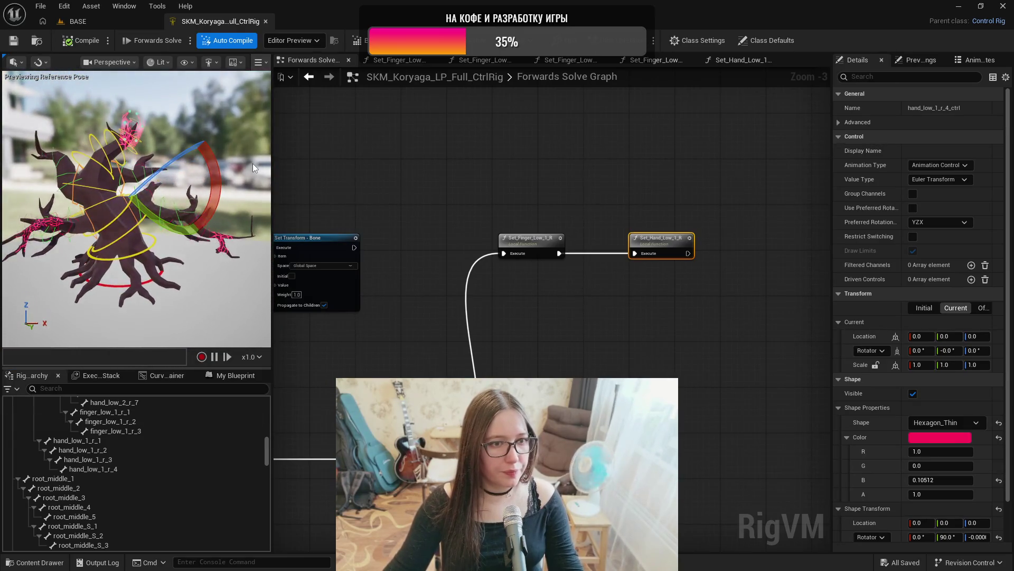
- Clear the control selection and zoom out to an overview of the Forwards Solve Graph
click(234, 201)
drag(234, 201, 212, 201)
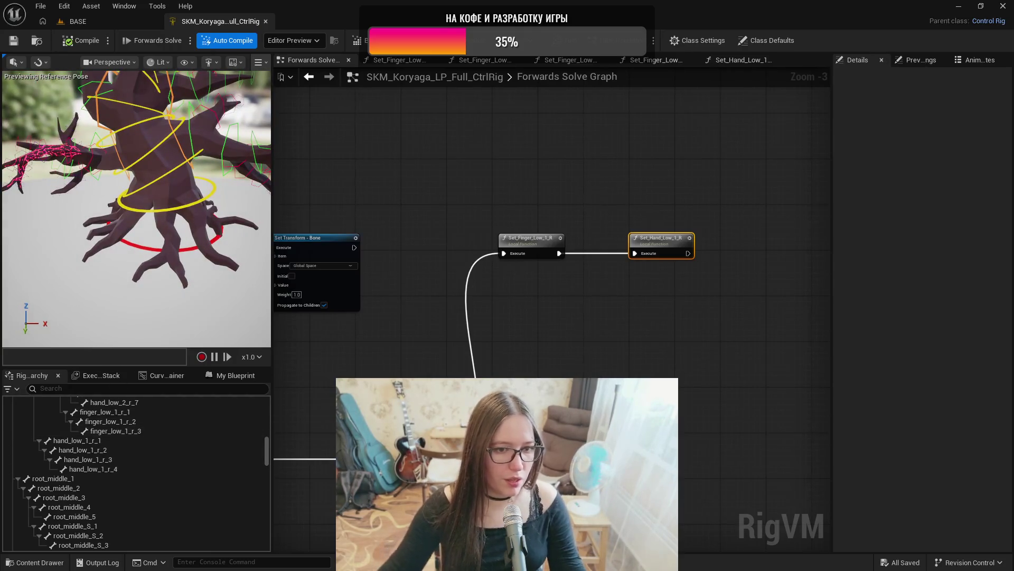
scroll(462, 375, down, 4)
drag(844, 452, 795, 448)
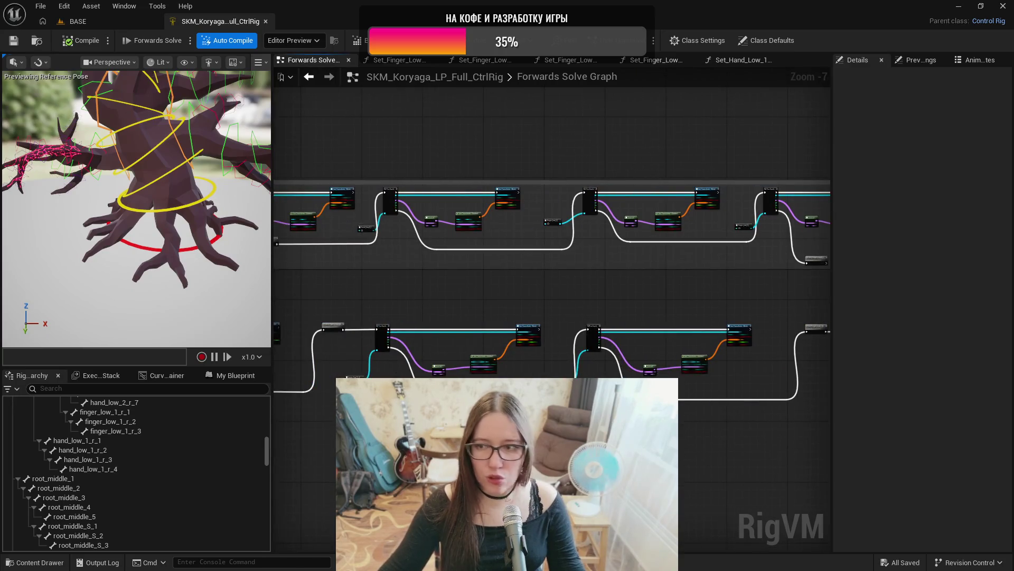
scroll(528, 404, down, 3)
scroll(768, 255, down, 3)
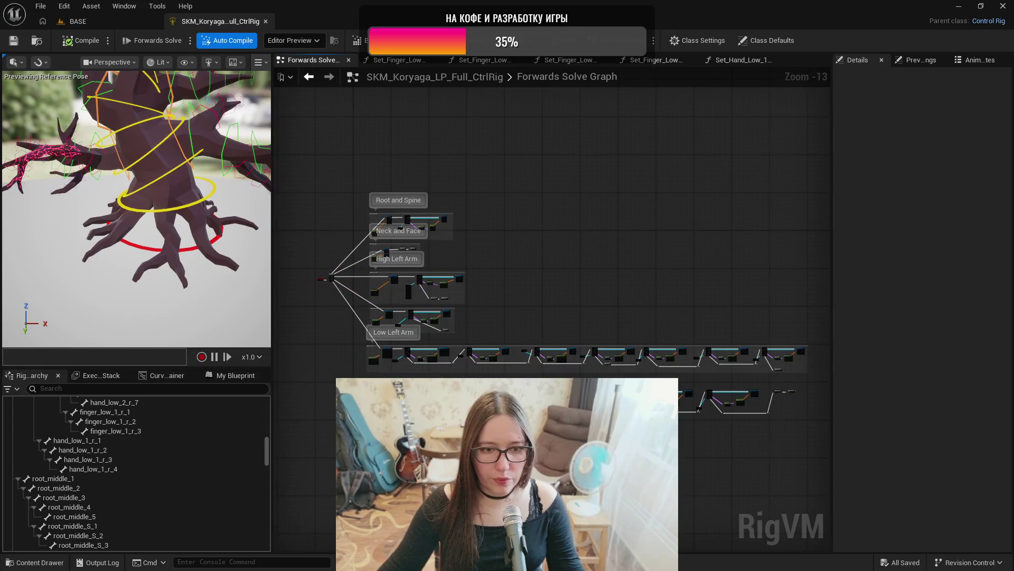
drag(813, 390, 772, 390)
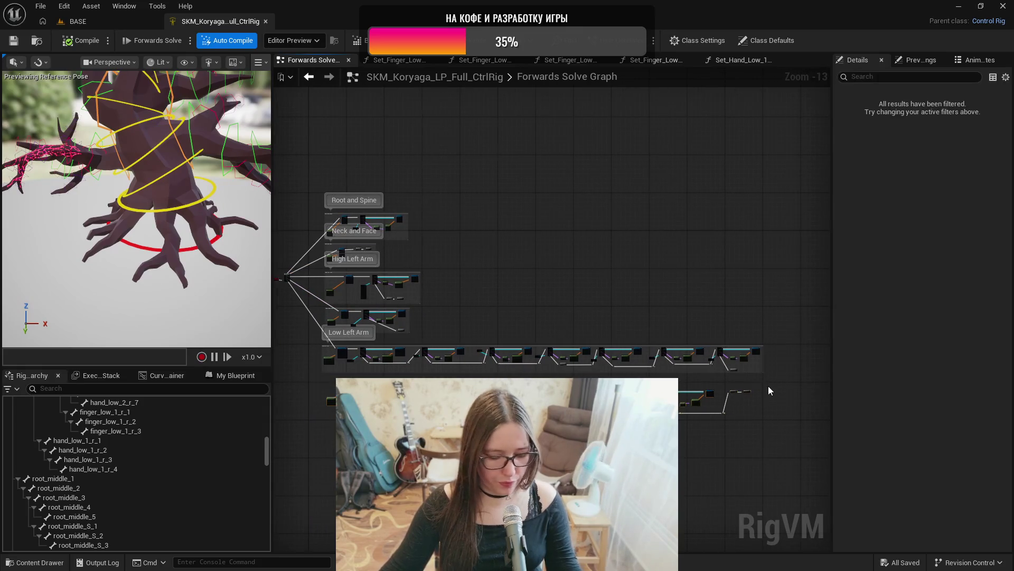
scroll(330, 383, up, 7)
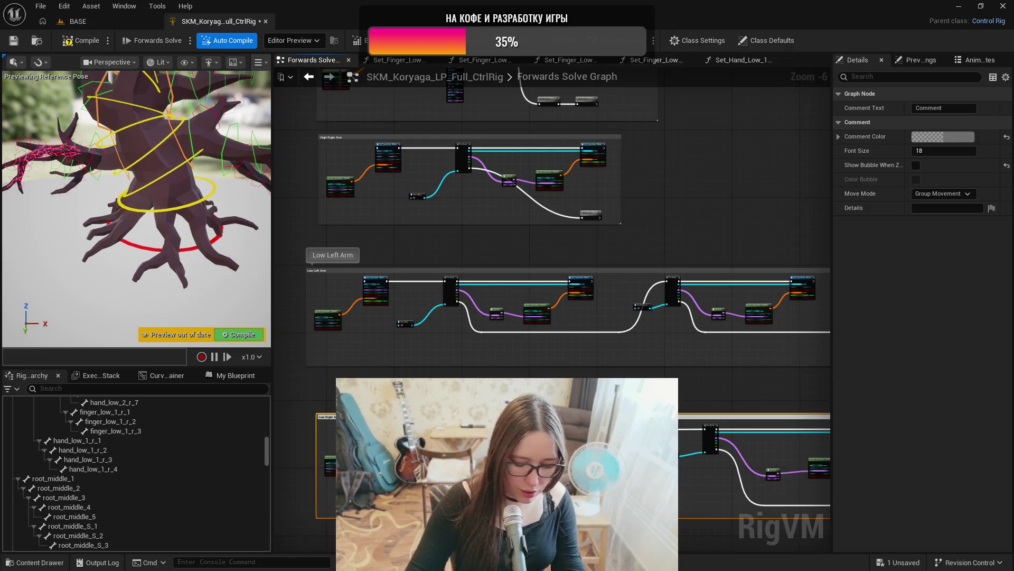
- Confirm the Low Right Arm comment title and nudge the Low Right Arm and Low Left Arm boxes
key(Return)
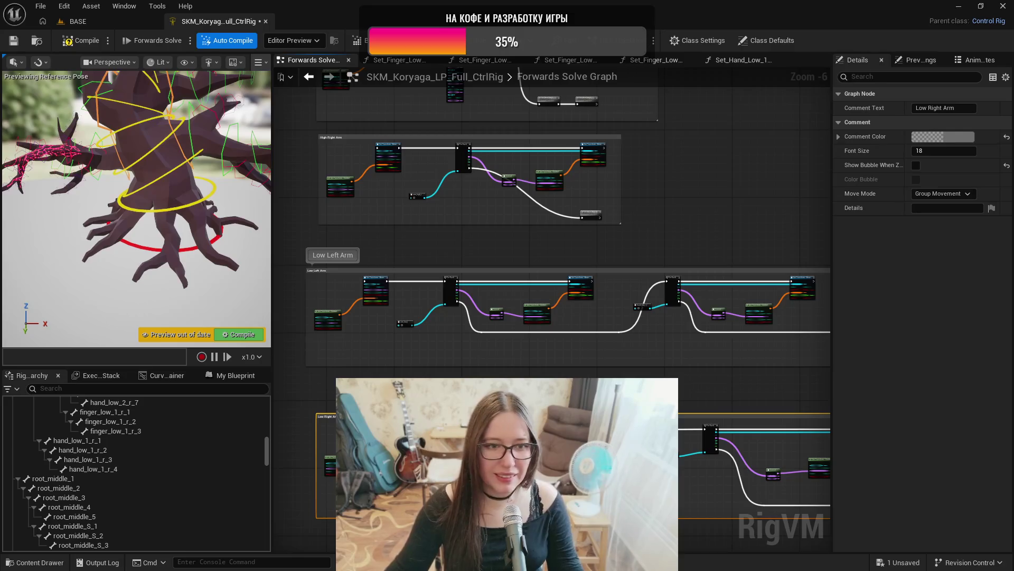
drag(508, 417, 505, 416)
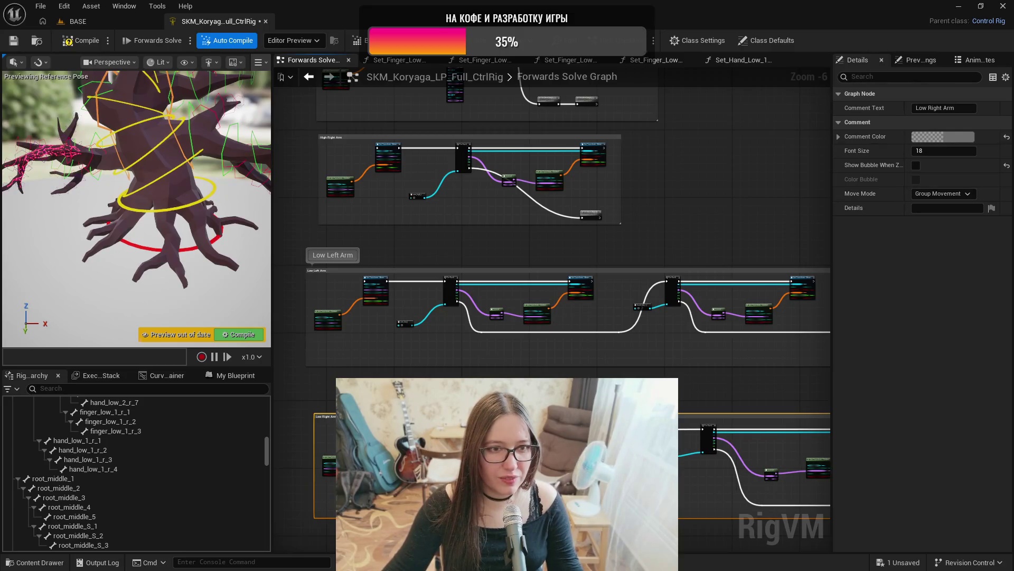
drag(422, 276, 431, 276)
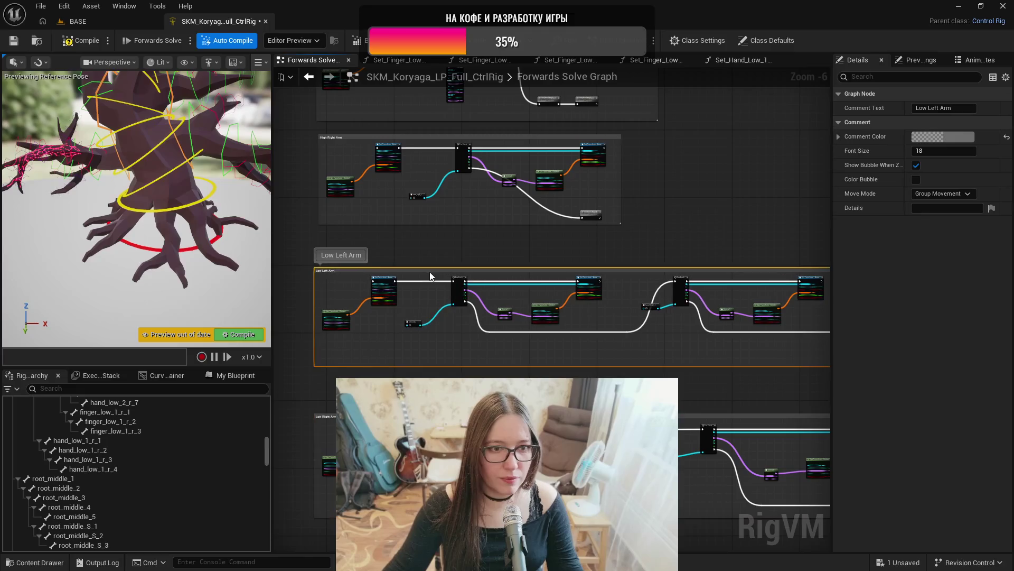
scroll(430, 277, down, 2)
mouse_move(290, 267)
mouse_down()
mouse_move(387, 274)
mouse_move(444, 356)
mouse_up()
scroll(406, 190, up, 5)
mouse_move(338, 79)
mouse_down()
mouse_move(385, 188)
mouse_move(499, 365)
mouse_move(439, 476)
mouse_move(476, 523)
mouse_move(608, 529)
mouse_move(807, 316)
mouse_move(608, 475)
mouse_move(824, 437)
mouse_move(822, 455)
mouse_move(746, 475)
mouse_move(788, 447)
mouse_up()
click(735, 418)
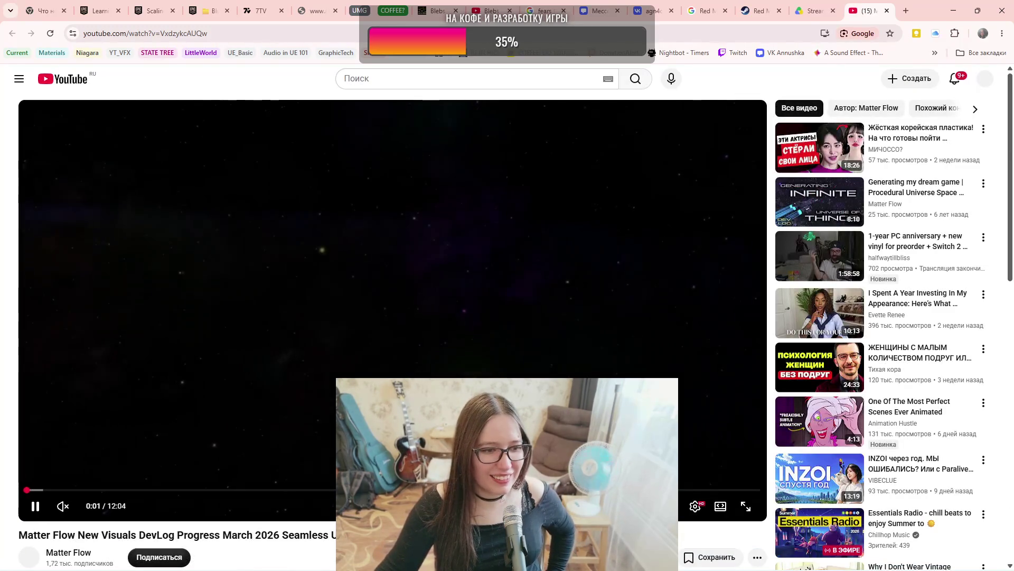
- Pause the Matter Flow devlog at 0:04, then resume playback
click(35, 506)
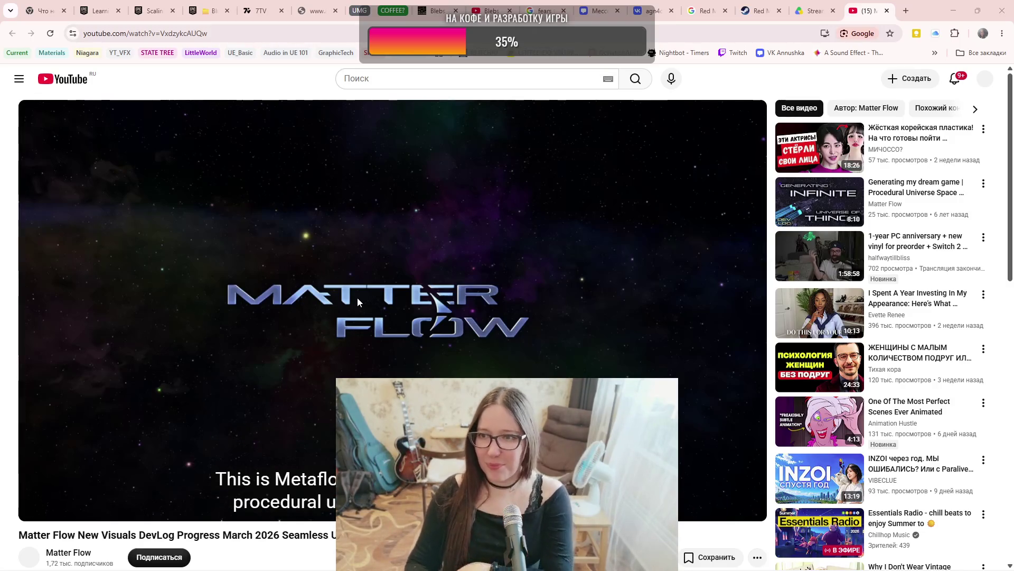
mouse_move(360, 299)
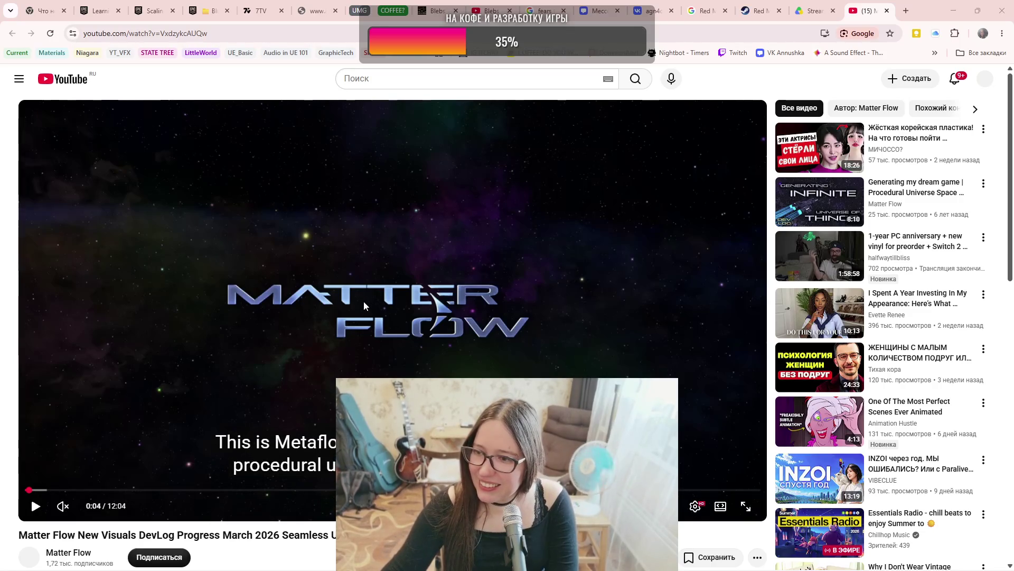
click(390, 327)
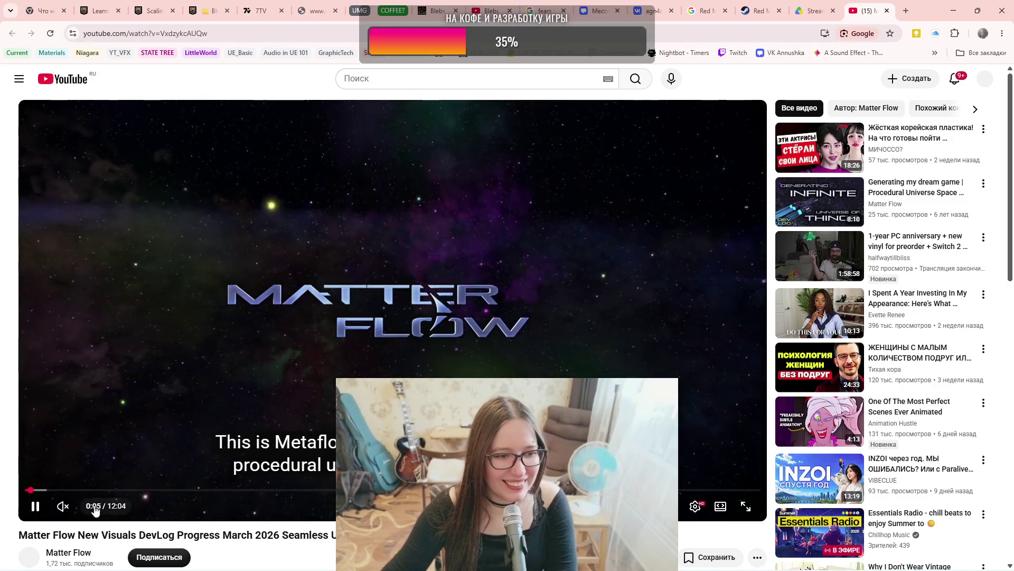
- Unmute the devlog, pause it around 3:47, and minimize the browser
click(67, 507)
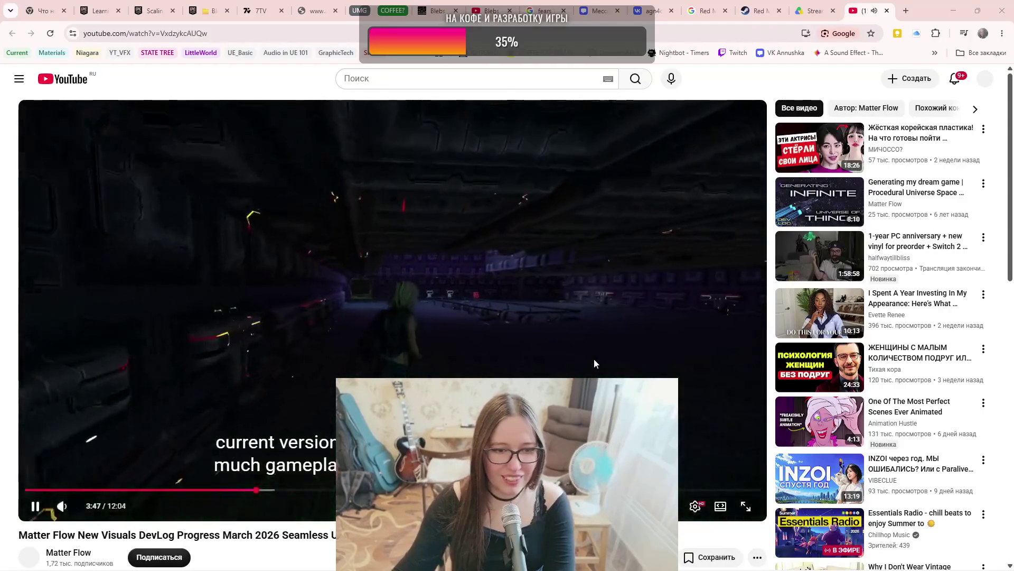
click(594, 359)
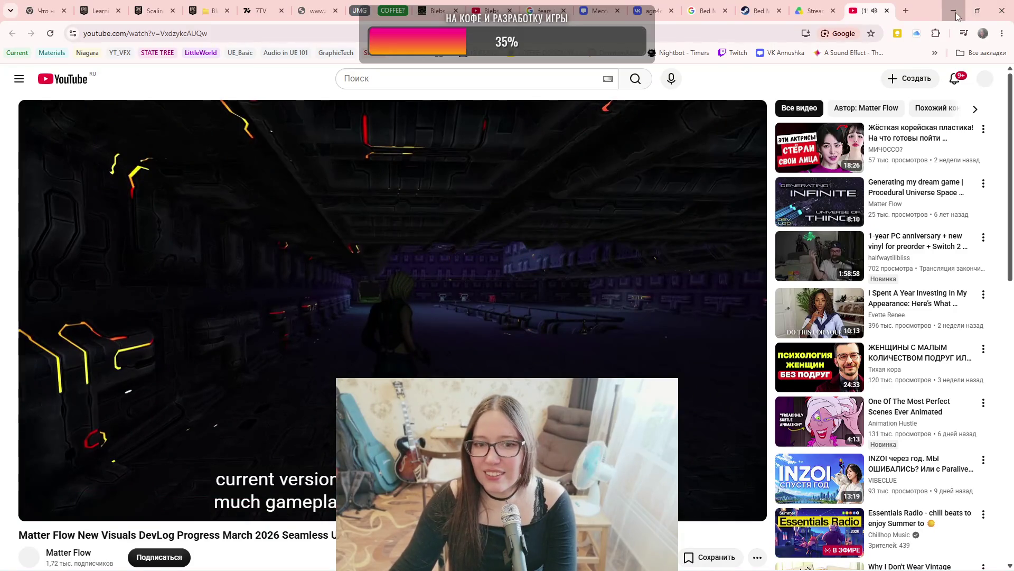
click(956, 15)
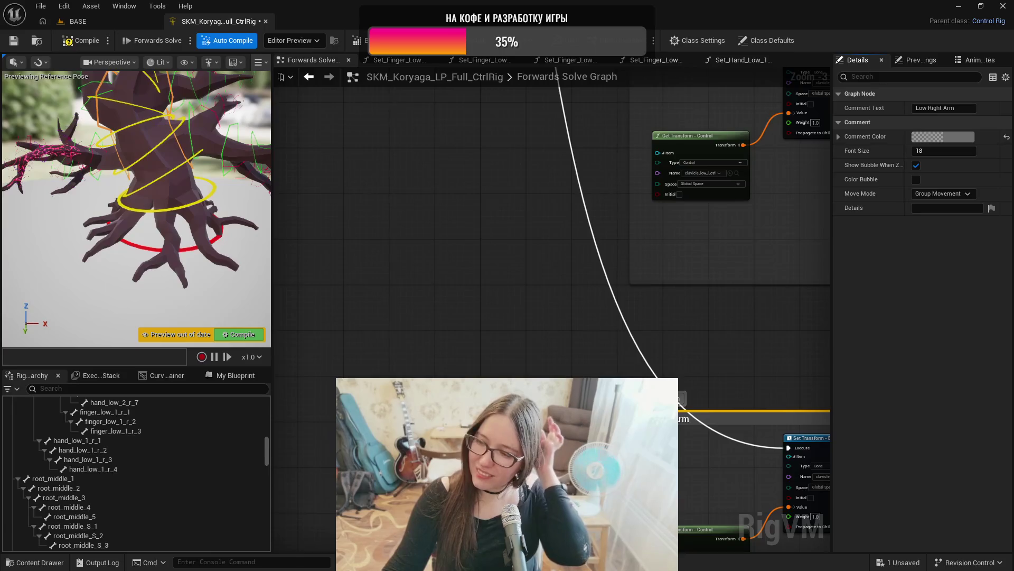
- Open the Windows Start menu over the Control Rig editor
key(super)
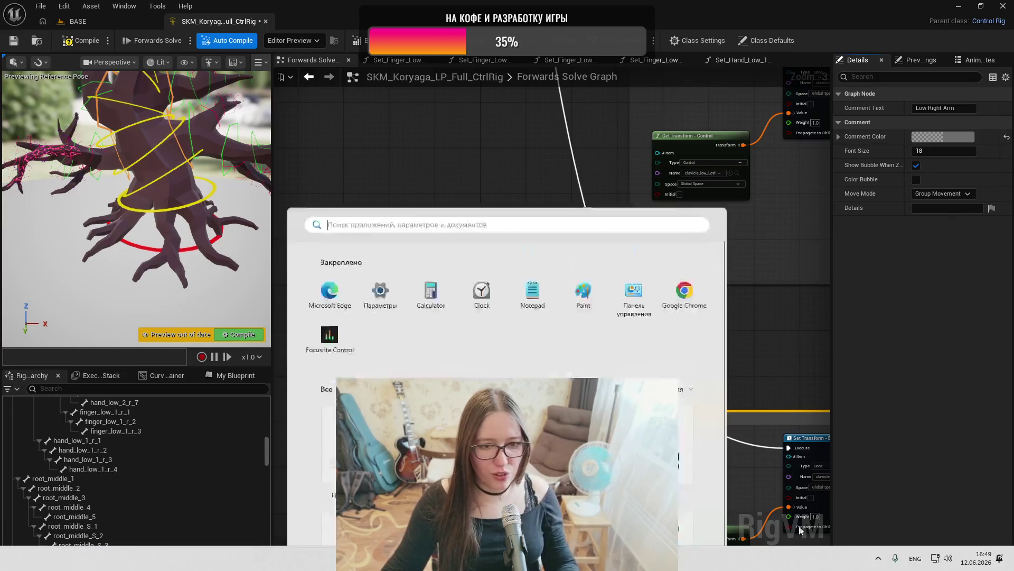
- Open the Inevitable Greenery teaser from the COFFEE? tab group and go to its author's channel
click(515, 557)
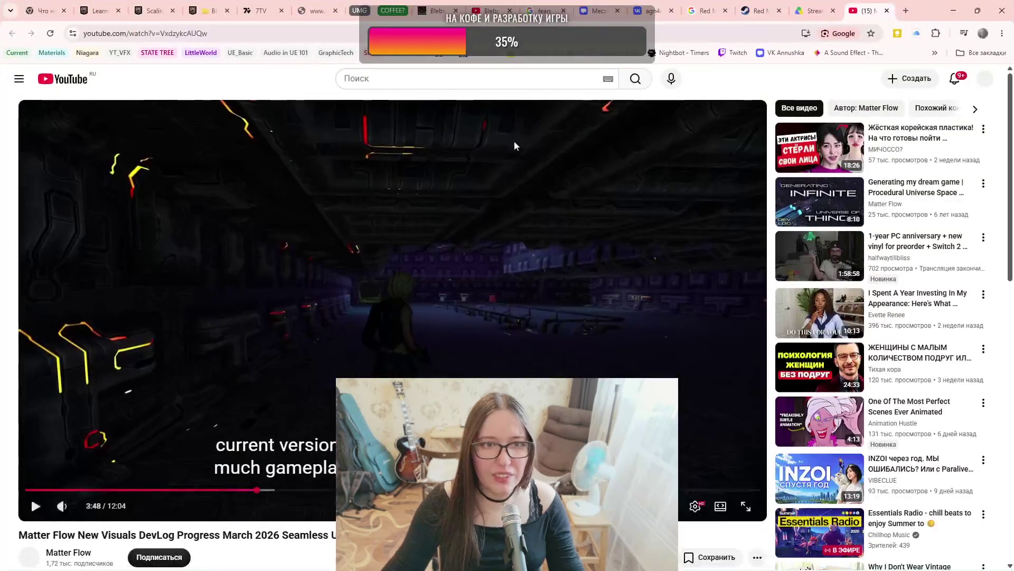
click(393, 11)
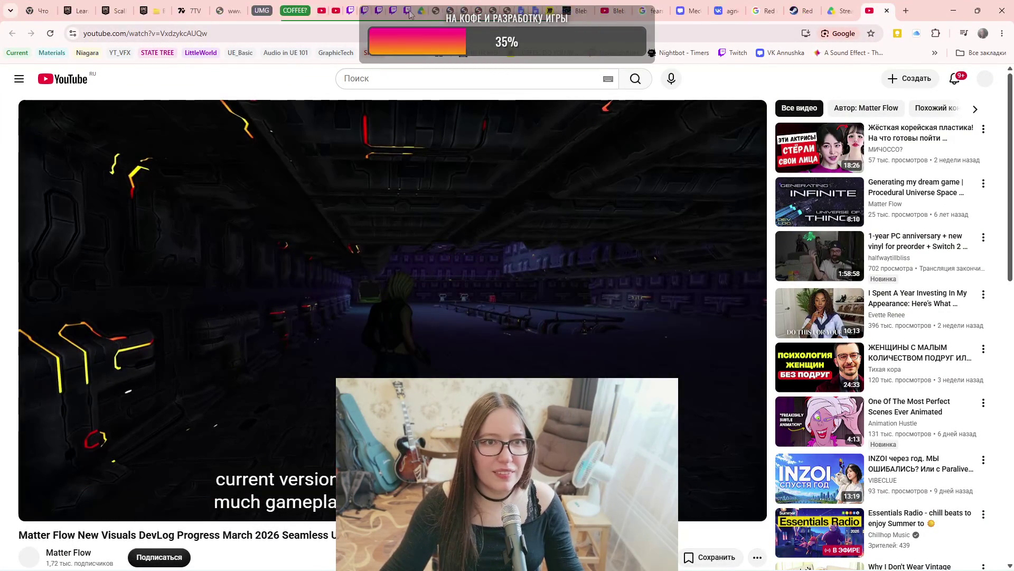
click(273, 12)
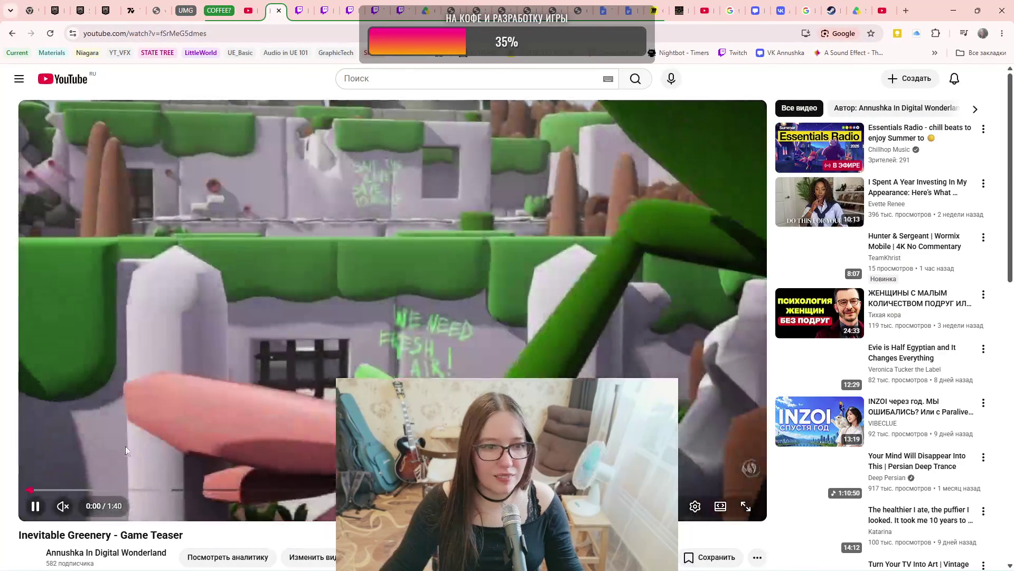
scroll(212, 401, down, 2)
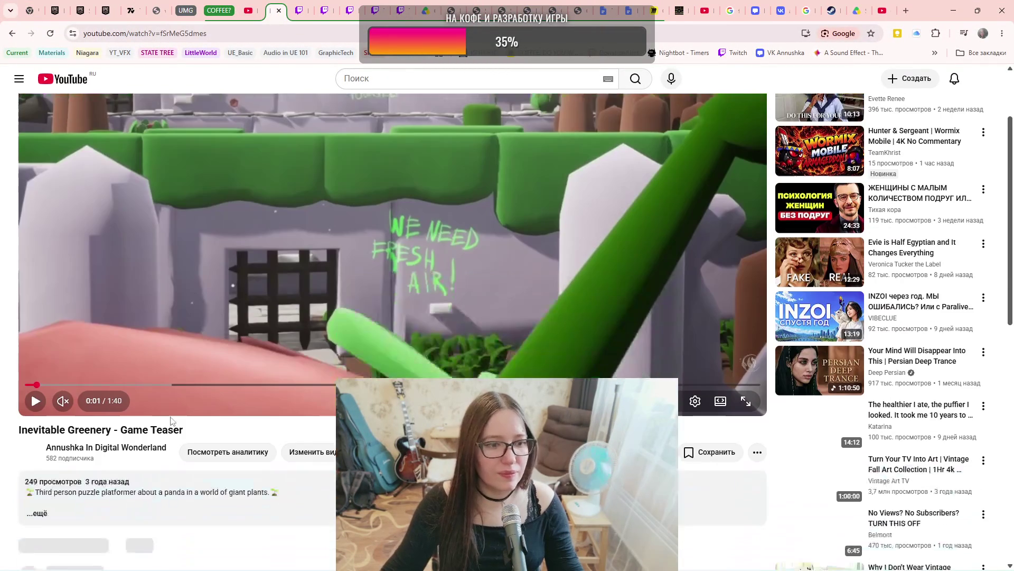
click(32, 460)
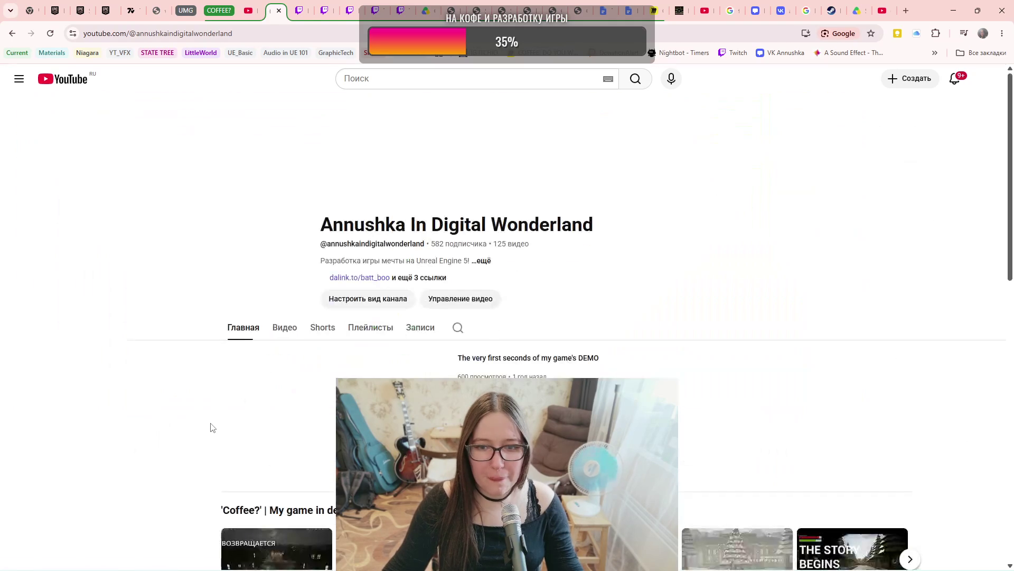
- Show the channel's Плейлисты tab and scroll through the full playlist grid
click(370, 328)
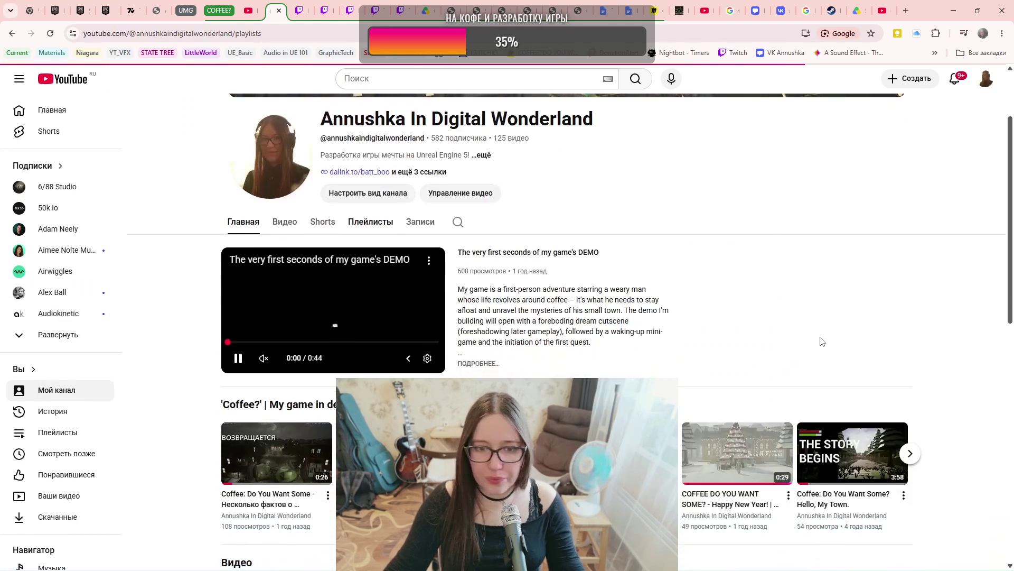
scroll(811, 368, down, 2)
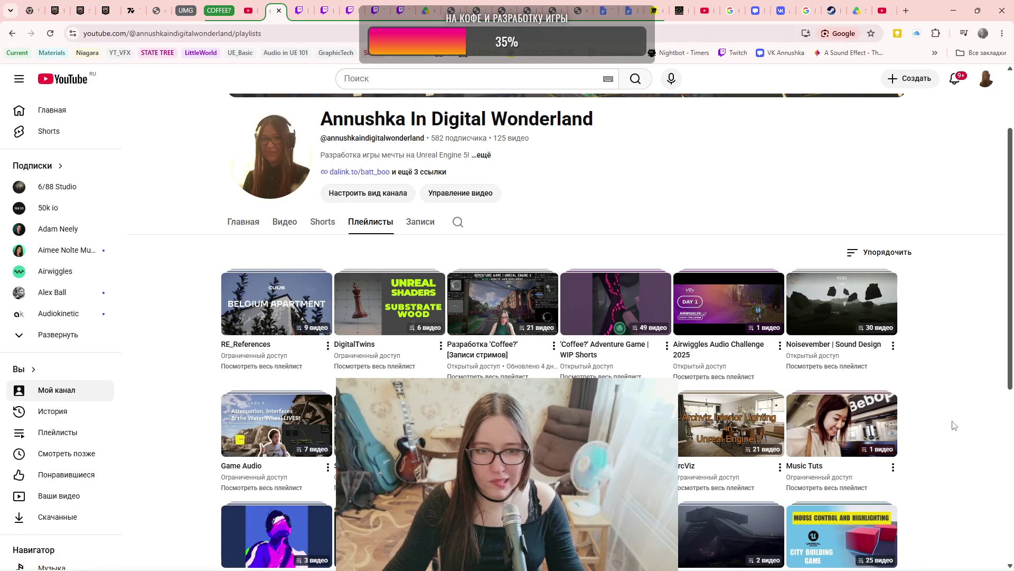
scroll(949, 425, down, 5)
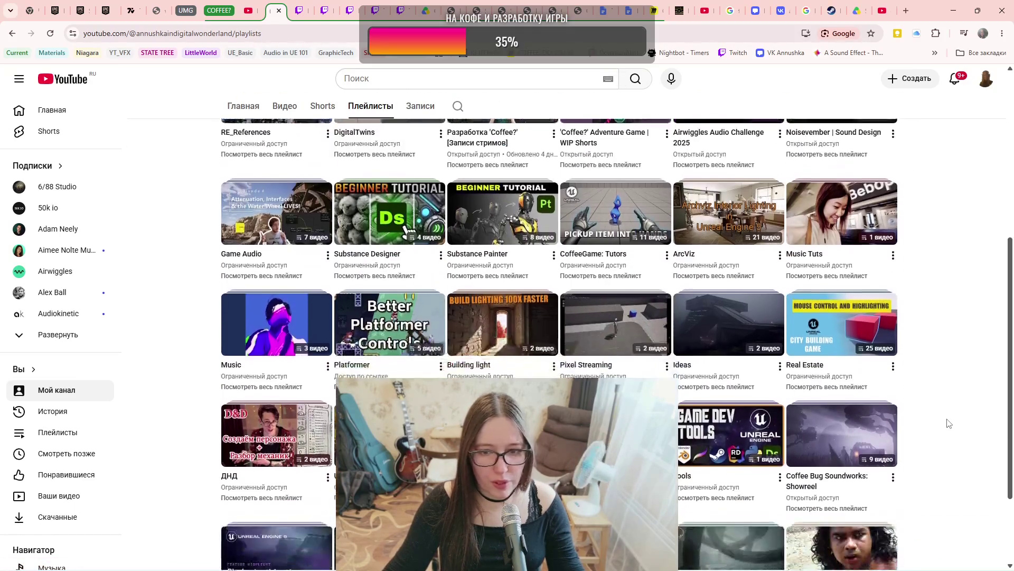
scroll(949, 423, down, 1)
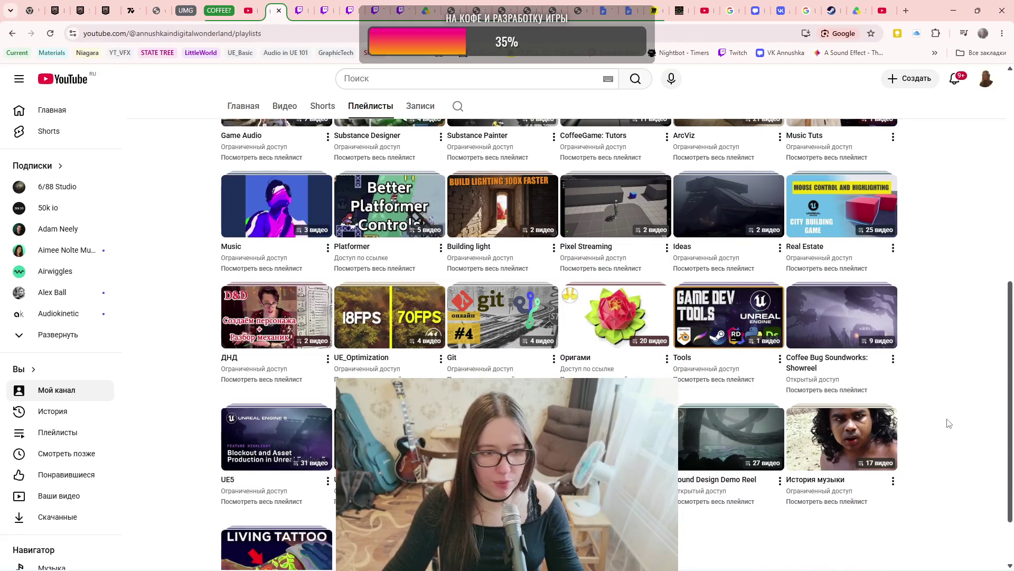
scroll(950, 423, down, 1)
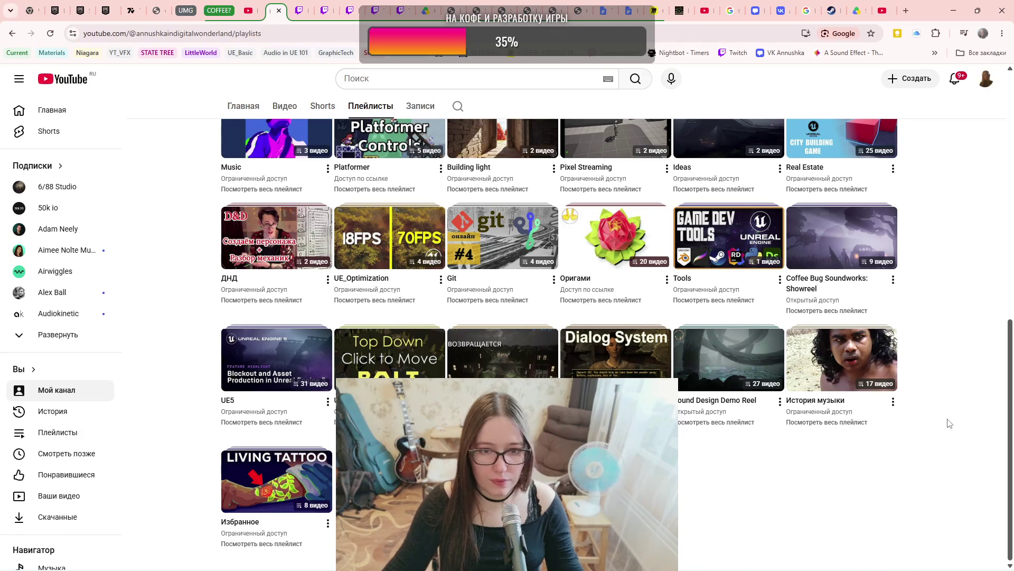
scroll(949, 423, up, 6)
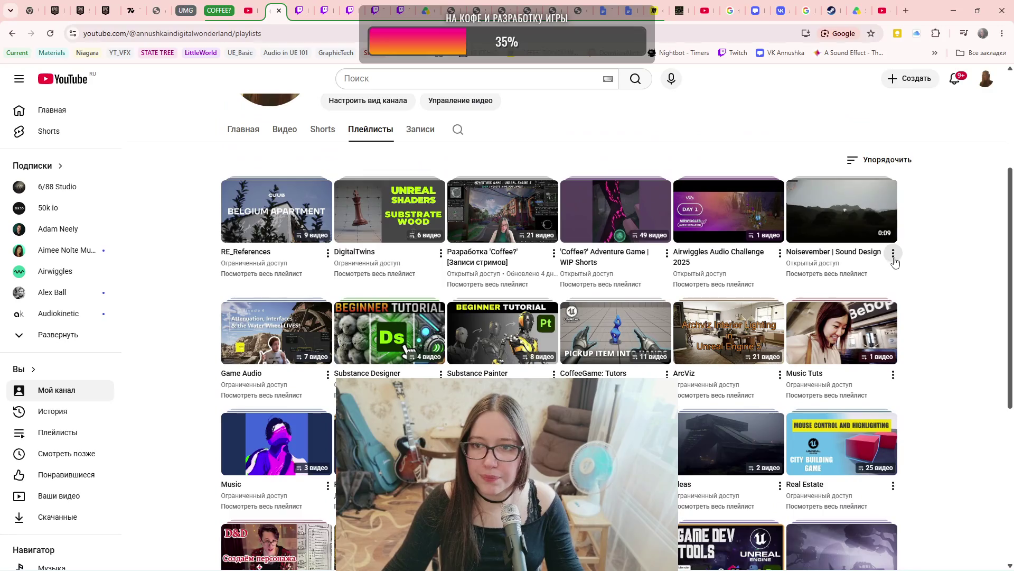
- Open the Noisevember | Sound Design playlist at its first video, Looming
click(894, 255)
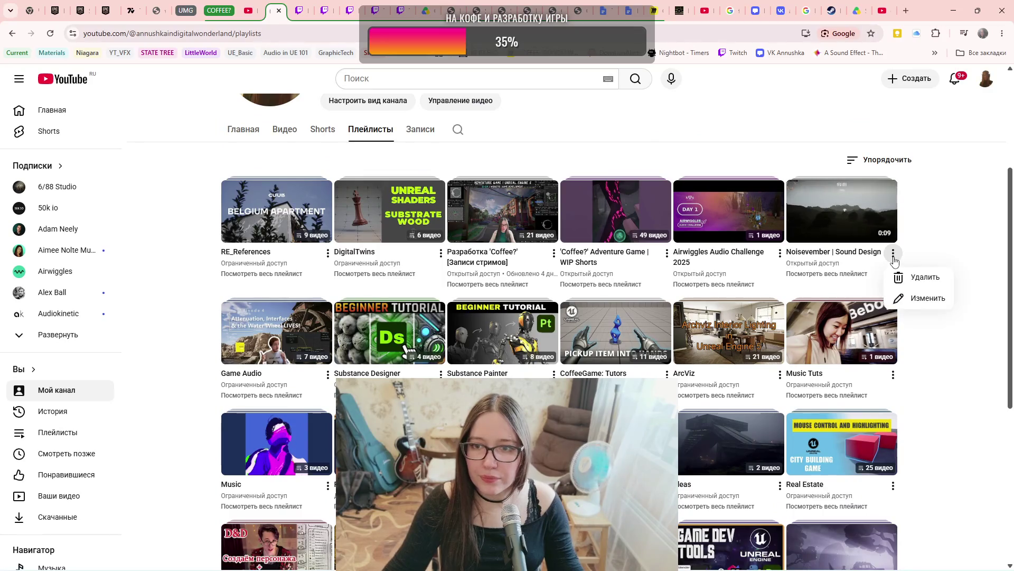
click(894, 256)
click(874, 209)
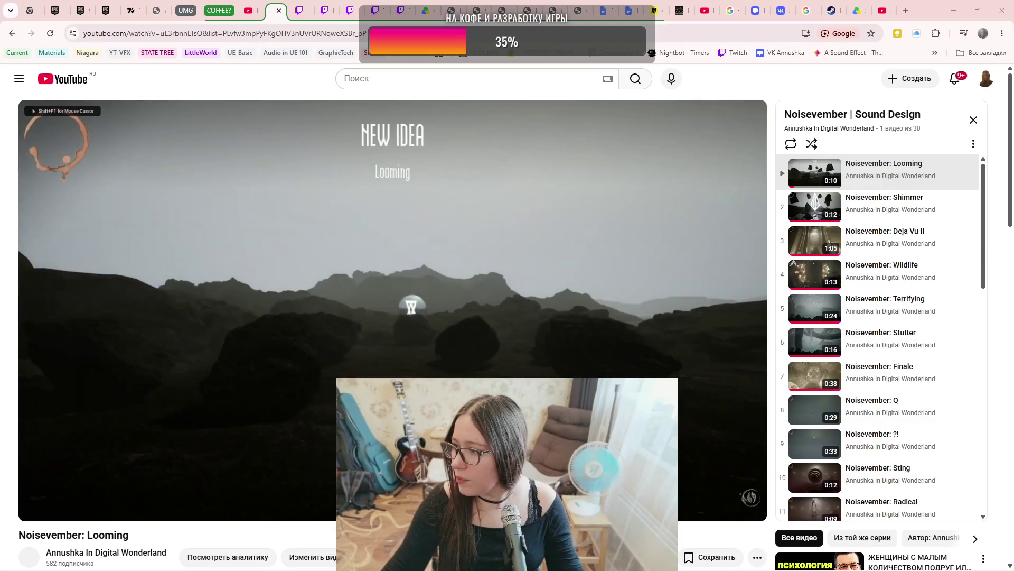
- Restart Noisevember: Looming with the sound turned on and volume adjusted
click(95, 489)
click(122, 506)
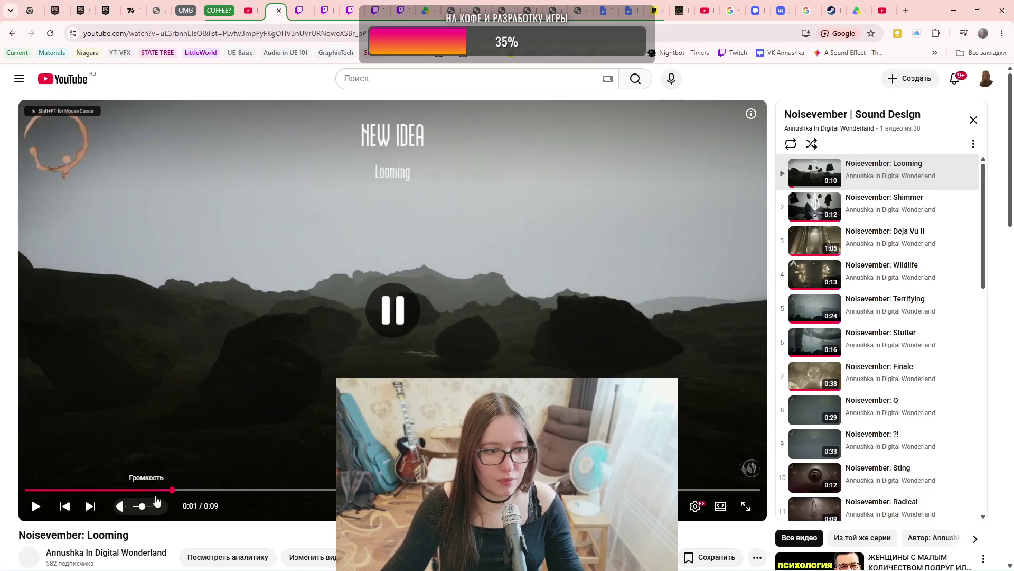
click(72, 490)
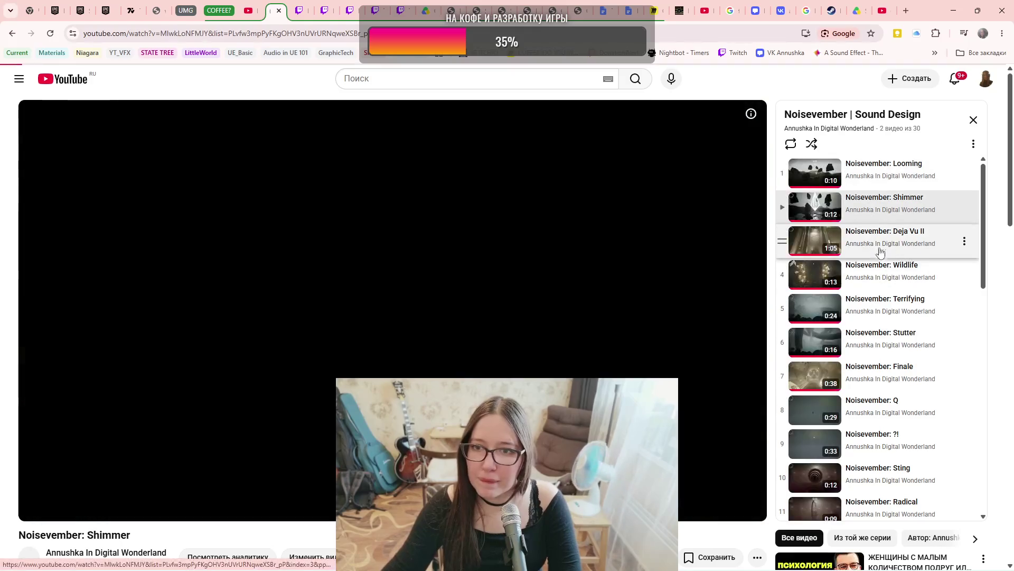
- Switch to Deja Vu II in the playlist, pause it, then resume playback
click(880, 253)
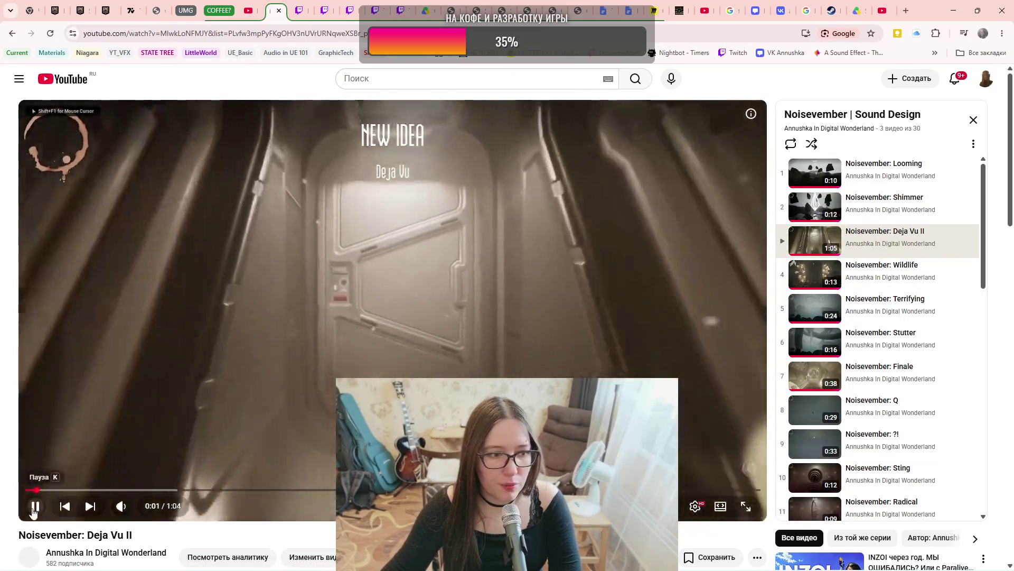
click(36, 506)
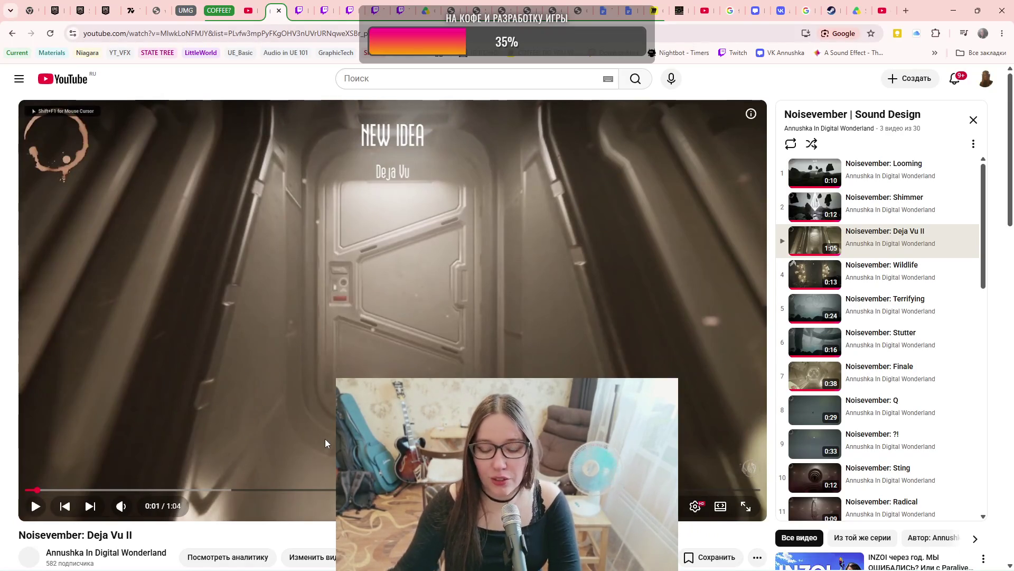
mouse_move(320, 442)
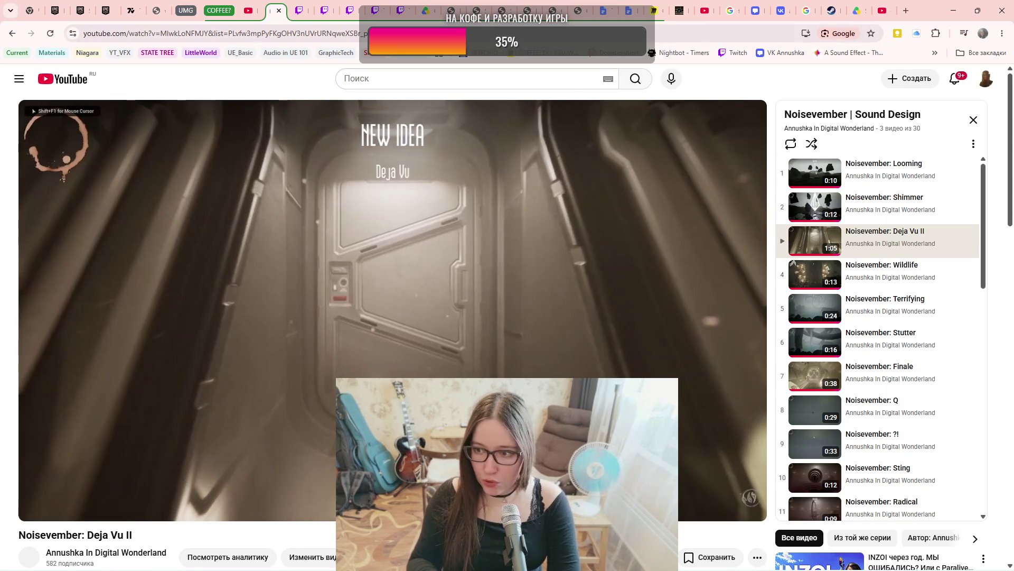
click(461, 321)
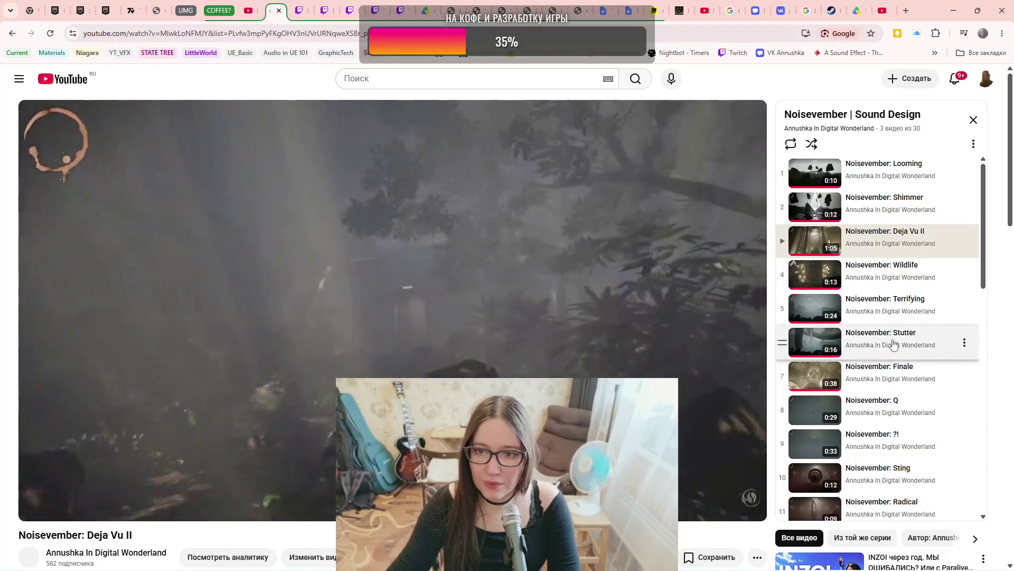
scroll(913, 280, down, 1)
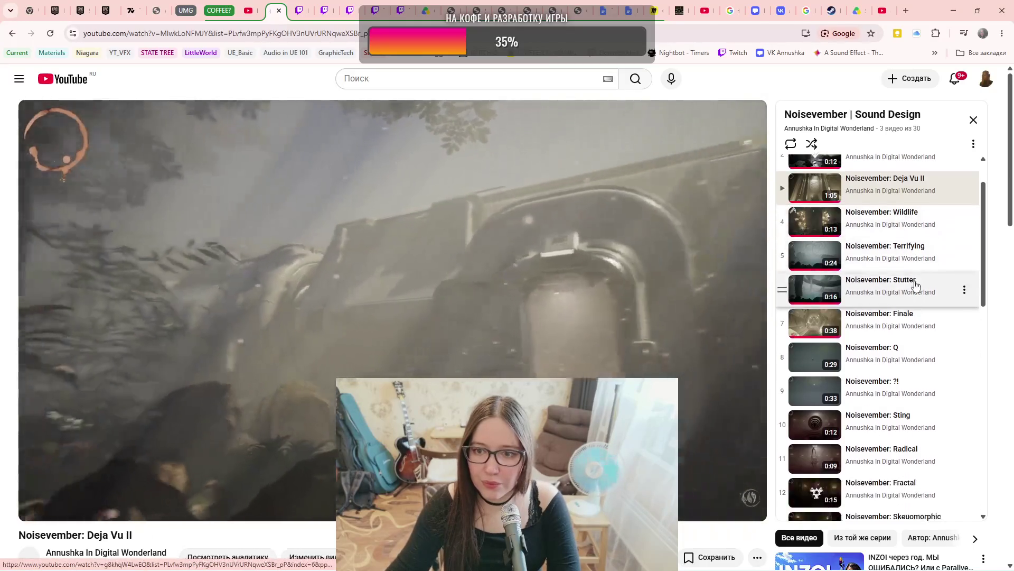
scroll(916, 286, down, 1)
scroll(915, 282, down, 2)
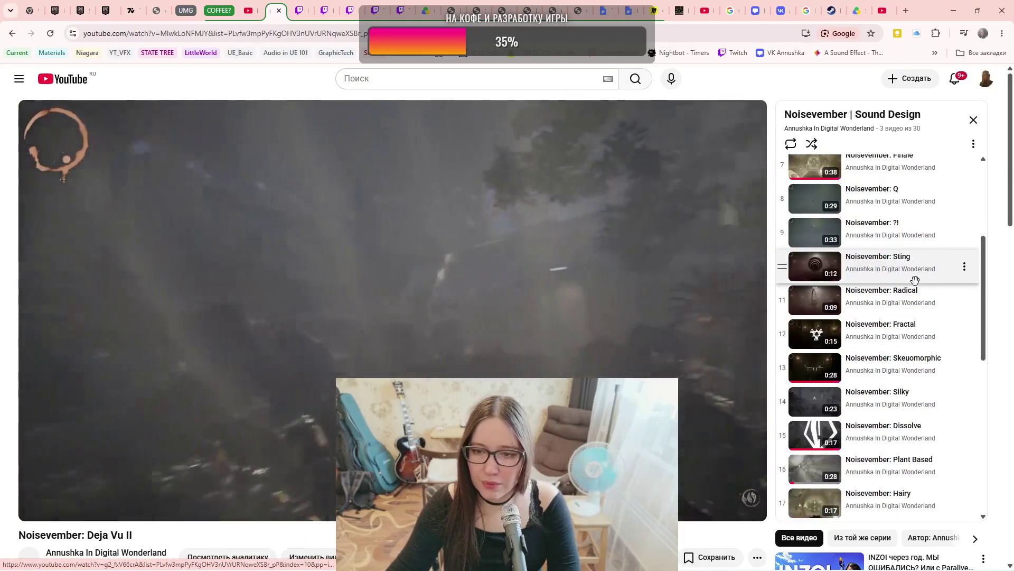
scroll(913, 280, down, 1)
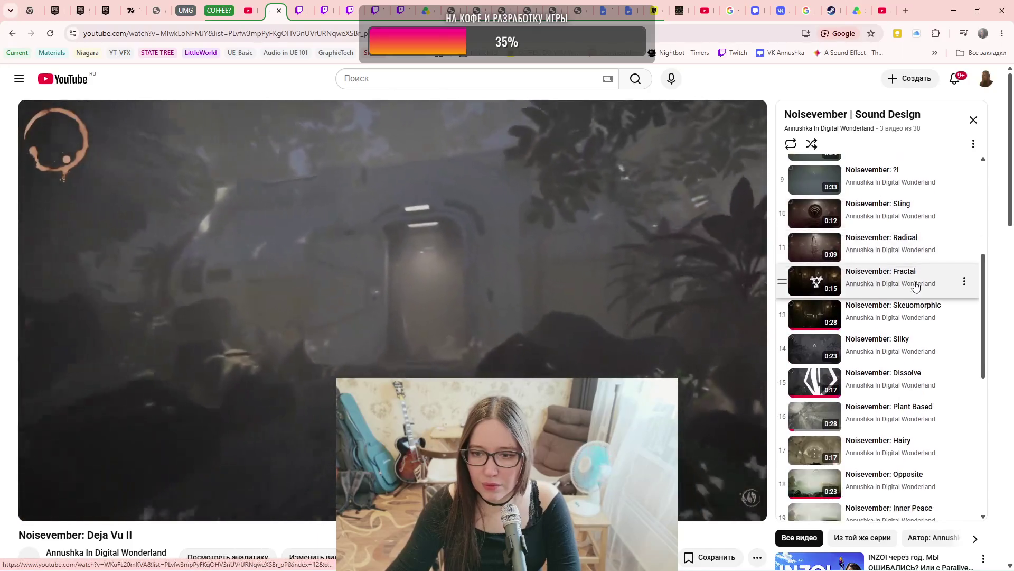
scroll(915, 286, down, 1)
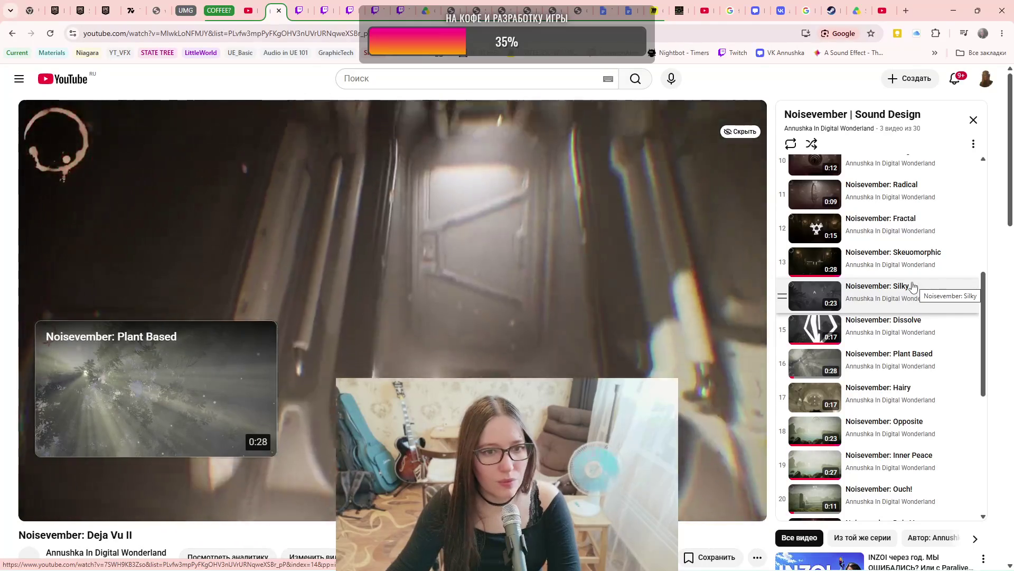
scroll(912, 287, down, 3)
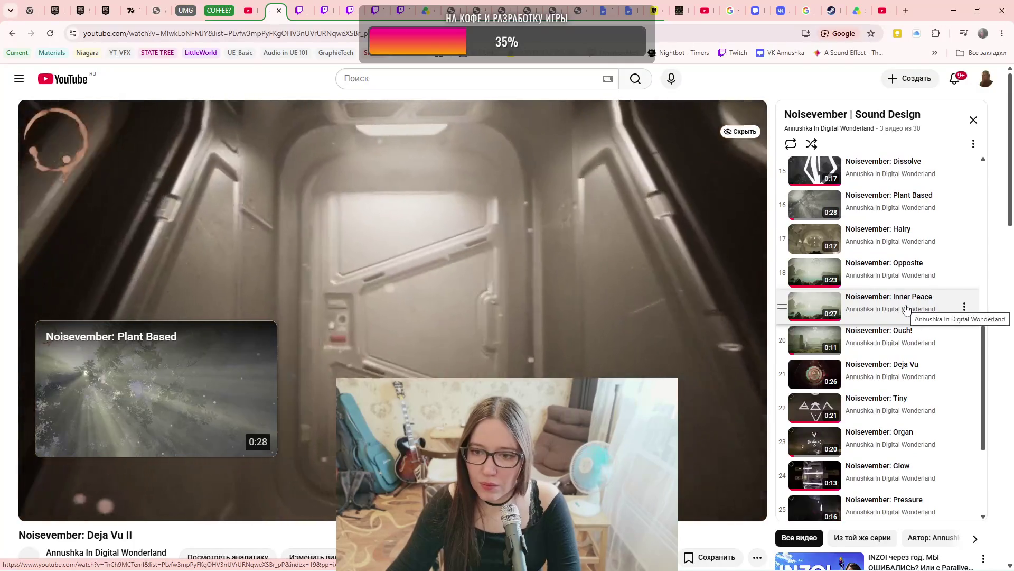
scroll(906, 305, down, 1)
scroll(906, 305, down, 1)
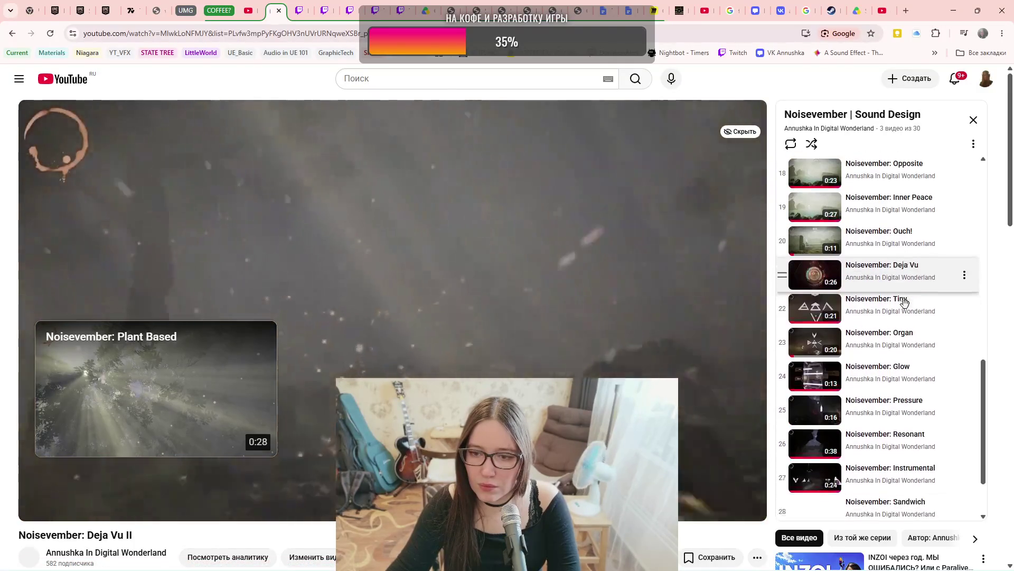
scroll(911, 310, down, 1)
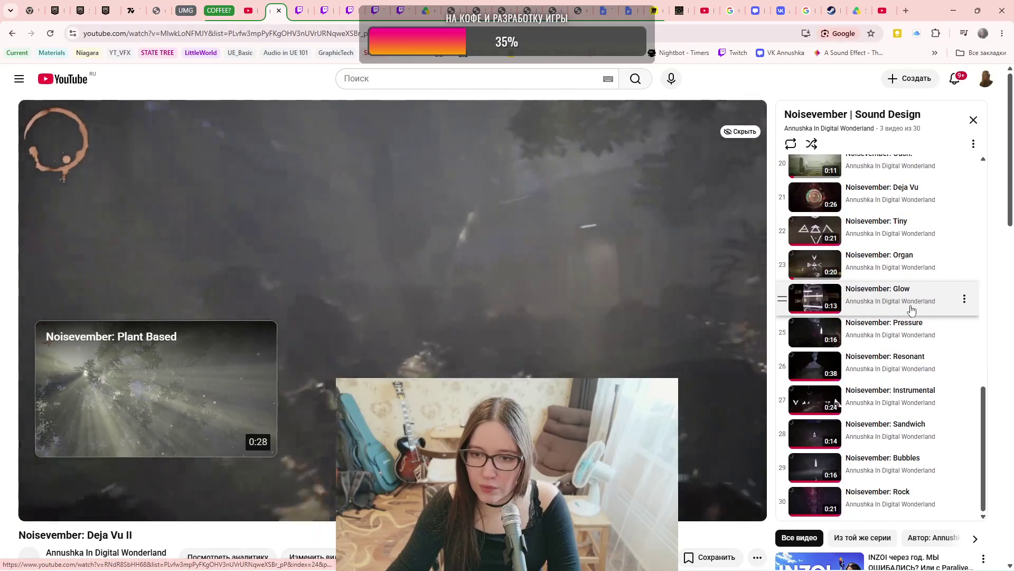
scroll(910, 310, up, 5)
scroll(911, 310, up, 2)
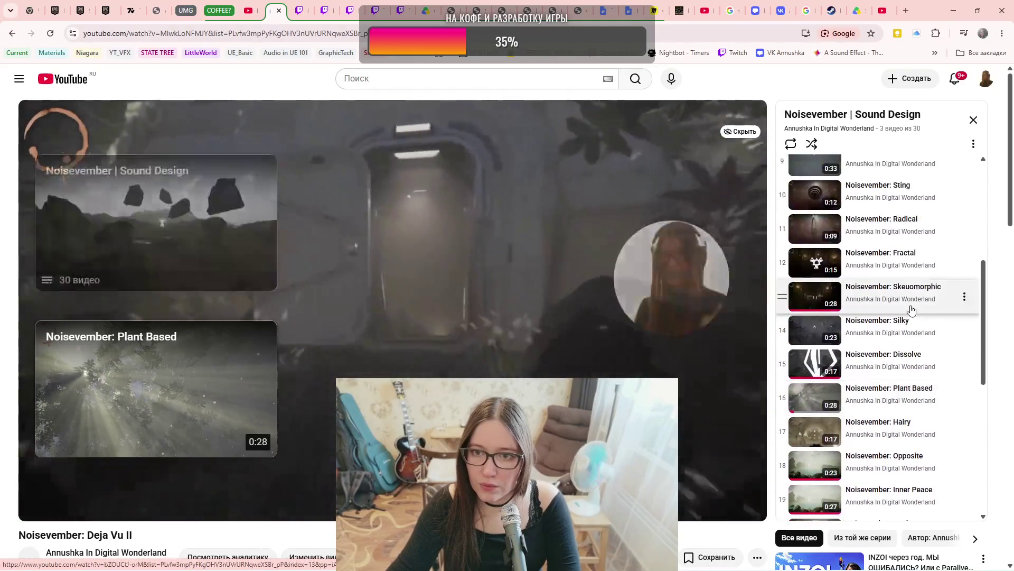
scroll(911, 309, up, 1)
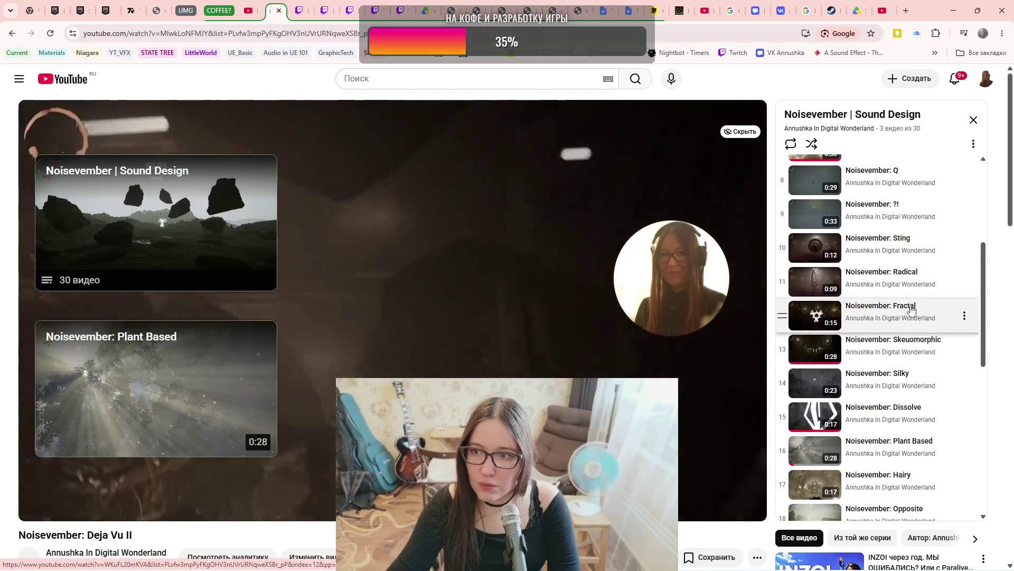
scroll(913, 309, down, 1)
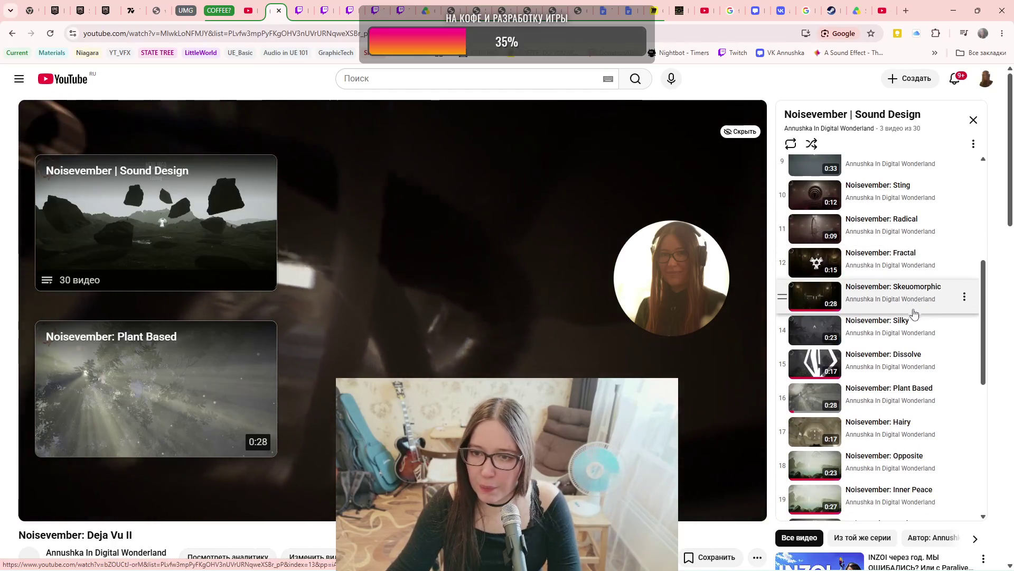
scroll(919, 344, down, 1)
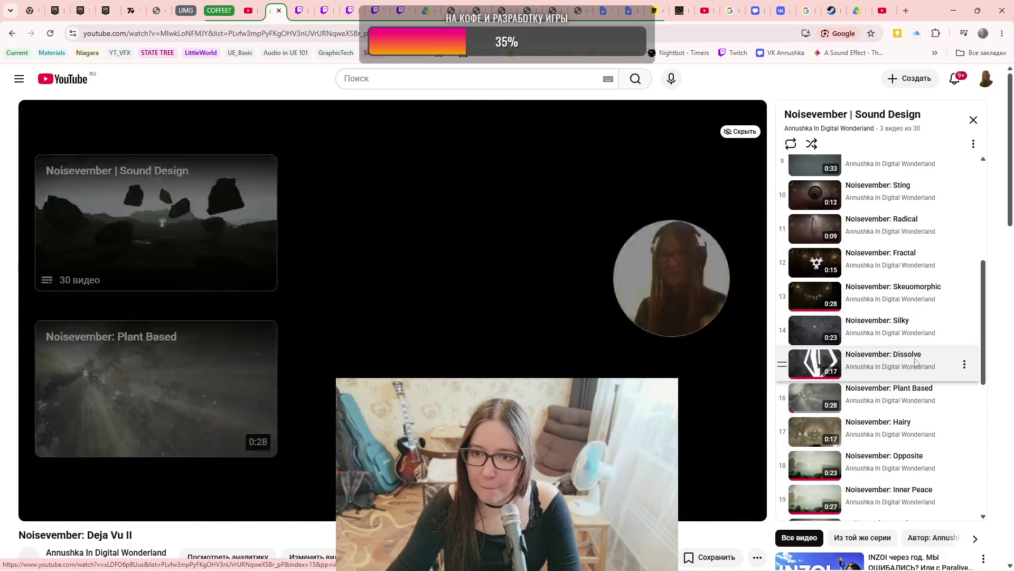
click(921, 363)
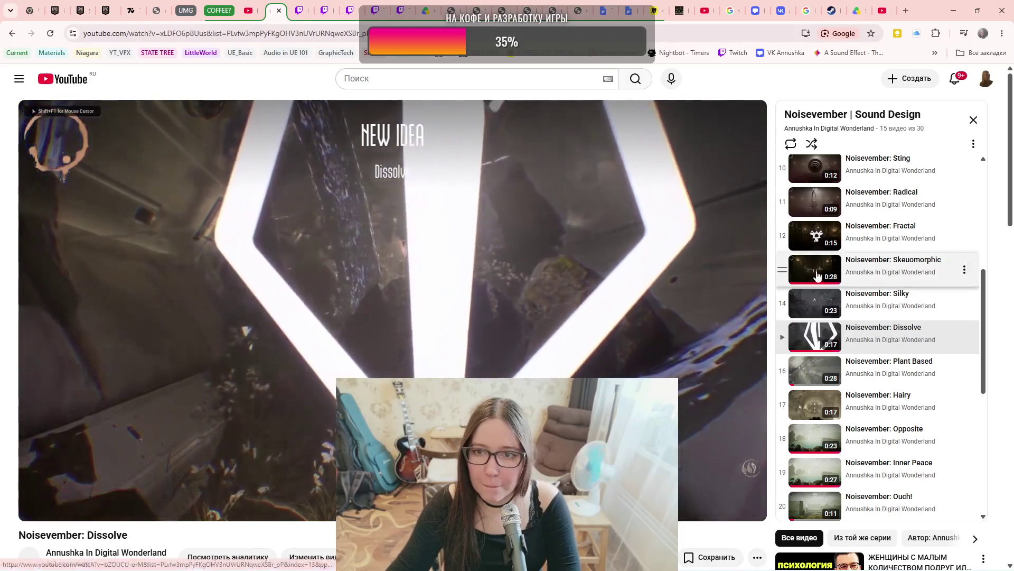
scroll(817, 270, up, 3)
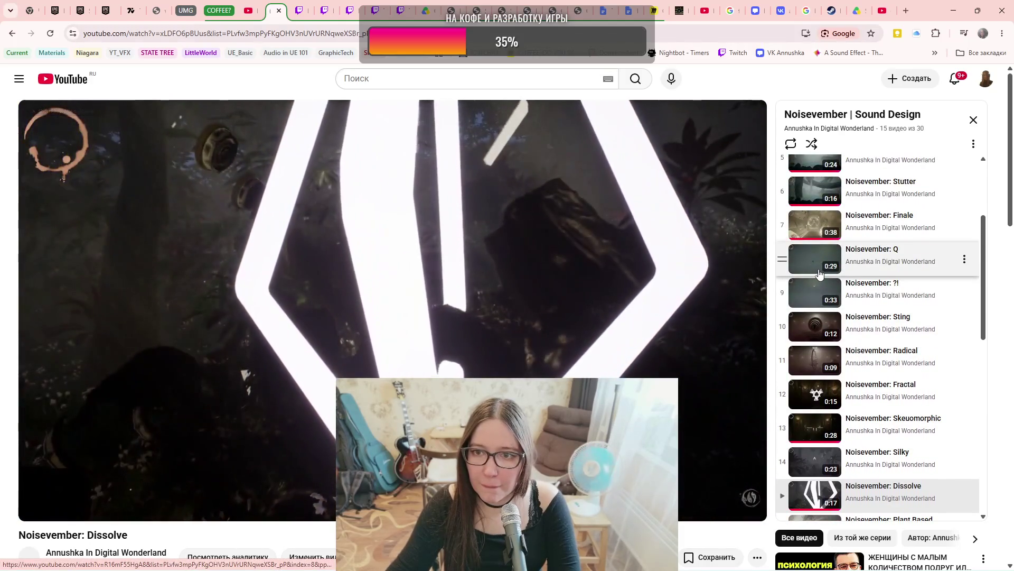
scroll(819, 270, up, 3)
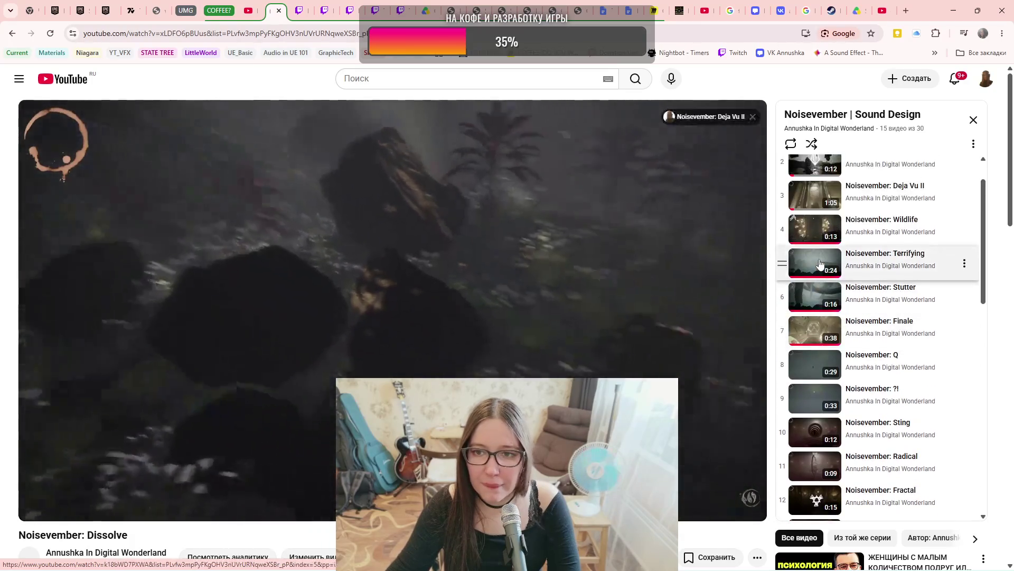
click(654, 273)
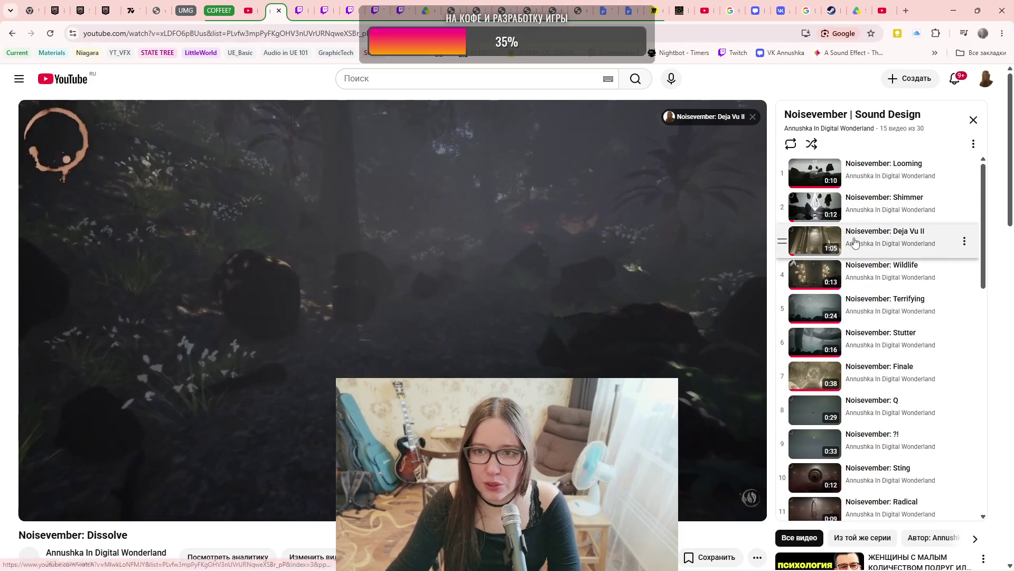
scroll(860, 343, down, 5)
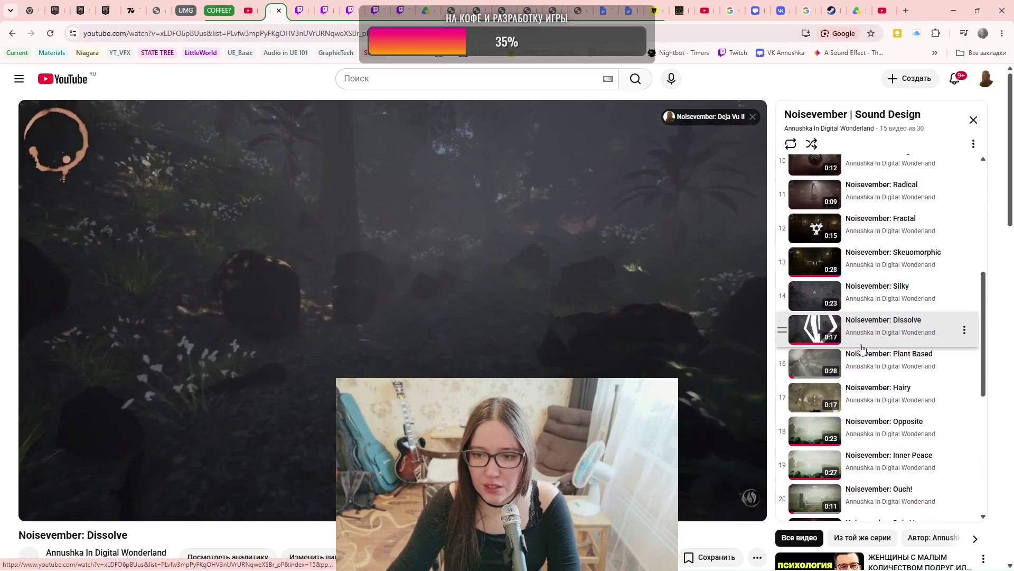
scroll(861, 347, up, 5)
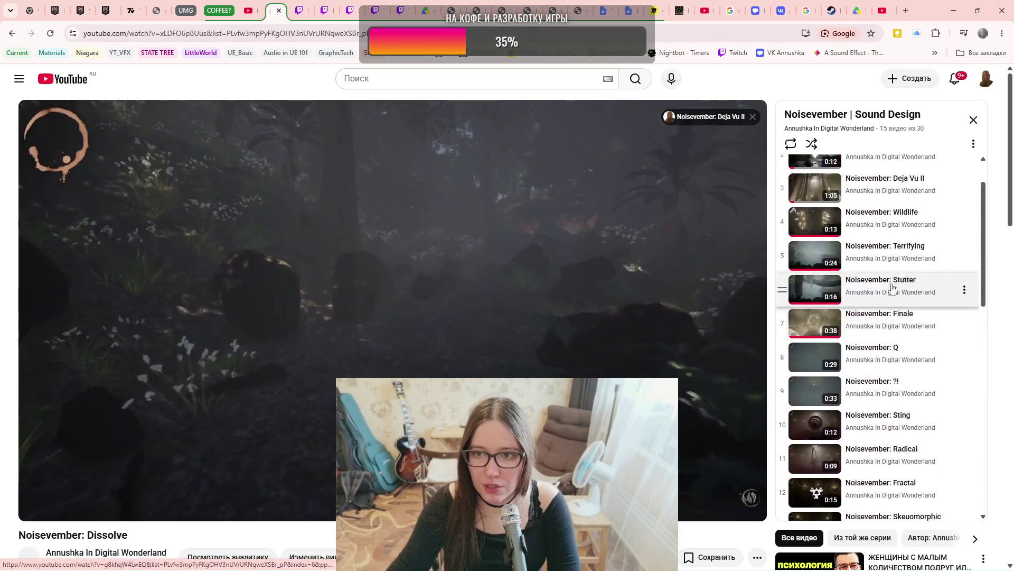
click(974, 143)
click(975, 144)
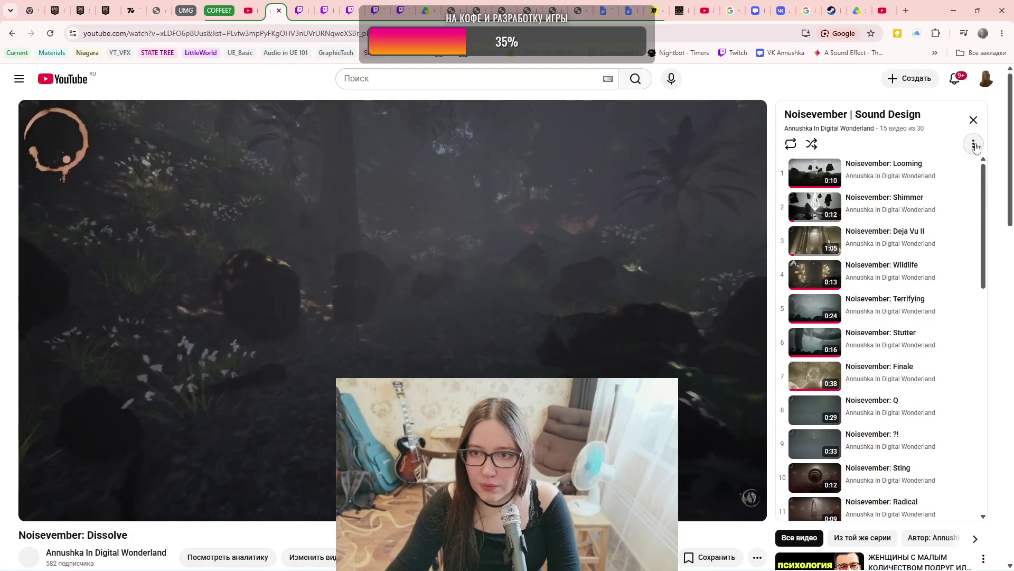
scroll(483, 309, down, 4)
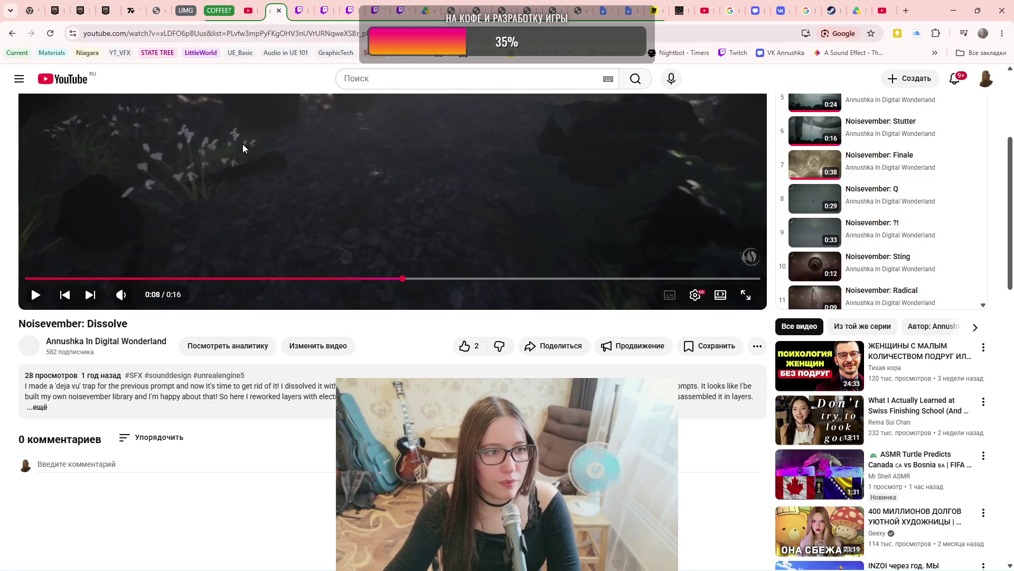
- Switch to the YouTube Studio channel content tab
scroll(332, 156, up, 4)
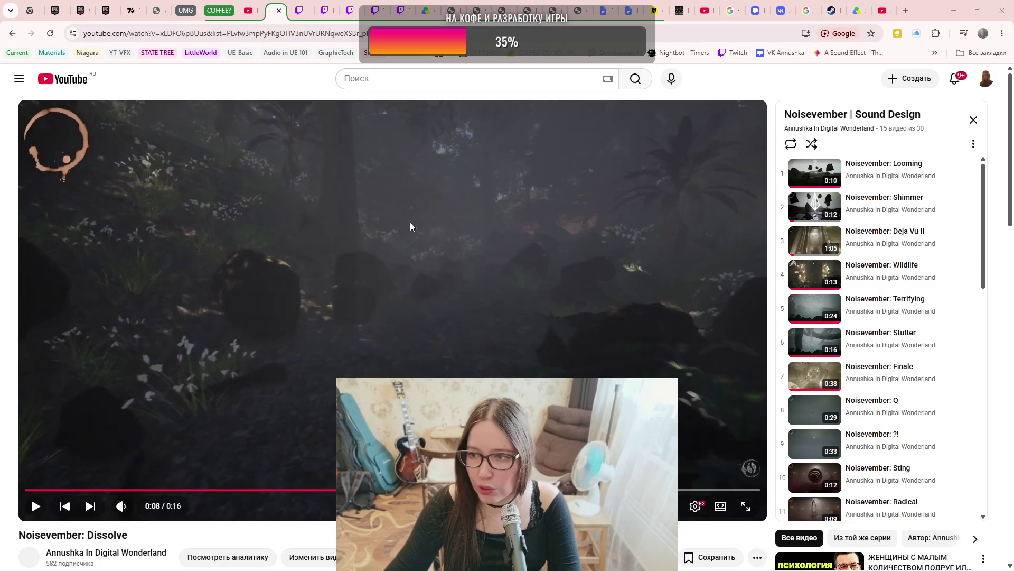
click(20, 82)
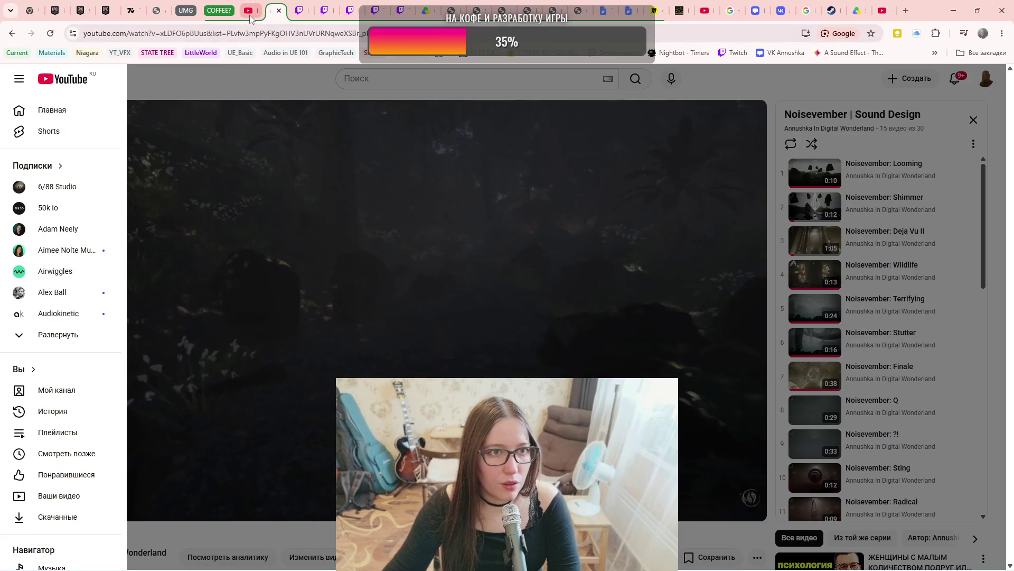
click(250, 15)
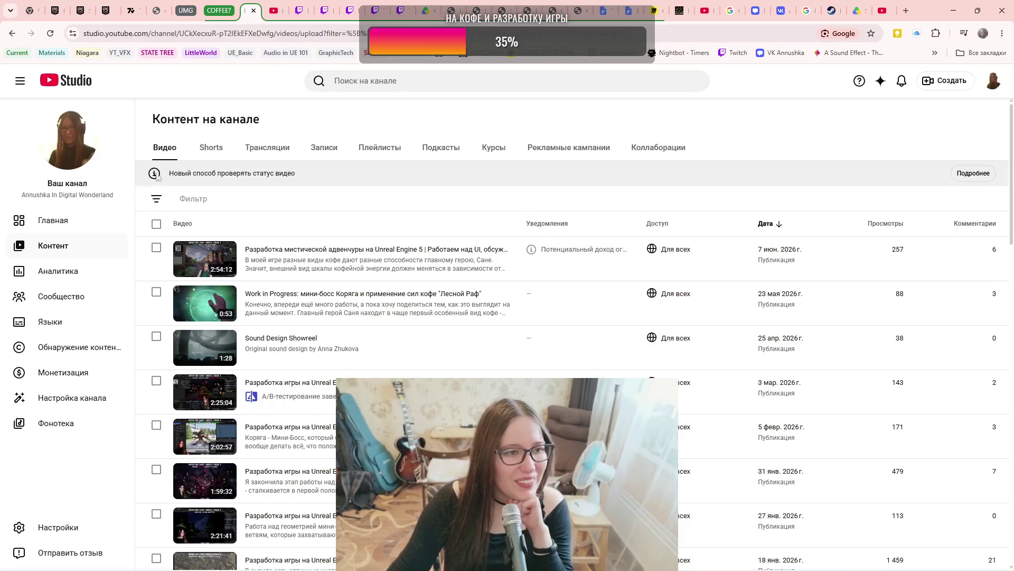
- Review the Studio Playlists list and a playlist's options menu, then minimize Chrome
click(380, 150)
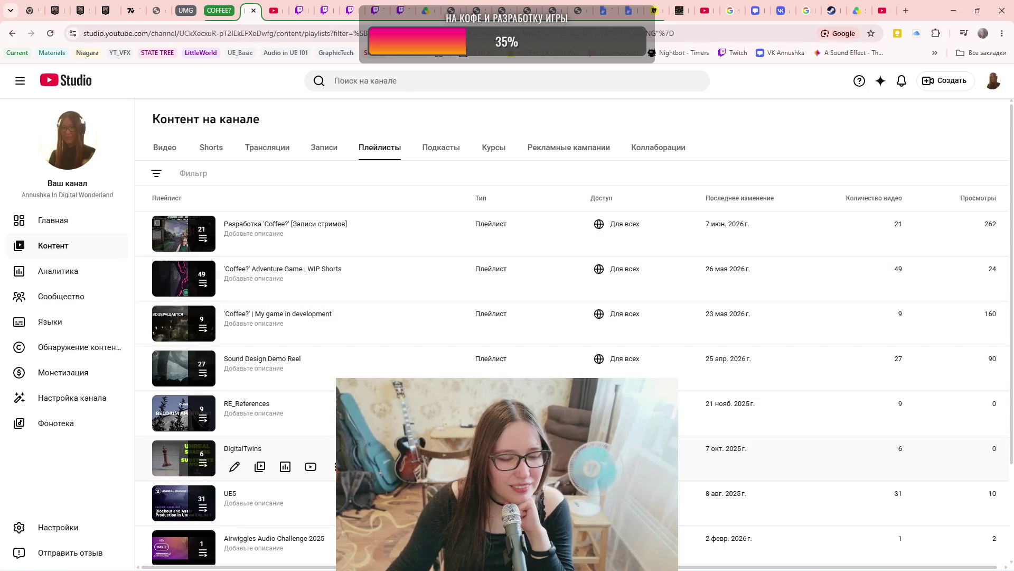
scroll(264, 412, down, 2)
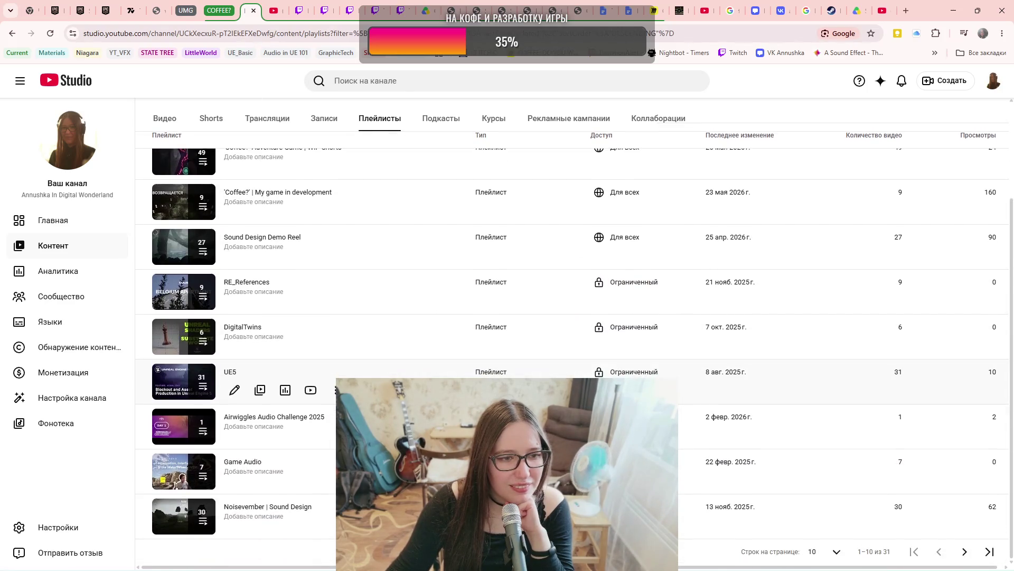
click(330, 527)
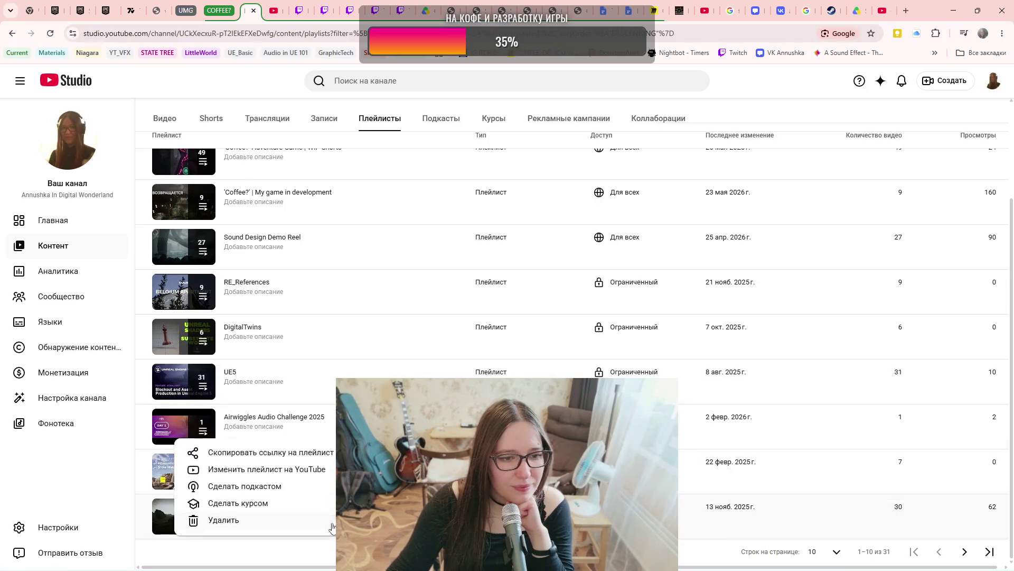
click(256, 453)
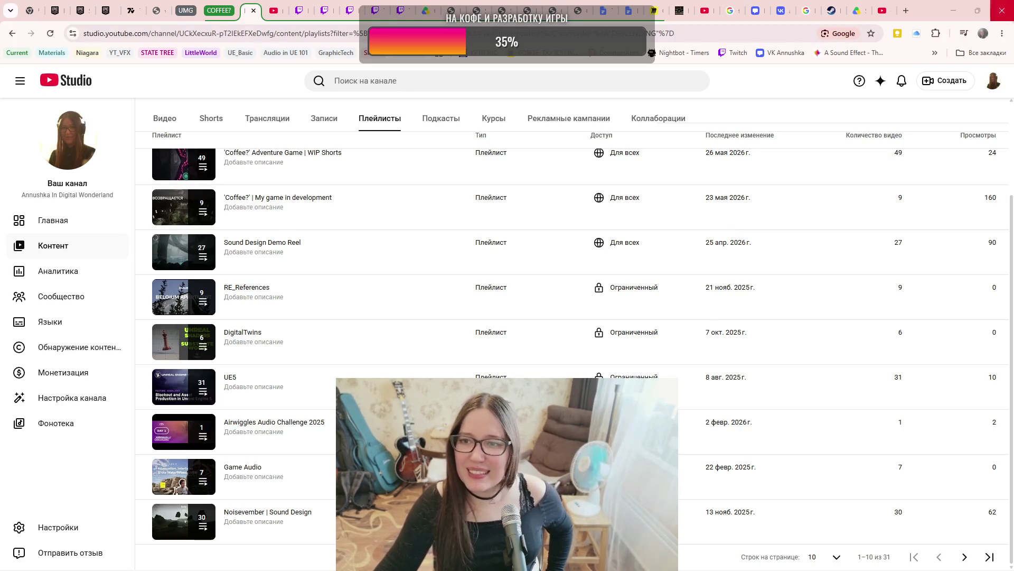
click(954, 12)
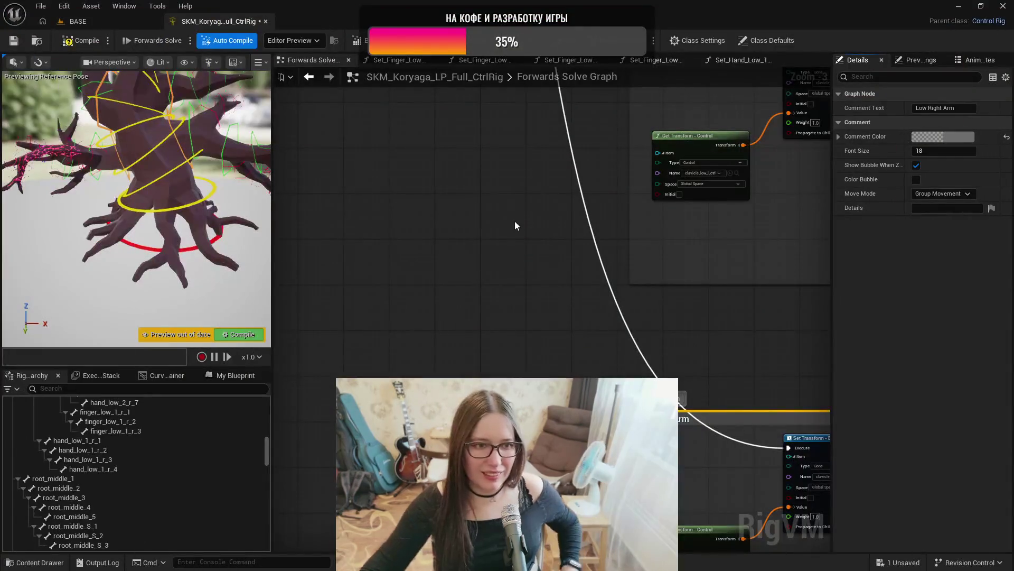
- Bring the Low Right Arm node group into view, then compile and save the Control Rig
drag(795, 384, 431, 208)
scroll(566, 209, down, 5)
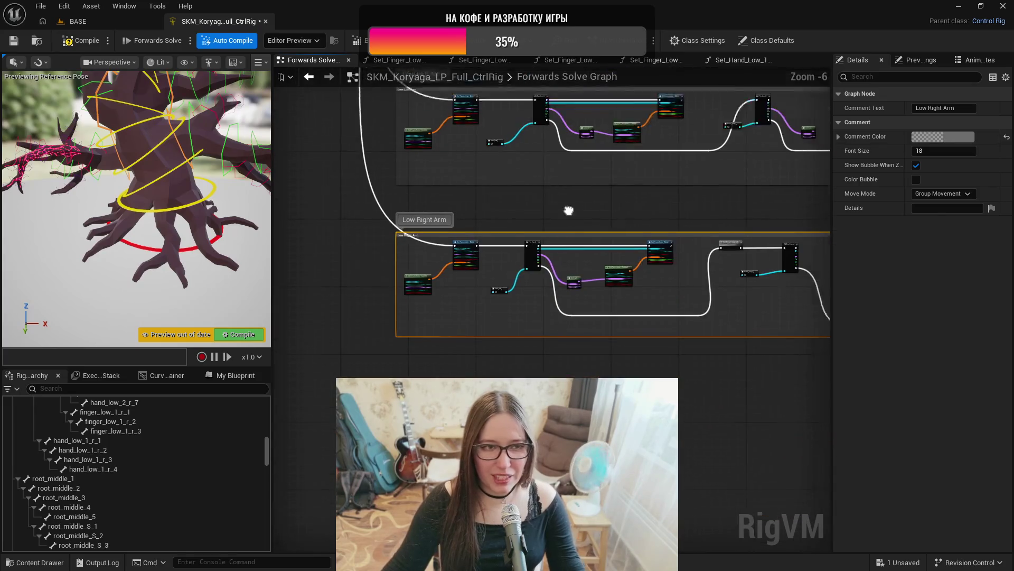
scroll(566, 209, up, 2)
scroll(136, 211, up, 5)
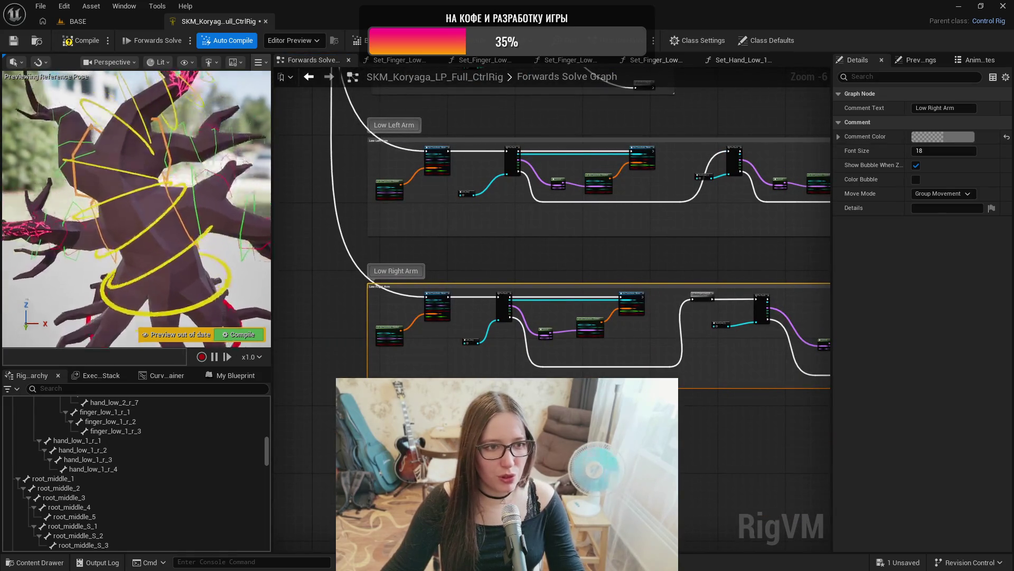
click(80, 40)
click(14, 41)
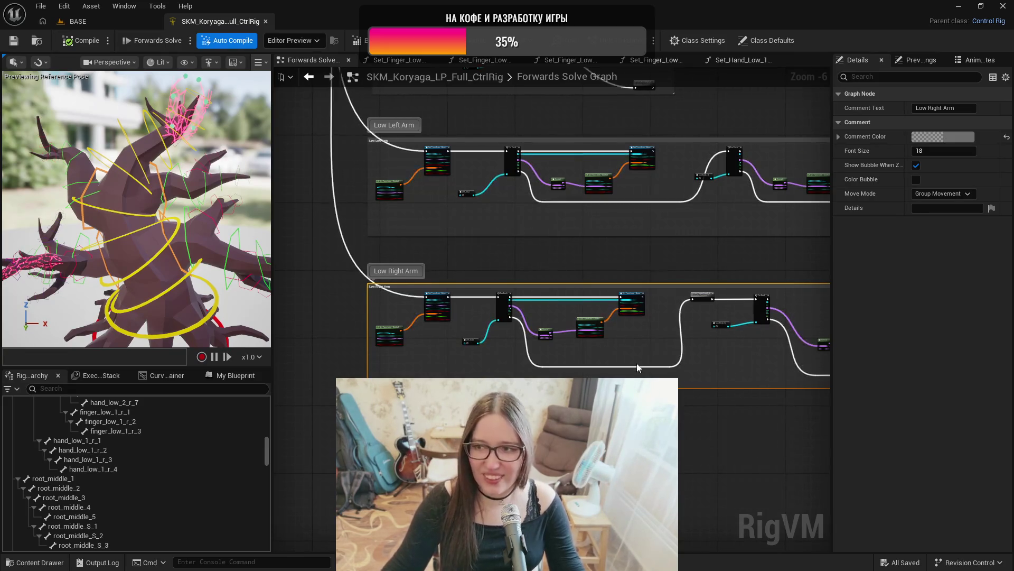
scroll(552, 211, down, 3)
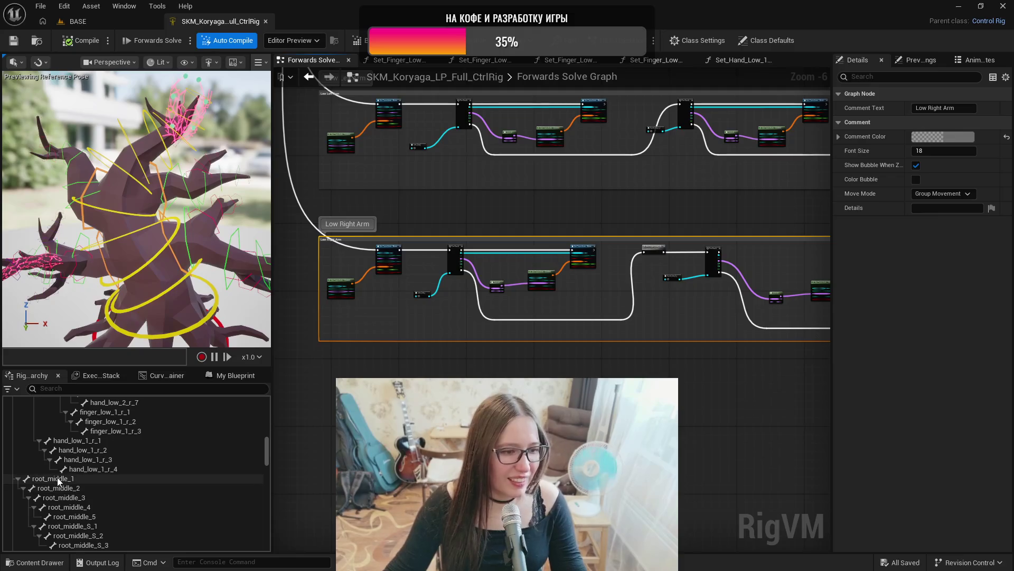
- Select bones root_middle_1 through root_middle_5 and create a control for each with Ctrl+N
click(98, 478)
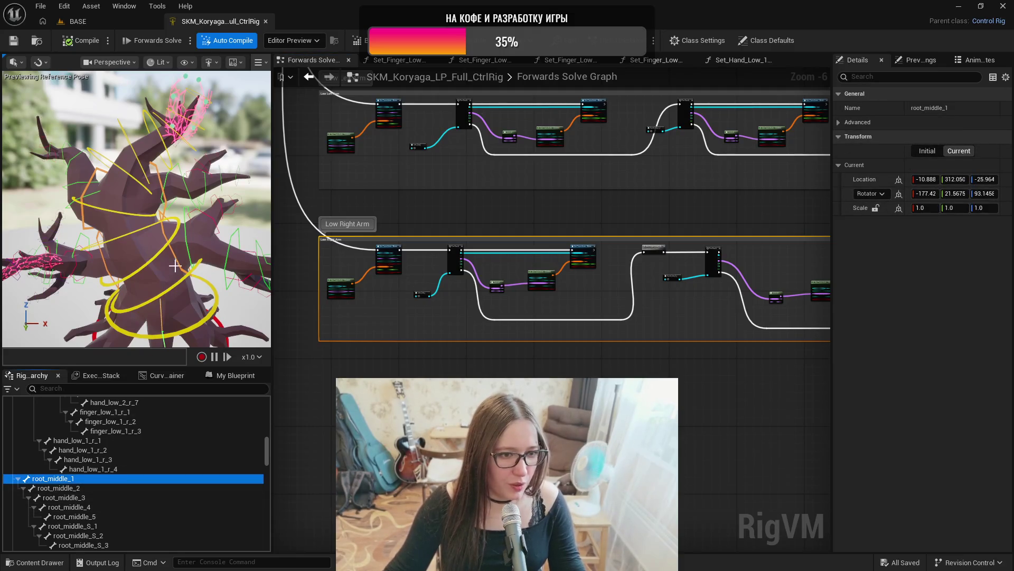
key(f)
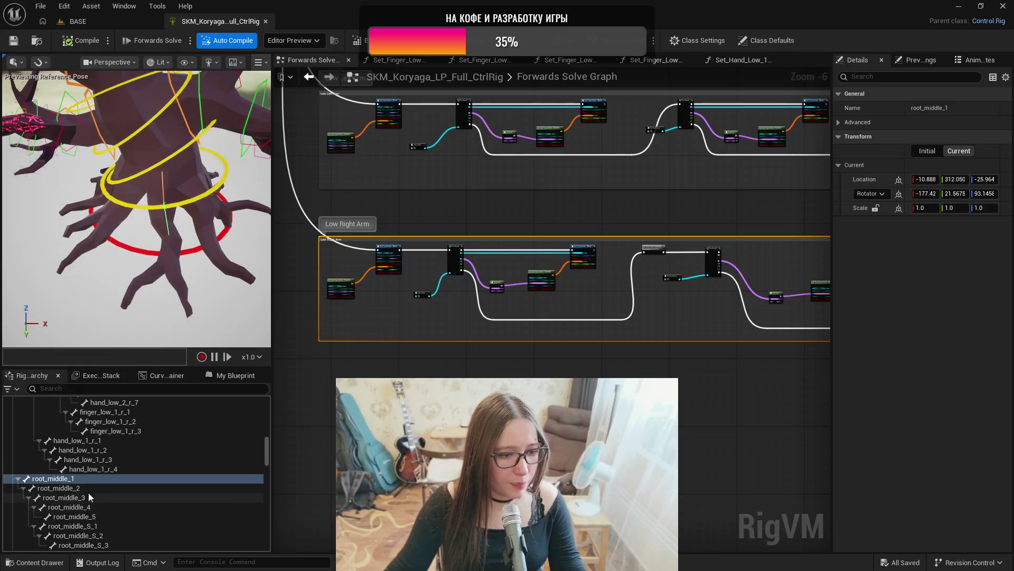
click(58, 482)
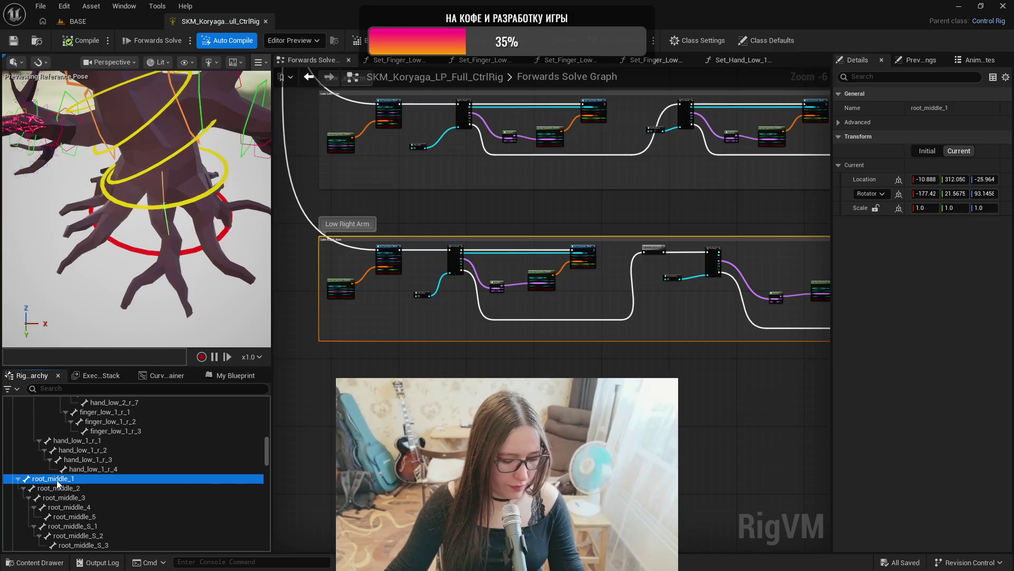
click(64, 489)
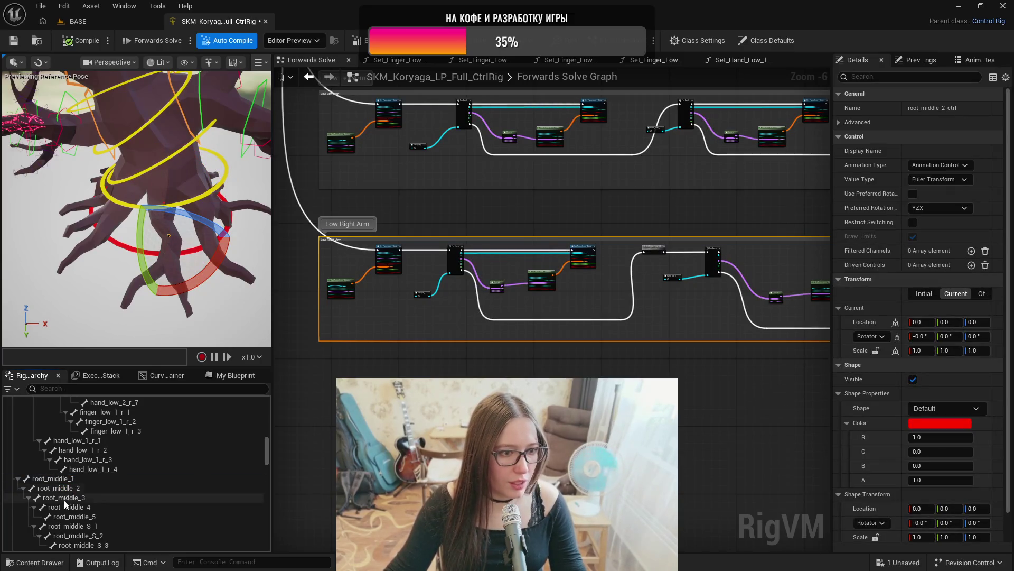
click(64, 499)
click(65, 508)
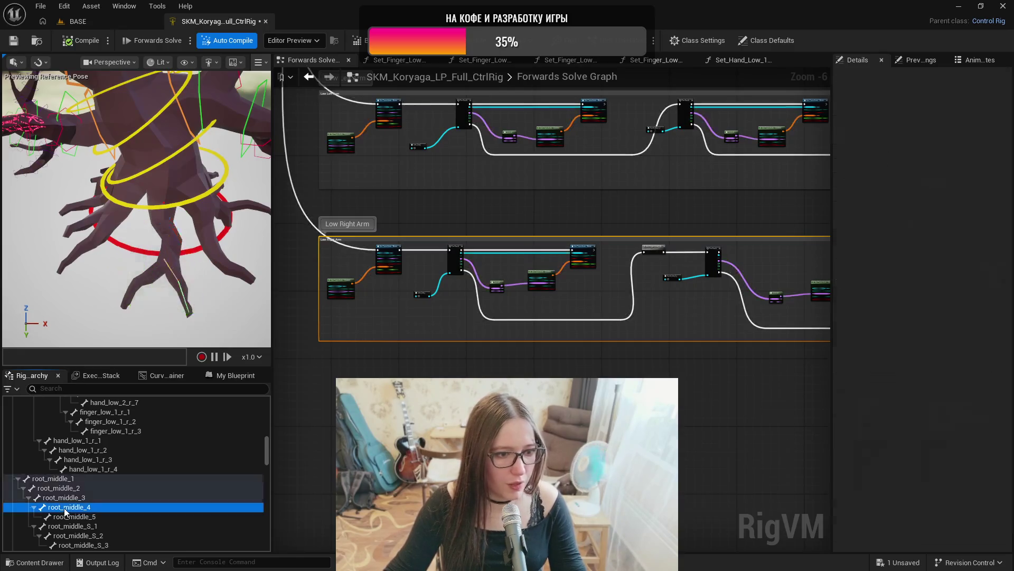
click(68, 517)
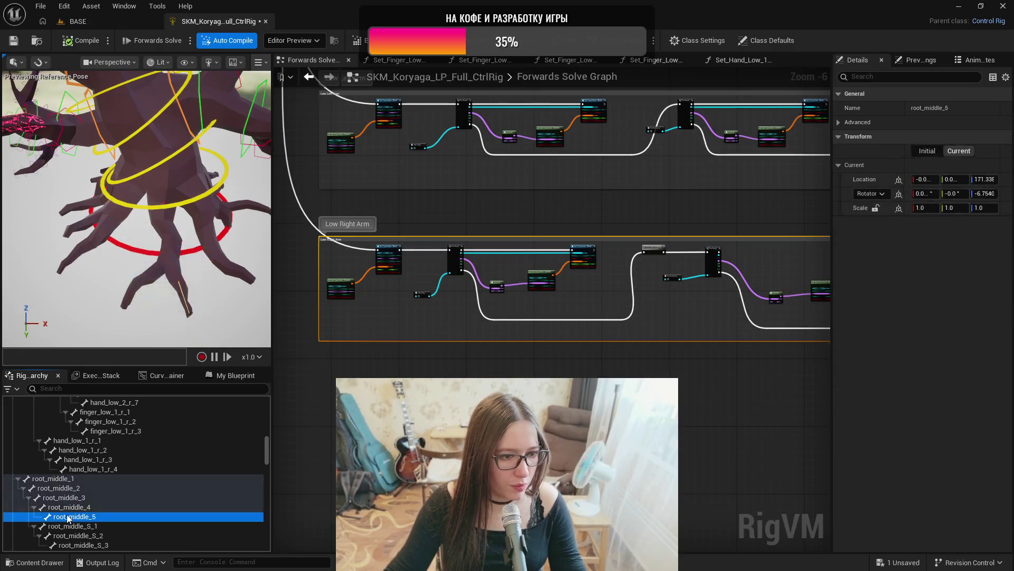
key(ctrl+n)
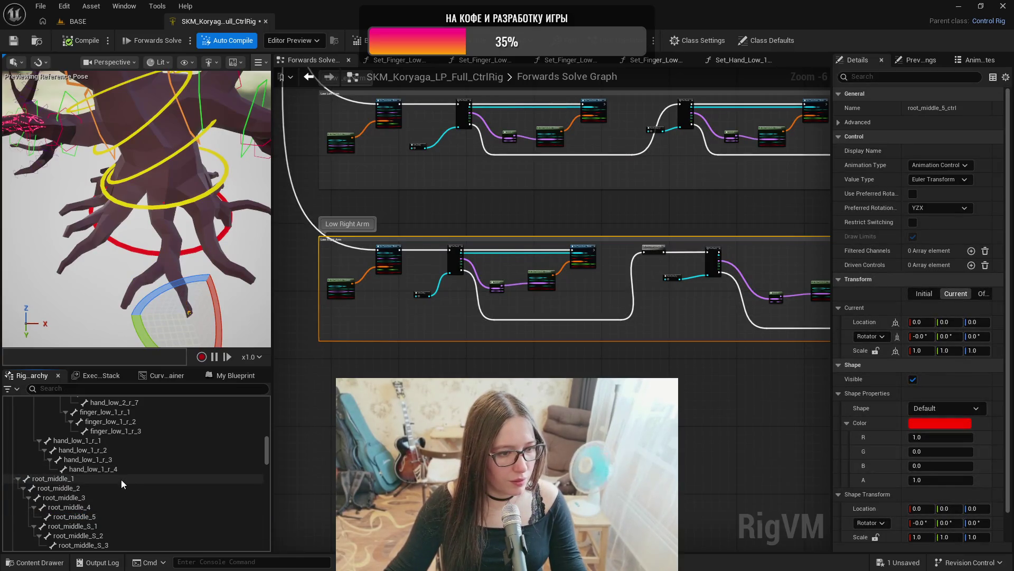
scroll(121, 480, down, 10)
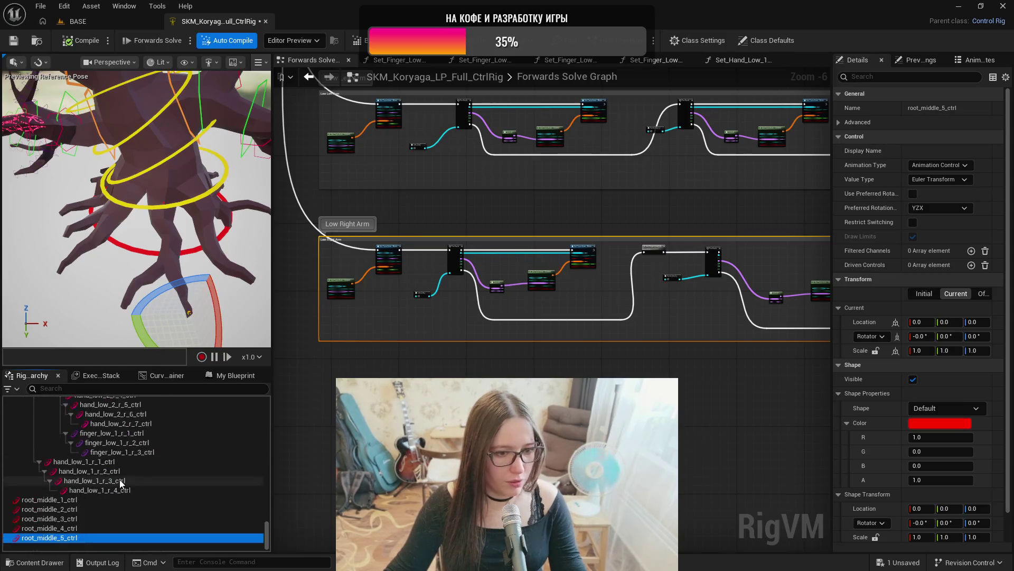
- Give root_middle_1_ctrl the Wedge_Thin control shape
click(49, 500)
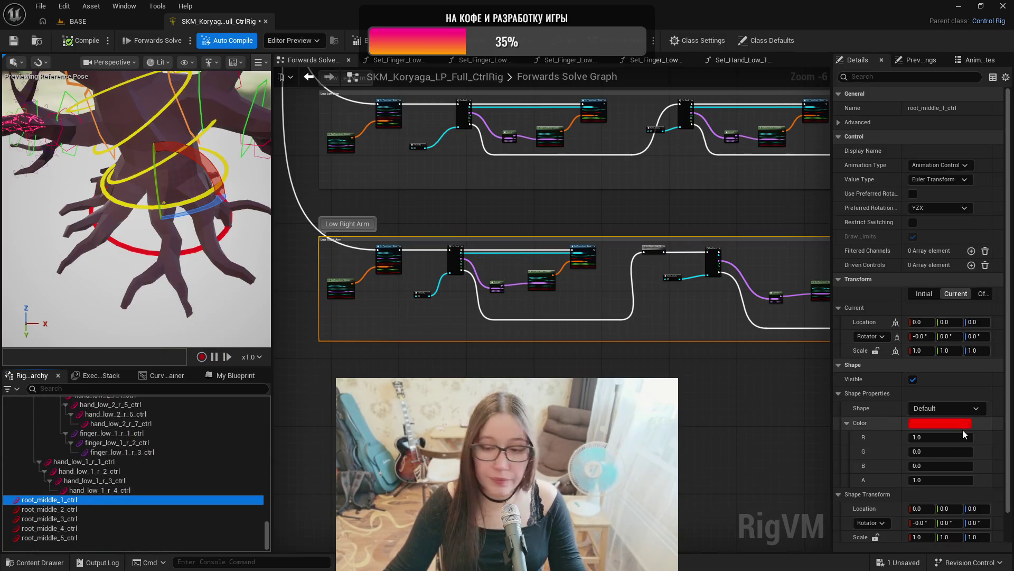
click(930, 410)
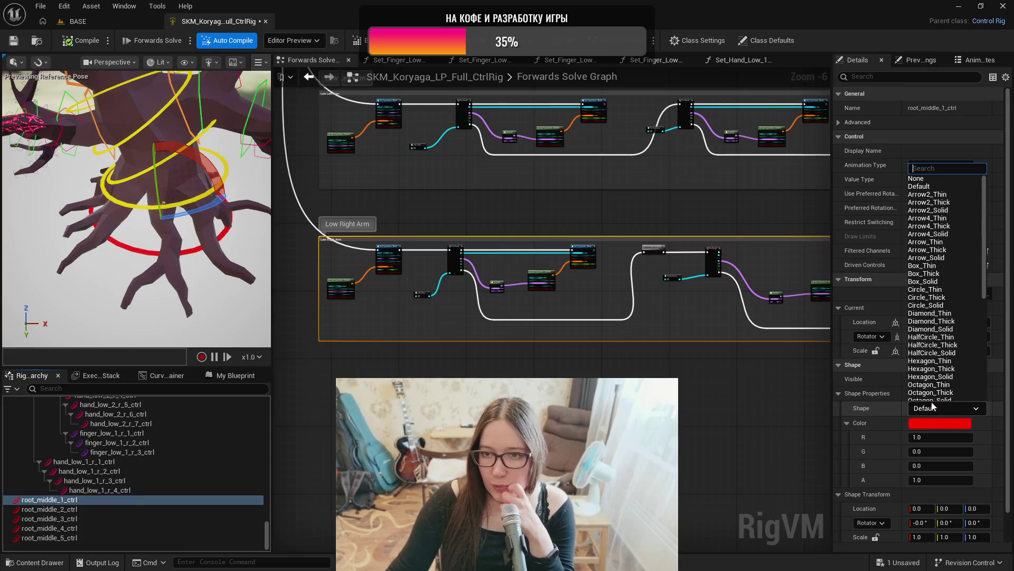
scroll(931, 302, down, 2)
scroll(930, 302, down, 2)
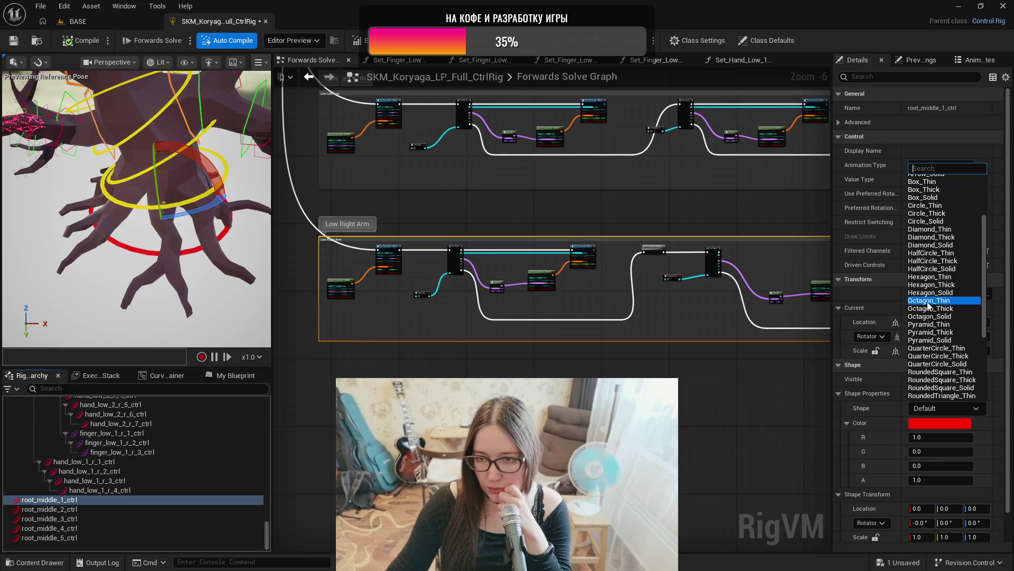
scroll(930, 306, down, 3)
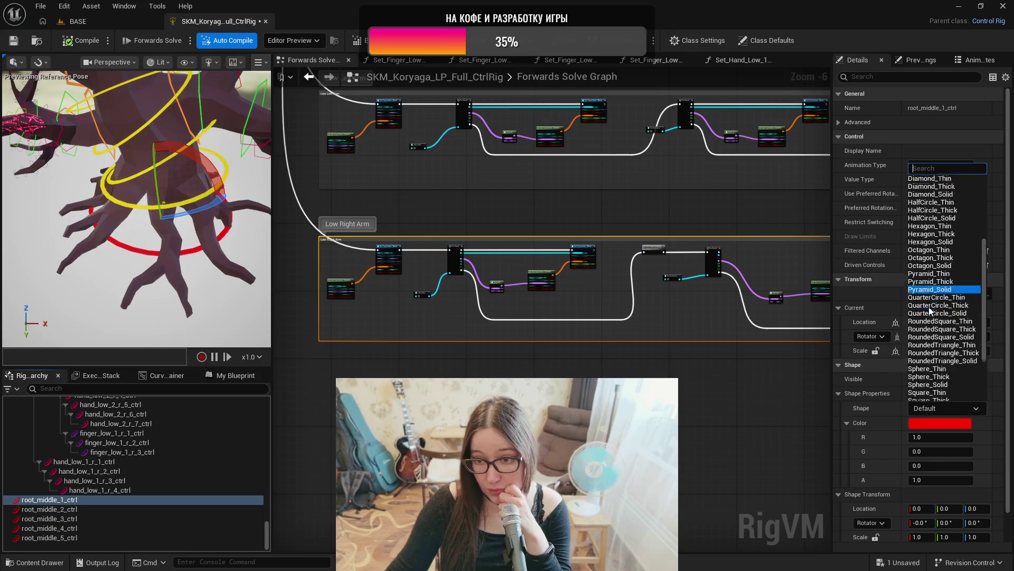
scroll(932, 312, down, 1)
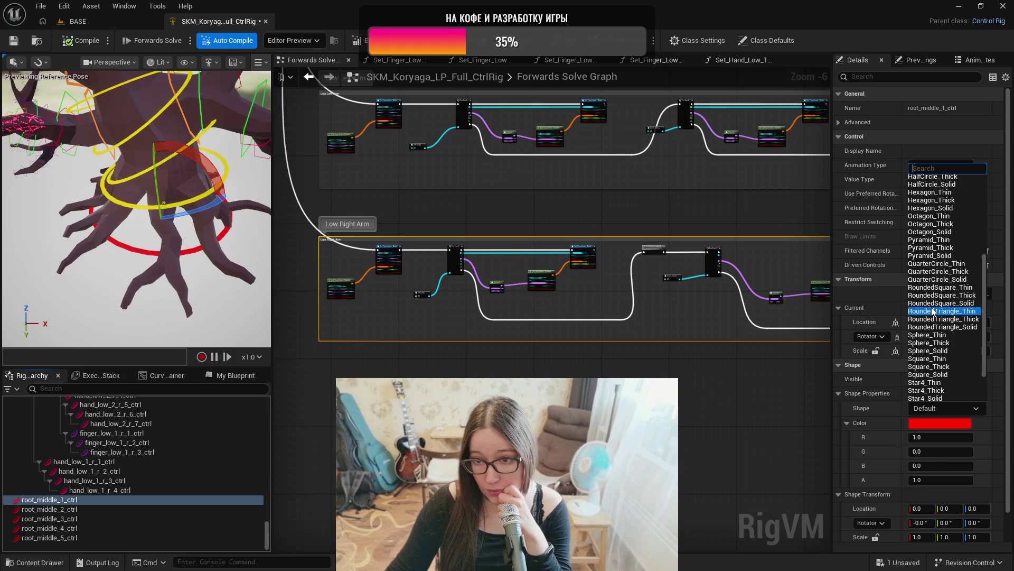
scroll(933, 312, down, 2)
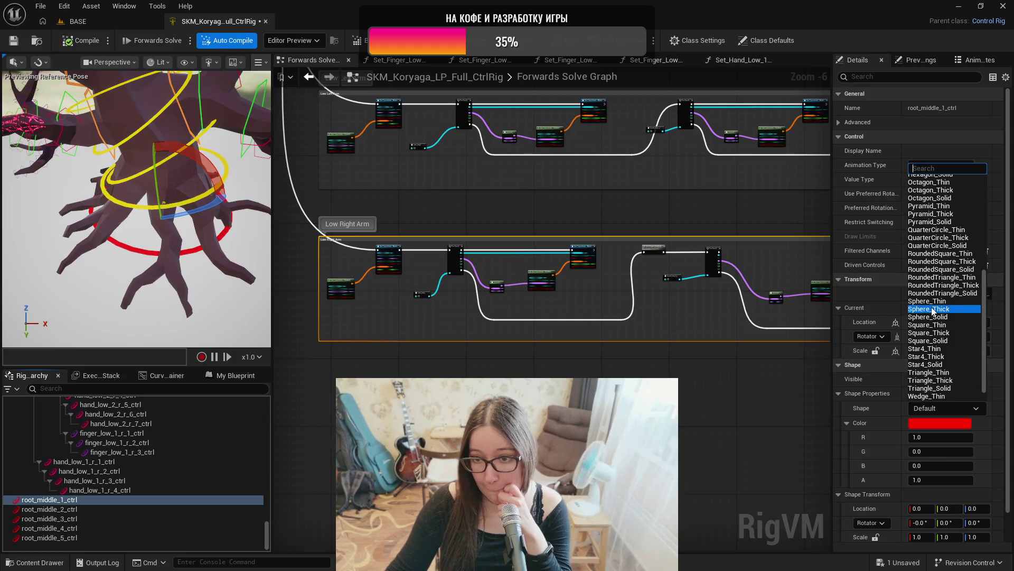
scroll(932, 312, down, 1)
scroll(932, 311, up, 1)
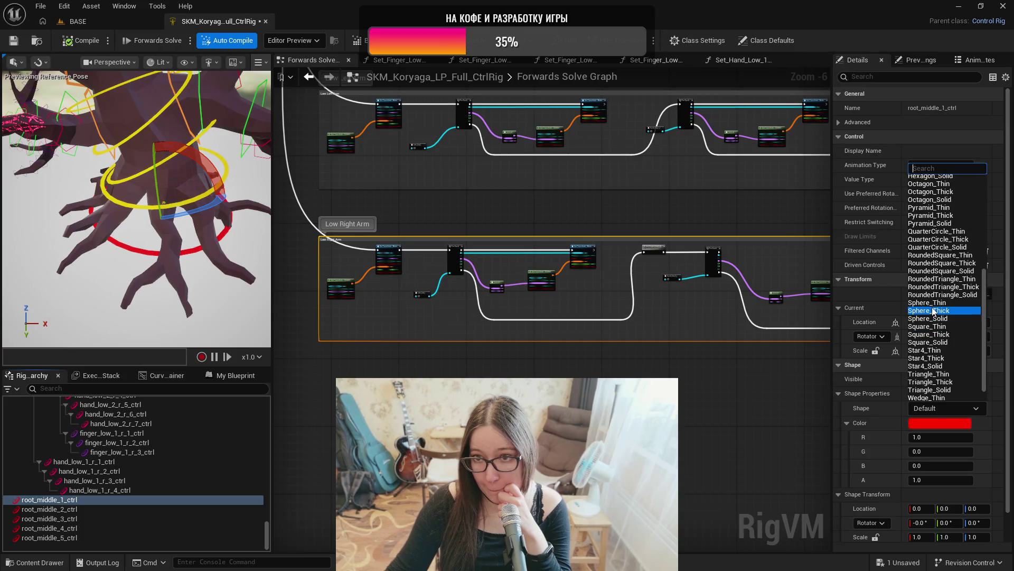
scroll(938, 394, down, 1)
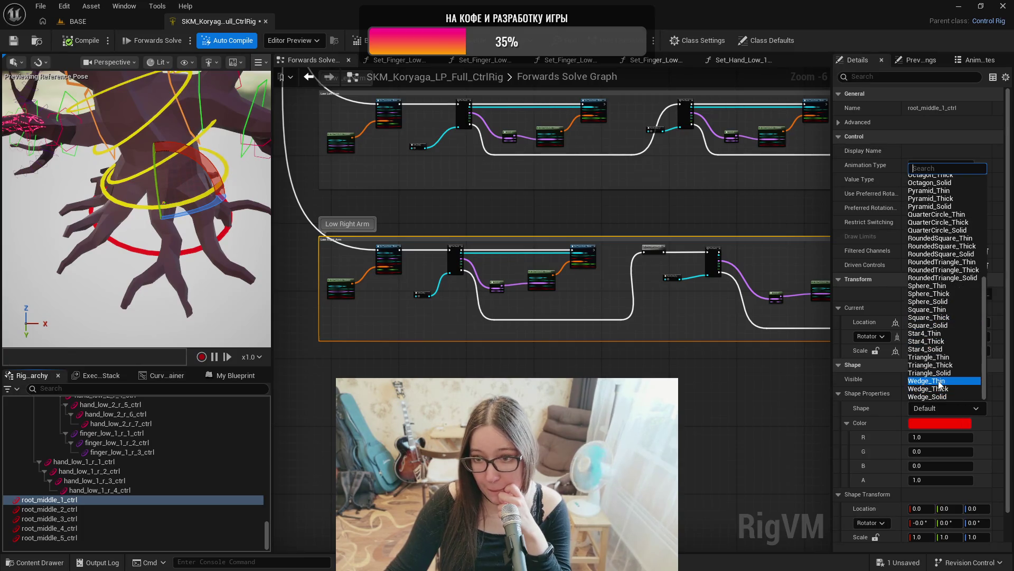
click(938, 381)
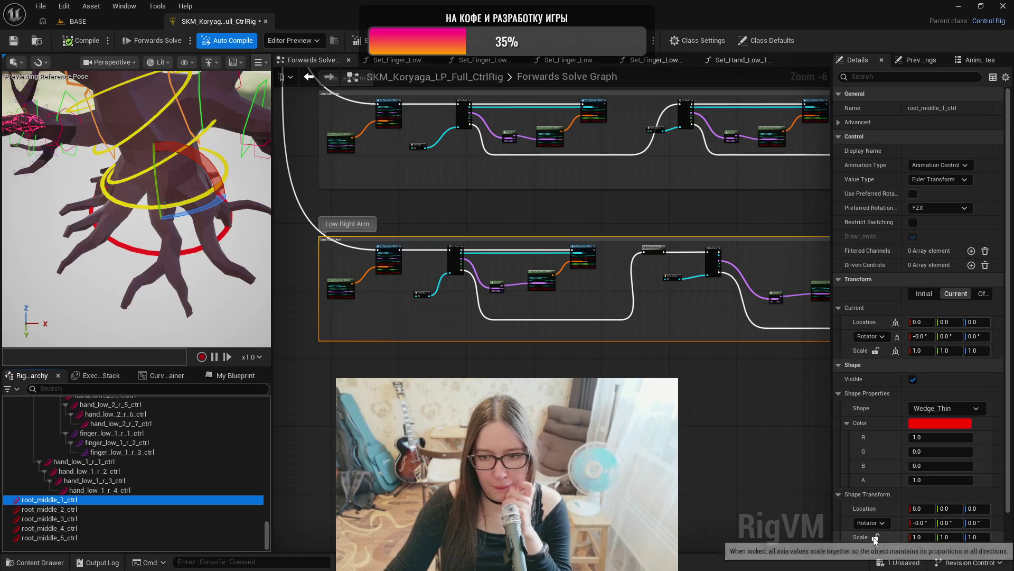
- Set root_middle_1_ctrl's Shape Transform Scale to 10
click(918, 535)
text(10)
key(Return)
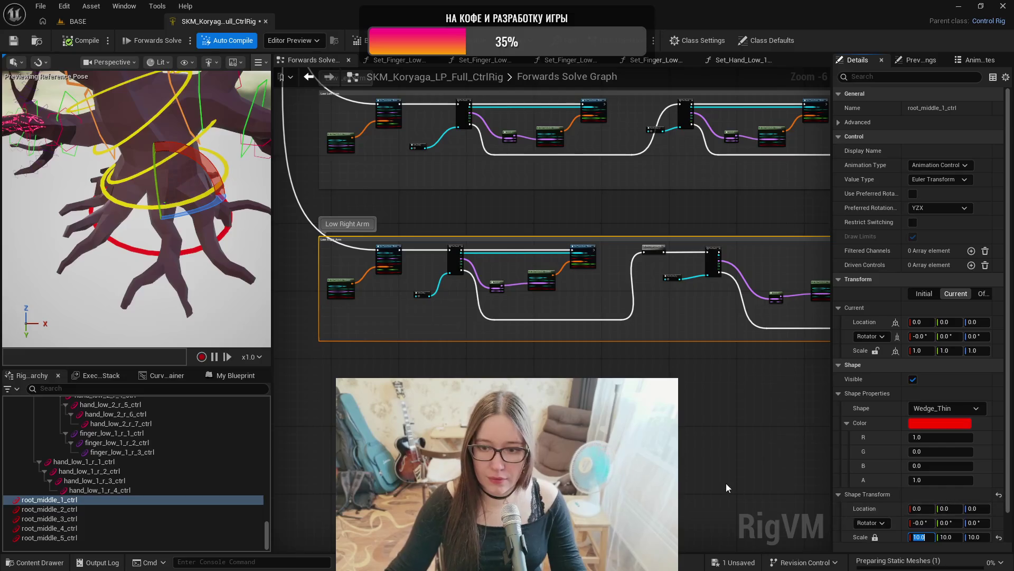
- Switch root_middle_1_ctrl's shape from Wedge_Thin to Octagon_Thin and orbit to inspect it
scroll(163, 202, up, 5)
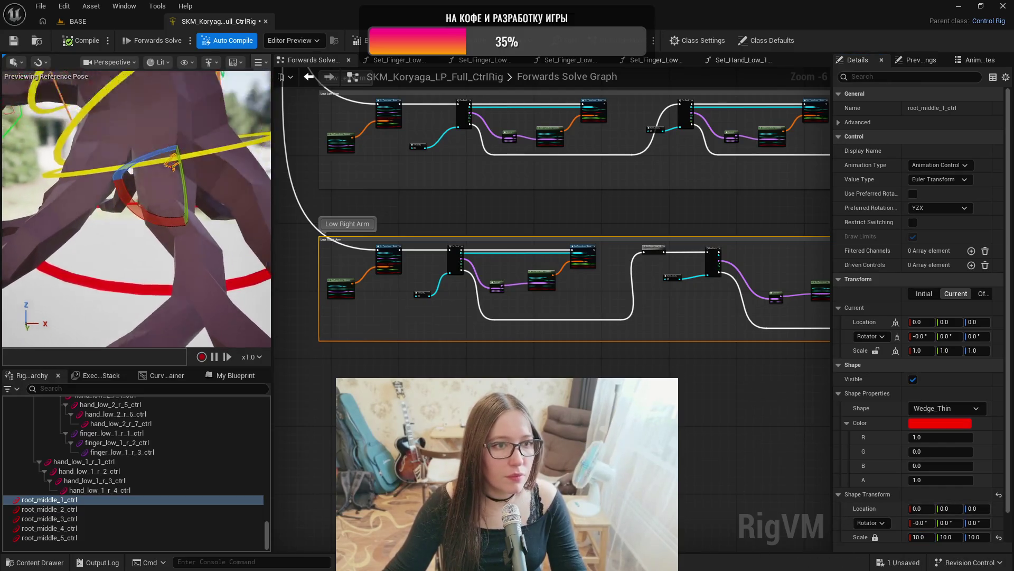
scroll(164, 202, up, 5)
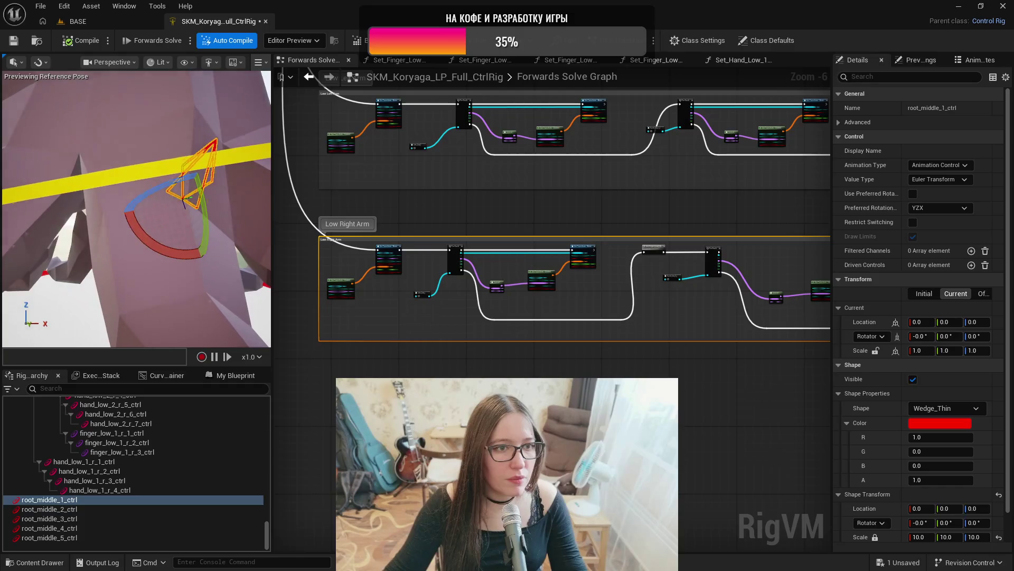
scroll(163, 202, down, 10)
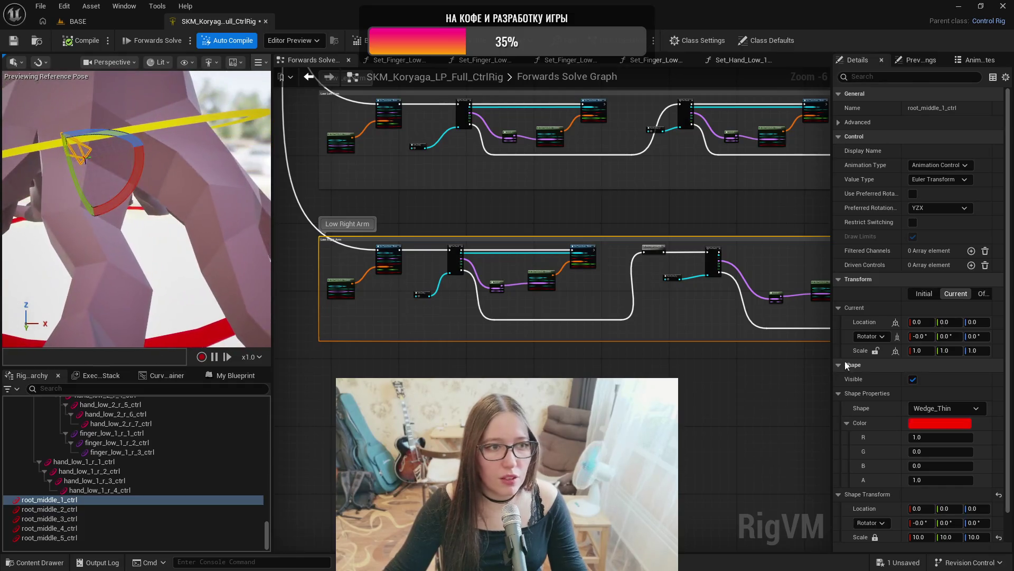
click(957, 406)
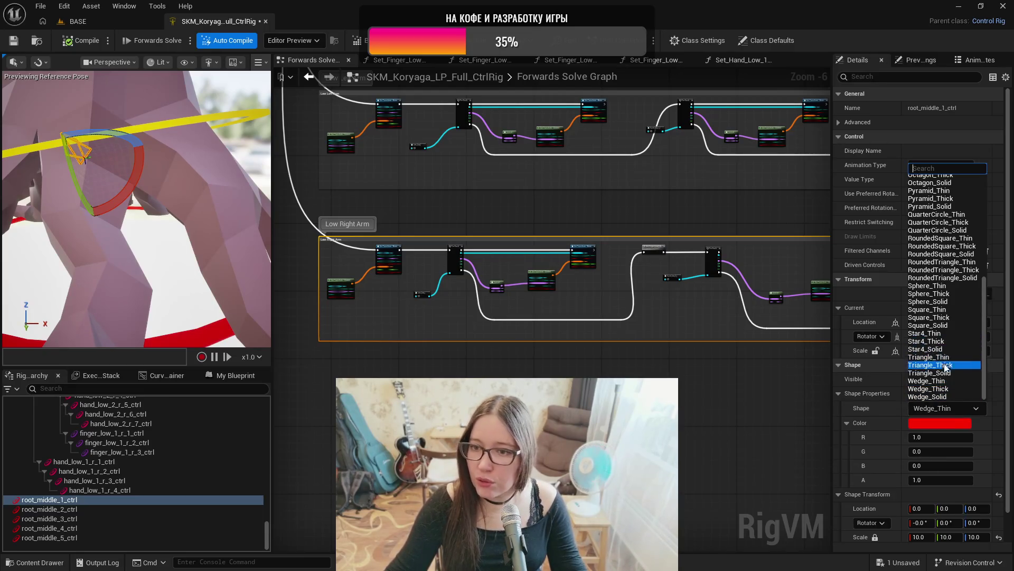
scroll(932, 254, up, 3)
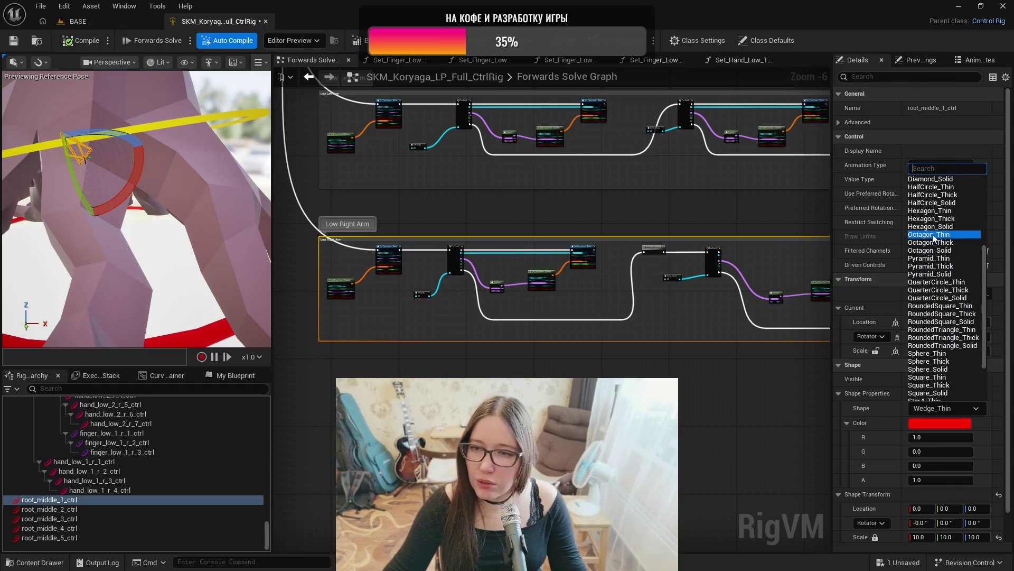
click(933, 235)
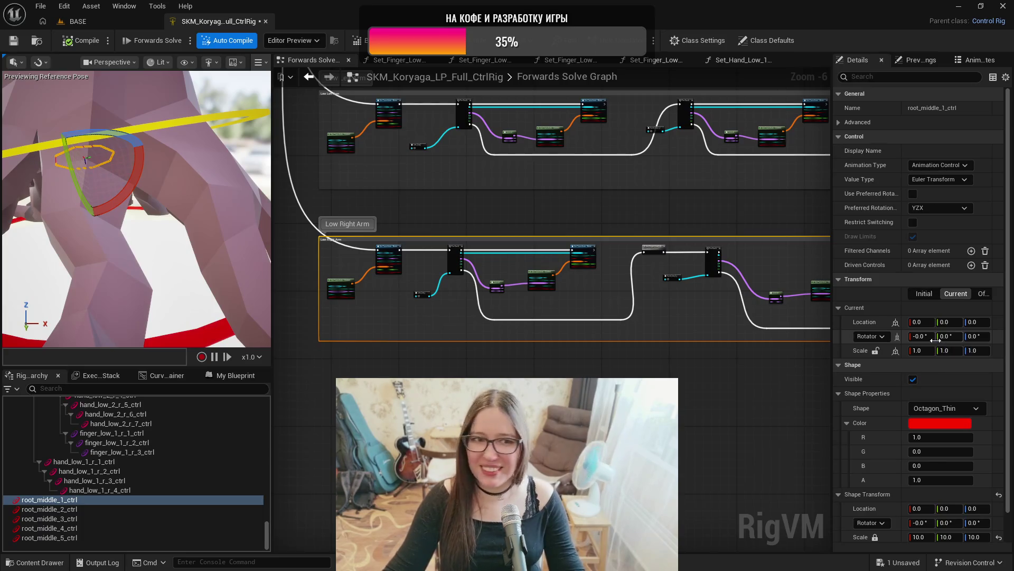
drag(199, 206, 138, 220)
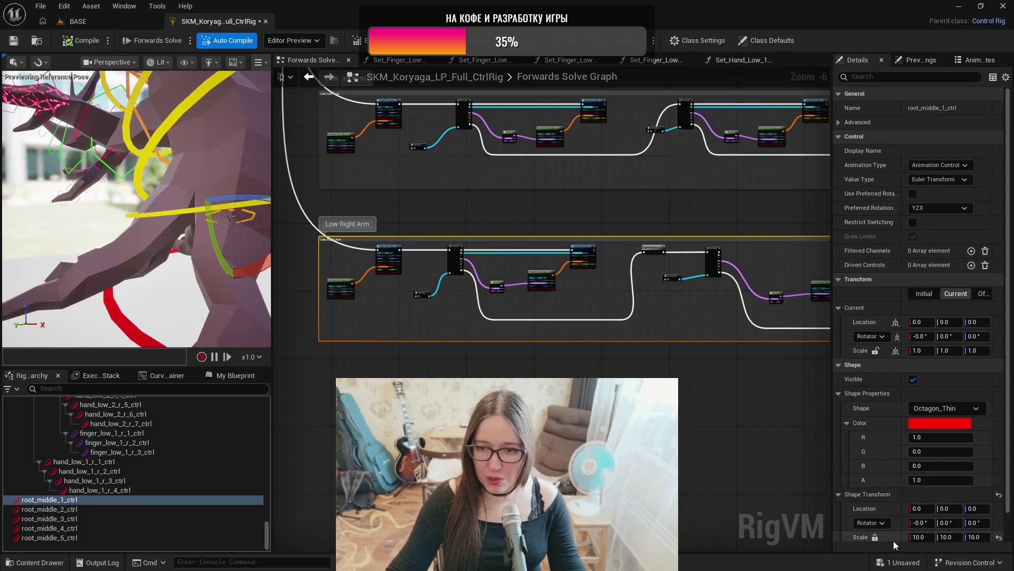
click(924, 536)
- Set root_middle_1_ctrl's octagon shape scale to 25 and open its shape Color picker
text(25)
key(Return)
key(f)
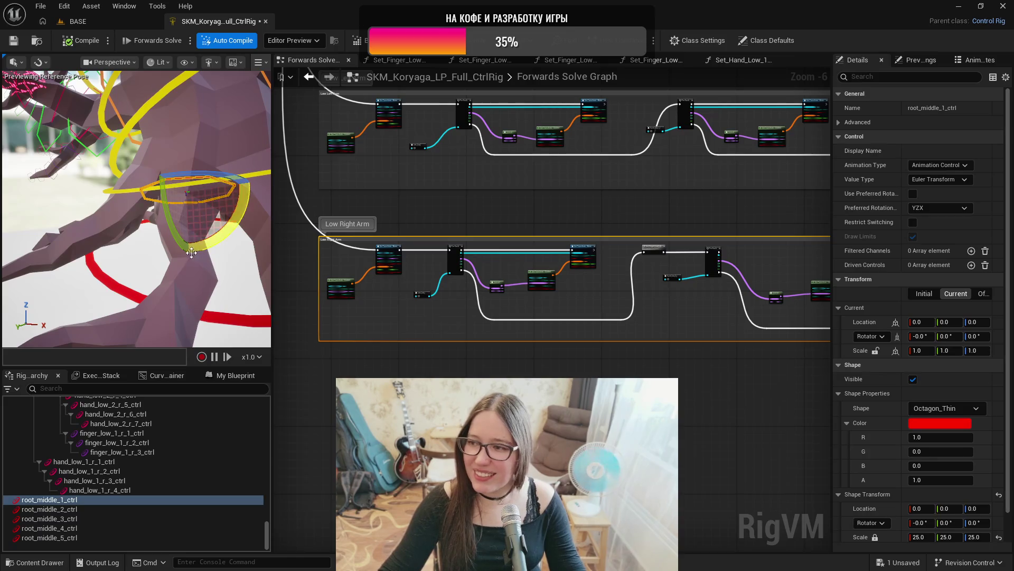
drag(201, 228, 104, 247)
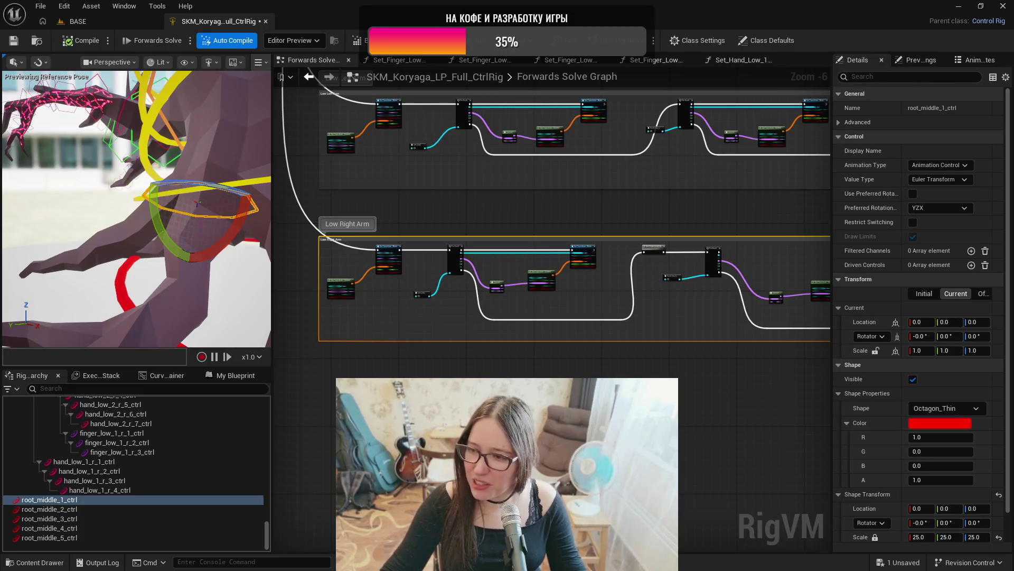
drag(103, 247, 88, 250)
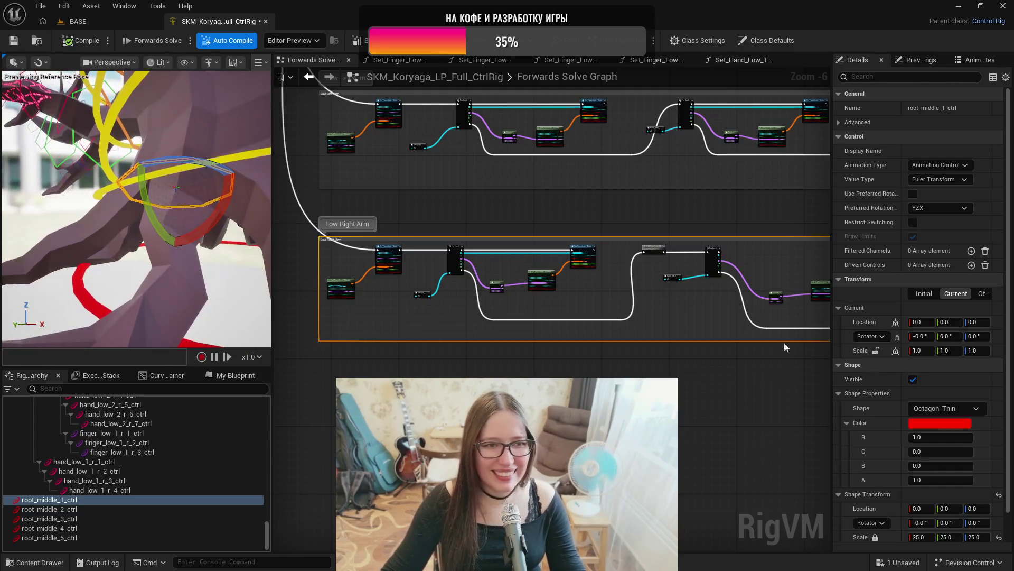
click(950, 426)
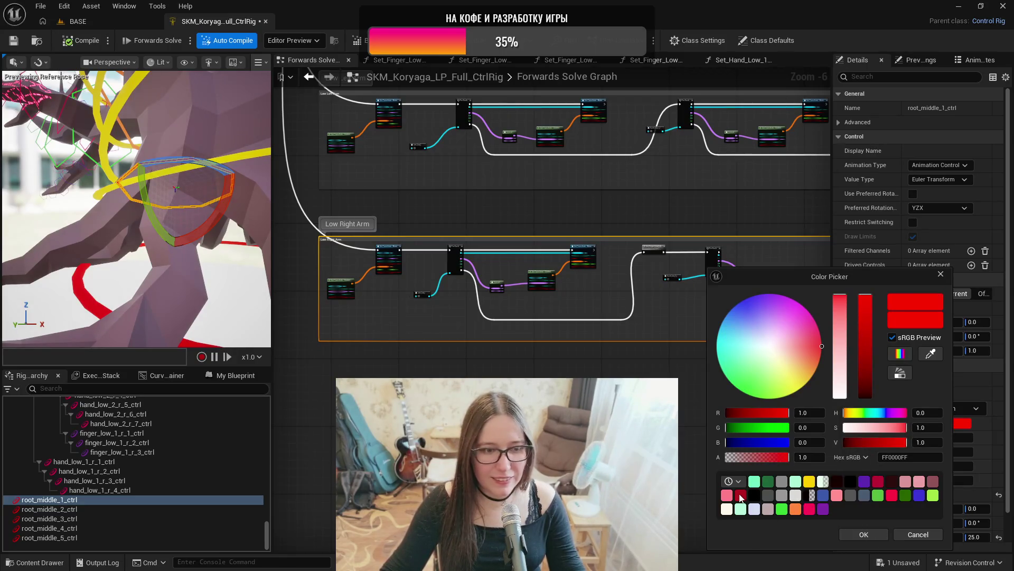
- Apply mint colour B3FFD8FF to root_middle_1_ctrl and paste its shape settings onto root_middle_2–5_ctrl
click(741, 510)
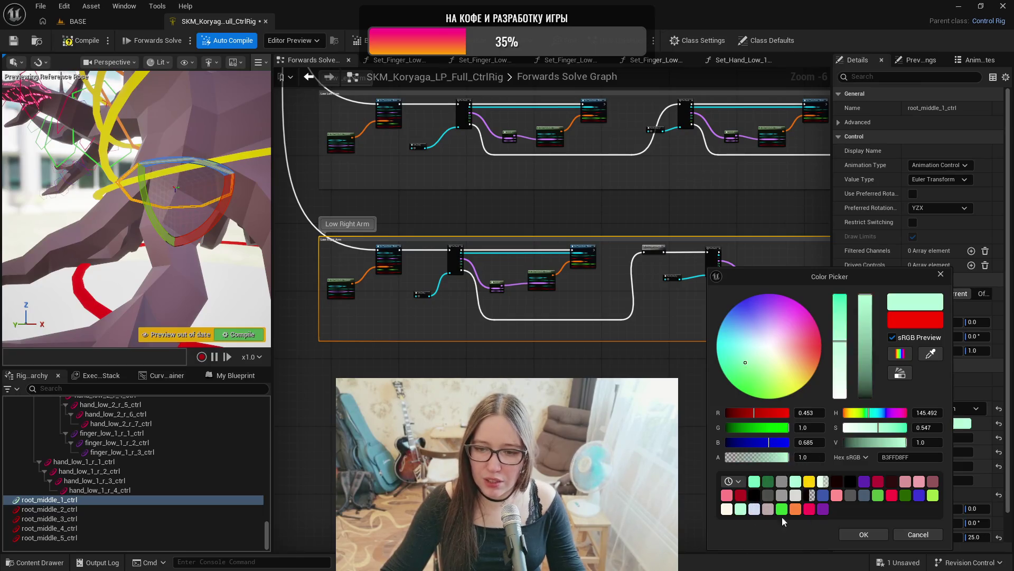
click(865, 535)
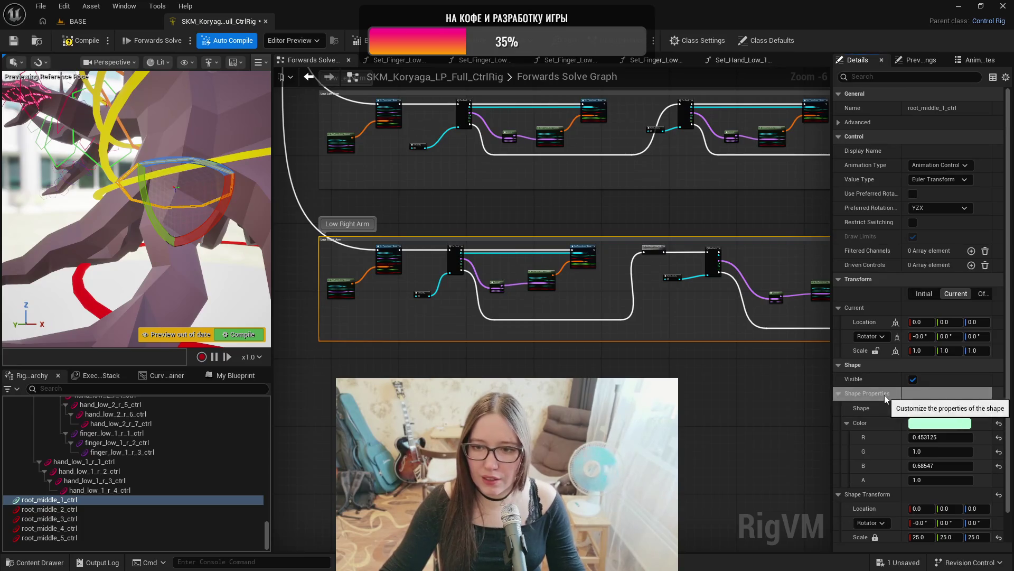
click(174, 510)
shift+click(161, 539)
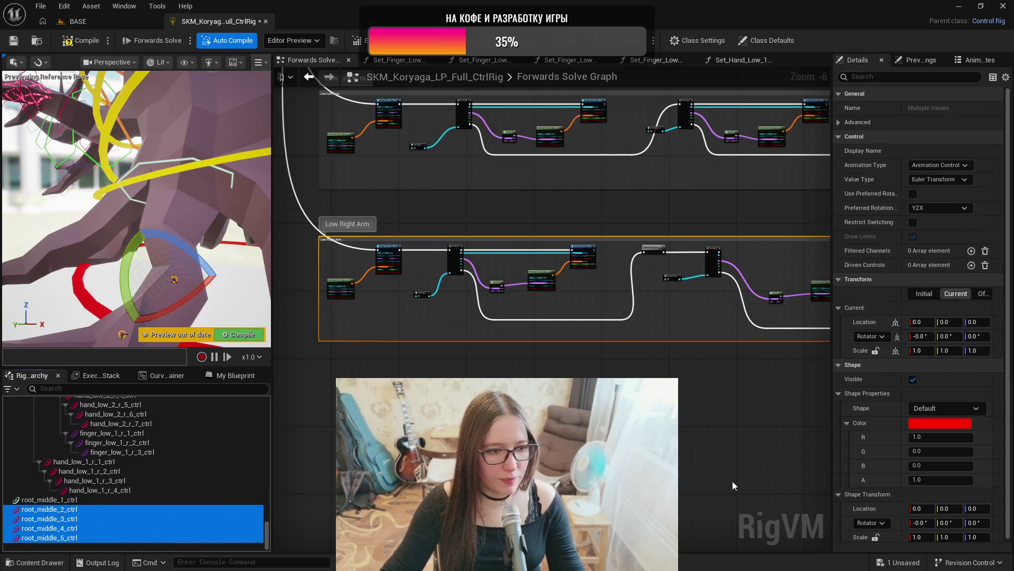
shift+click(874, 391)
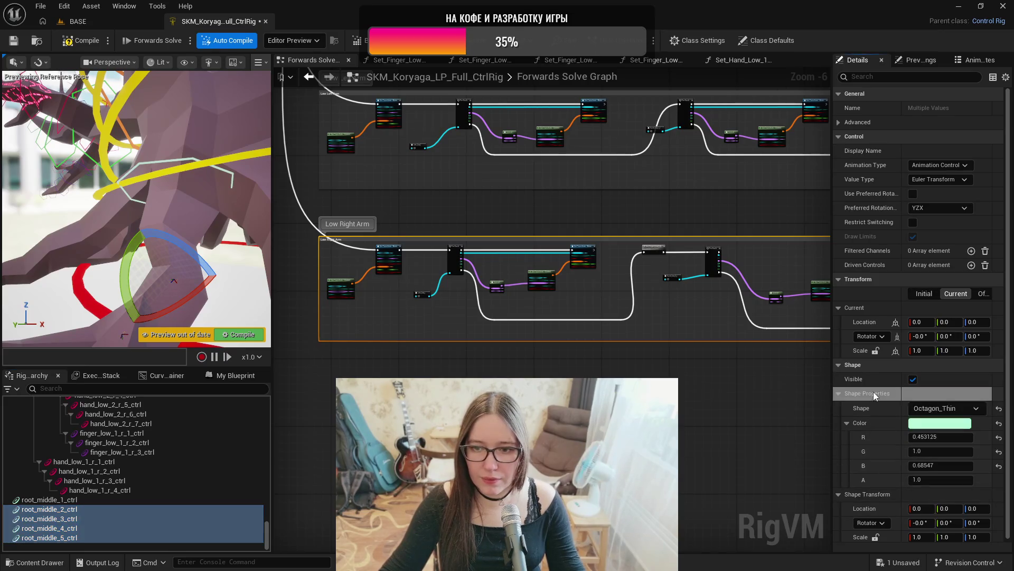
- Lock root_middle_2_ctrl's shape scale axes together for uniform scaling
click(84, 510)
click(875, 537)
click(918, 537)
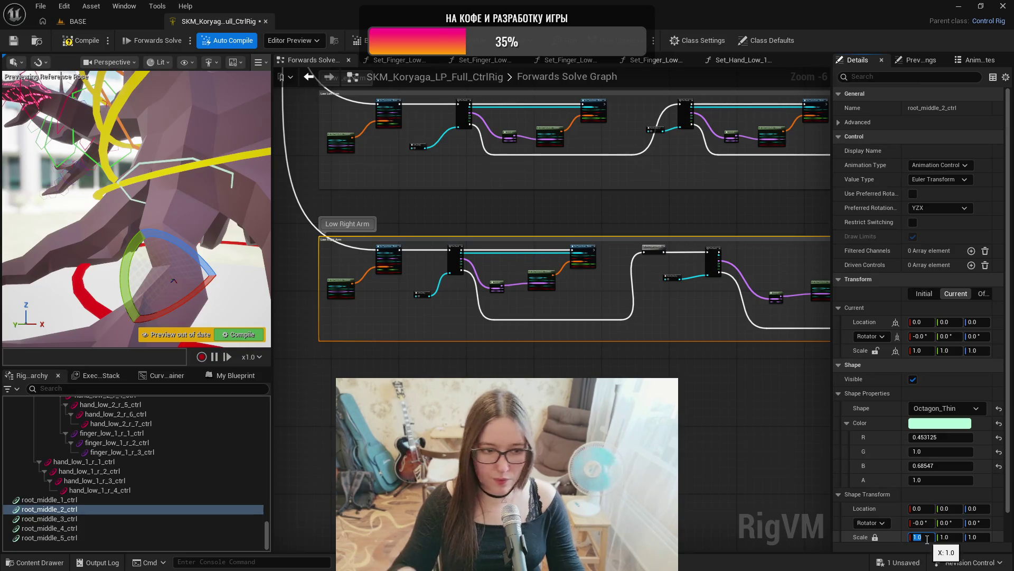
- Set root_middle_2_ctrl's uniform shape scale to 20
click(165, 500)
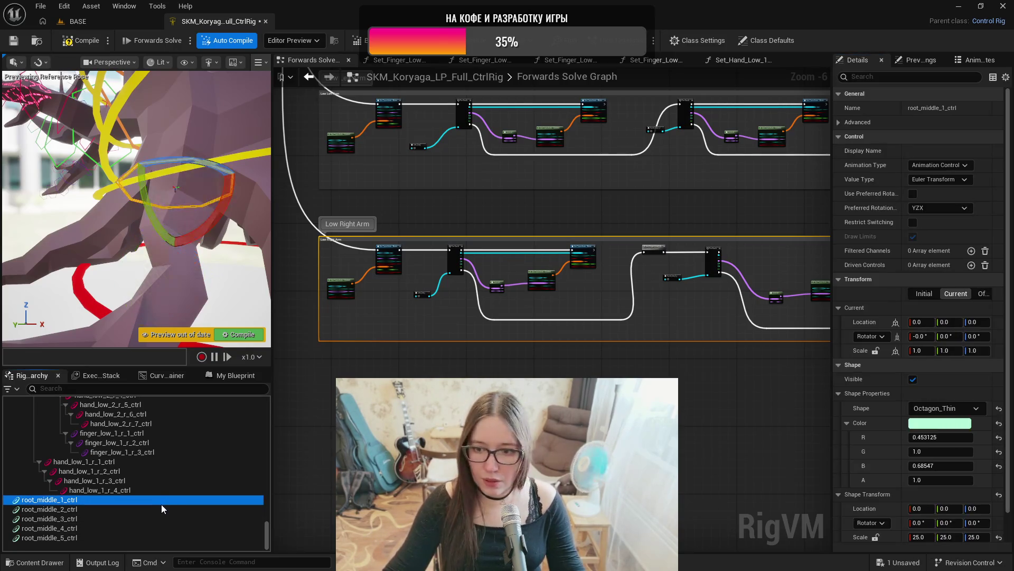
click(150, 510)
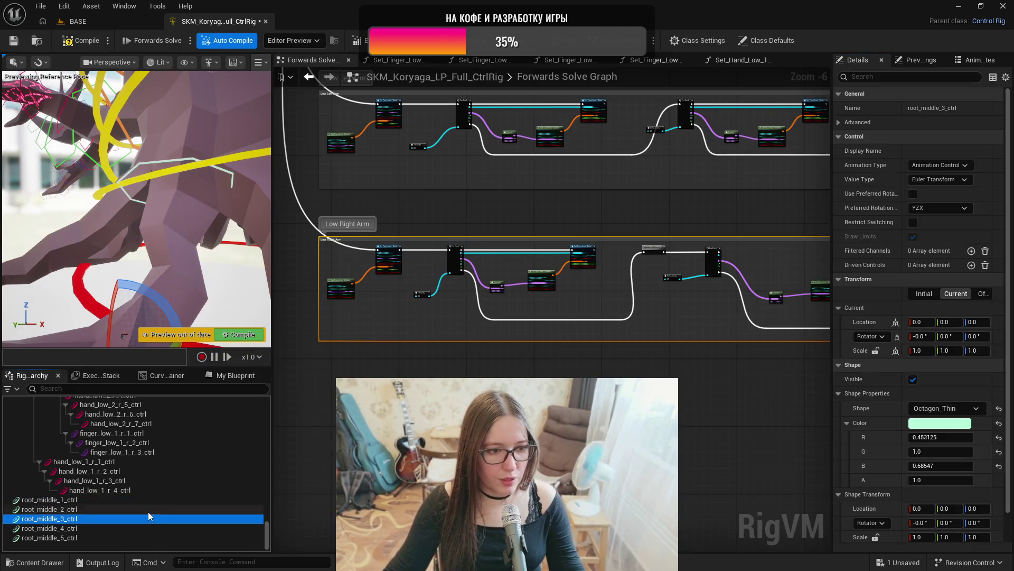
click(875, 537)
click(927, 537)
text(20)
key(Return)
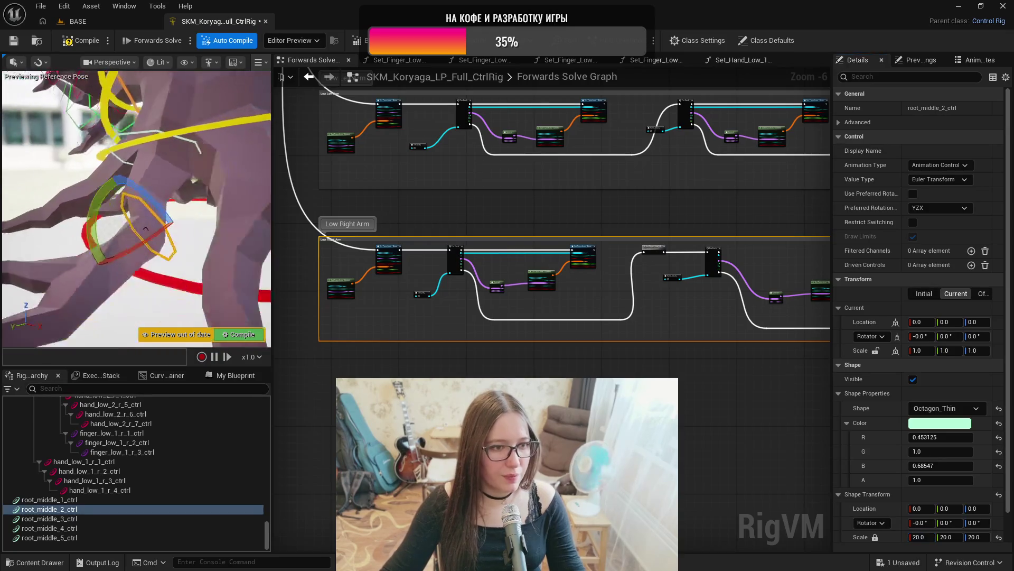
- Set root_middle_3_ctrl's shape scale to 15 and root_middle_4_ctrl's to 10
click(101, 518)
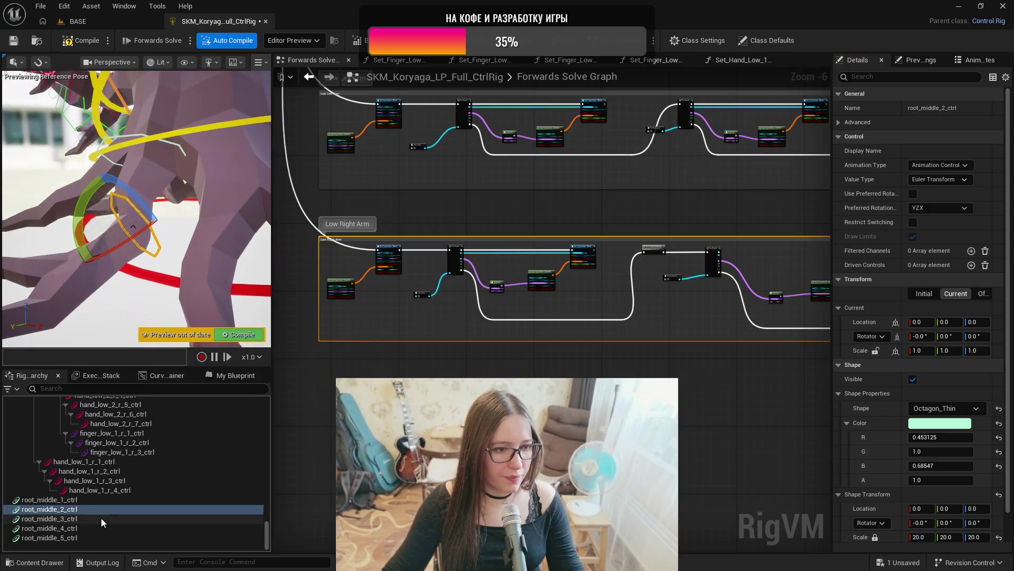
click(876, 537)
text(15)
key(Return)
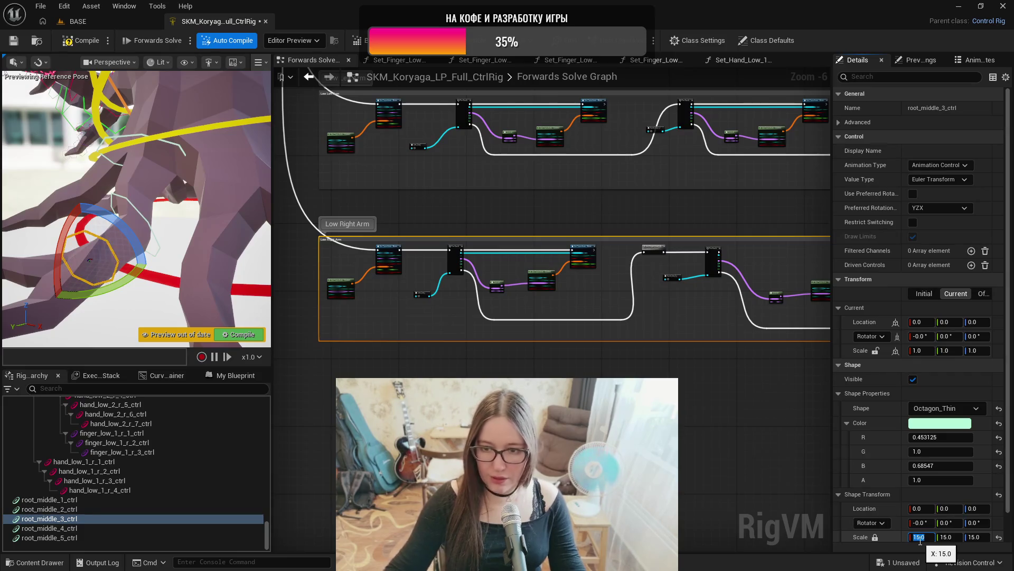
click(63, 527)
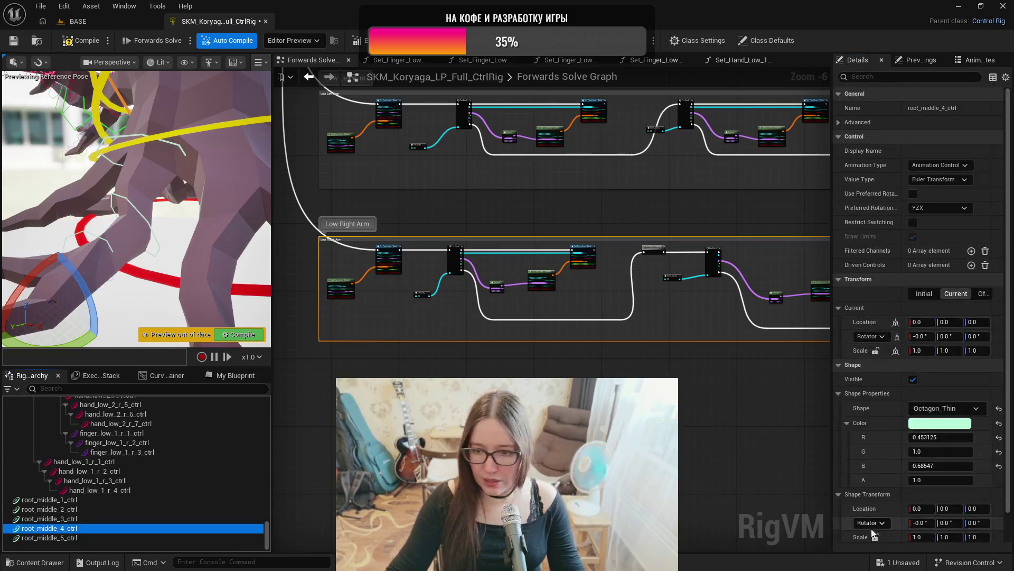
click(920, 537)
text(10)
key(Return)
drag(153, 257, 176, 310)
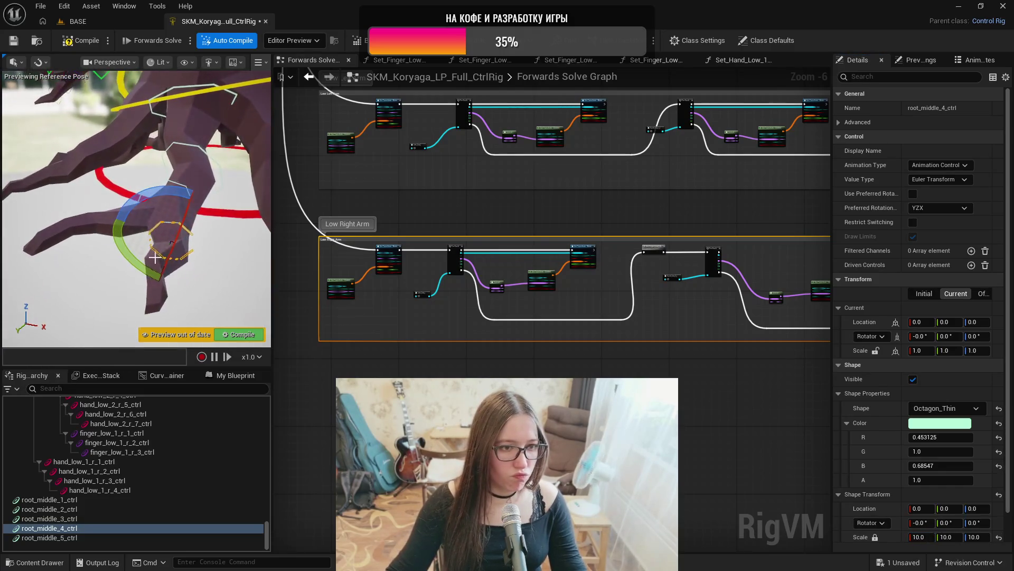
- Lock root_middle_5_ctrl's shape scale axes and set its scale to 5
click(61, 537)
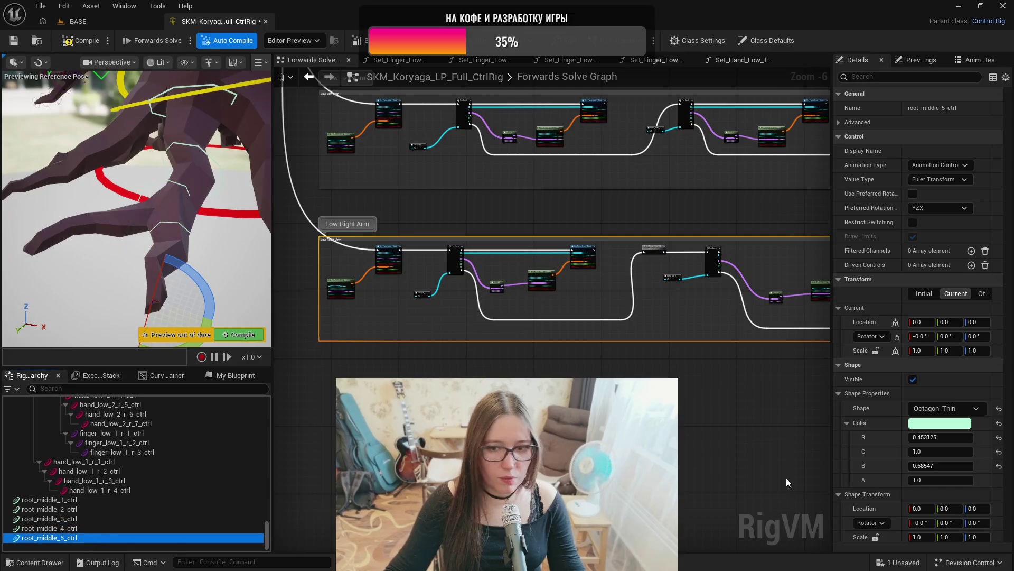
click(875, 537)
click(924, 536)
text(5)
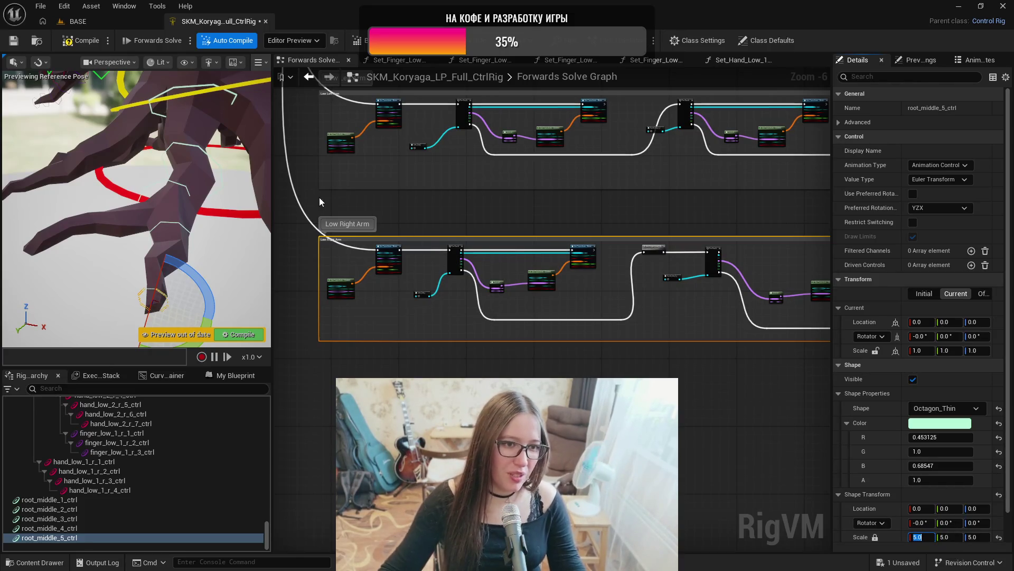
mouse_move(257, 210)
mouse_down()
mouse_move(219, 214)
mouse_move(182, 196)
mouse_up()
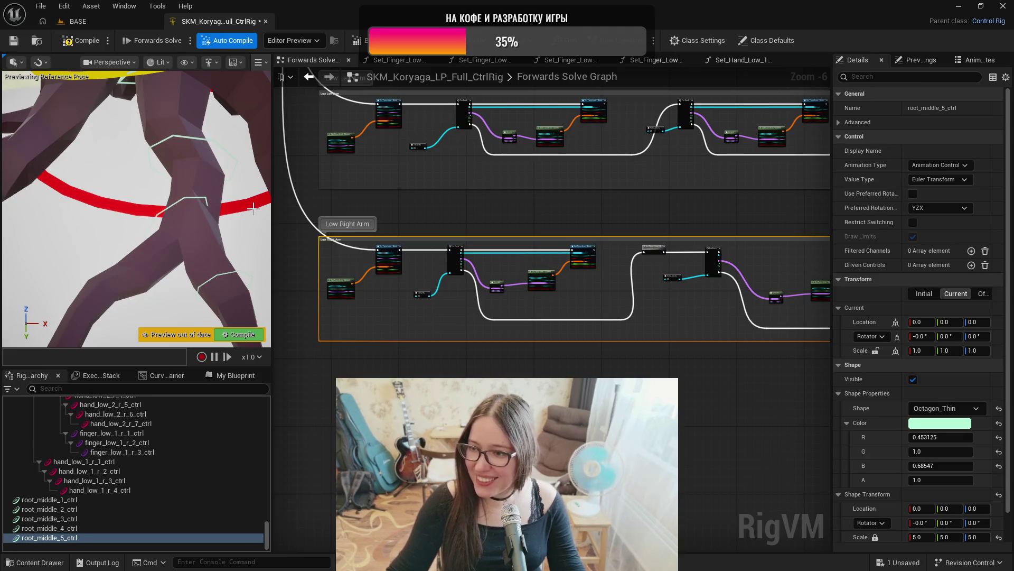
- In shape-transform mode, move and tilt root_middle_1_ctrl's octagon onto the limb with rotation snapping off
click(100, 499)
key(f)
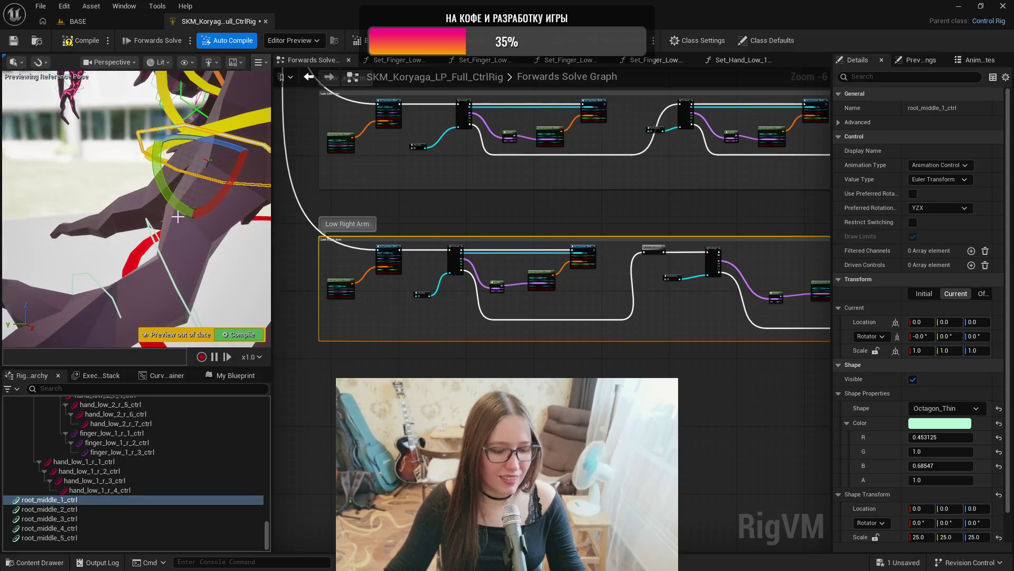
key(ctrl+period)
key(w)
drag(142, 157, 161, 164)
drag(185, 211, 176, 238)
key(e)
click(41, 62)
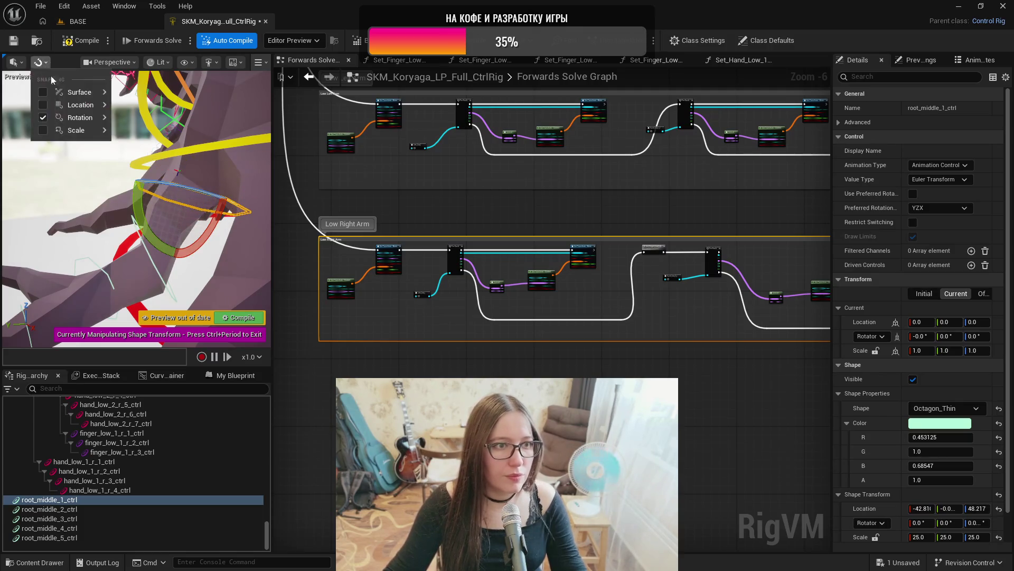
click(44, 120)
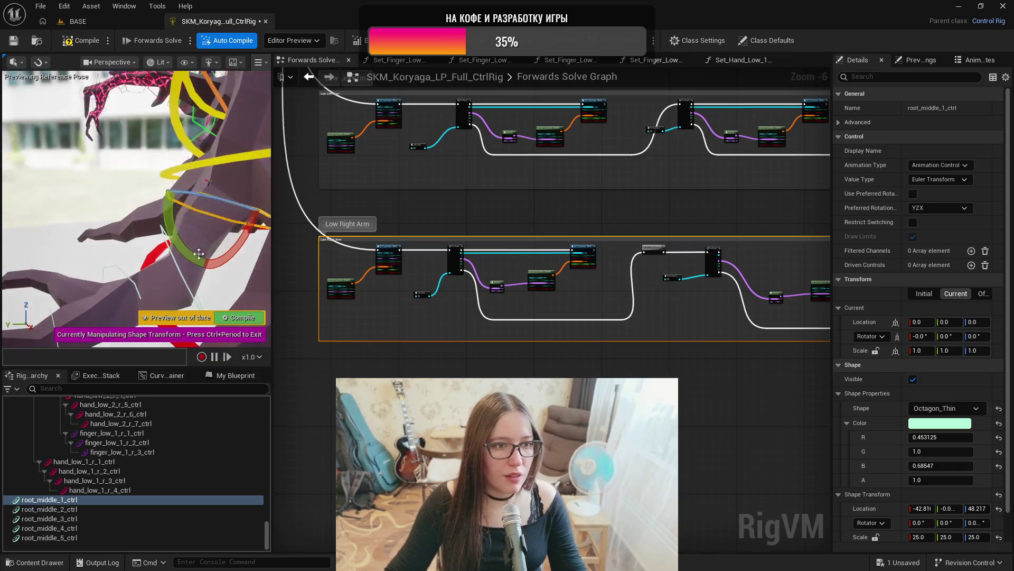
mouse_move(175, 169)
mouse_down()
mouse_move(163, 158)
mouse_move(184, 255)
mouse_up()
key(f)
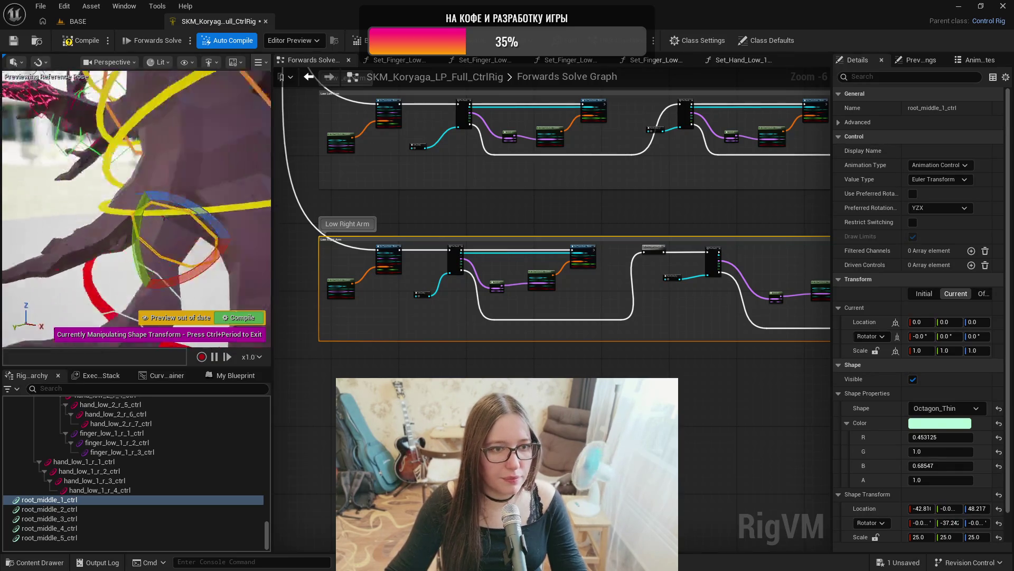
drag(187, 184, 146, 225)
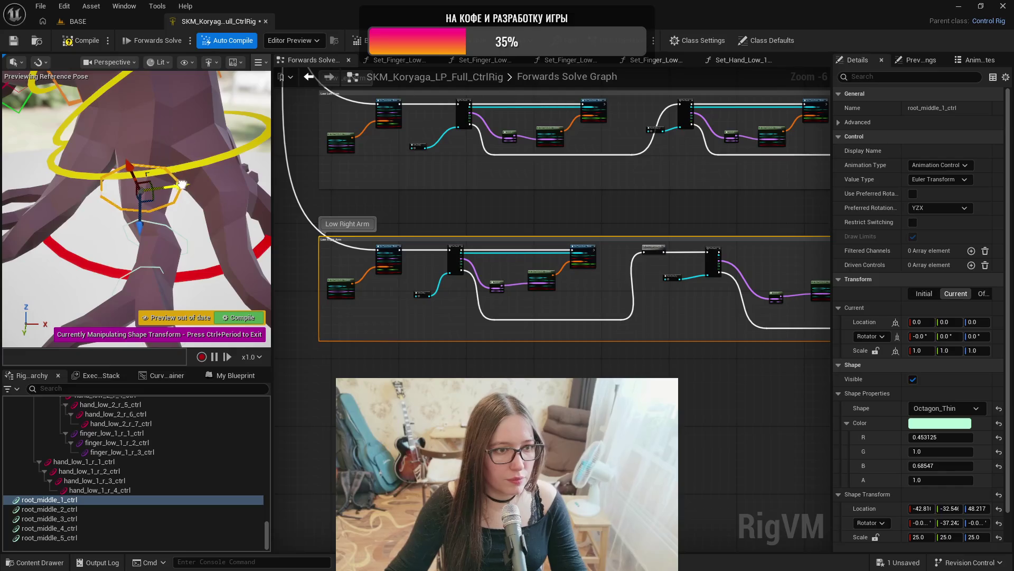
key(f)
- Rotate root_middle_2_ctrl's octagon shape to fit the limb
click(146, 227)
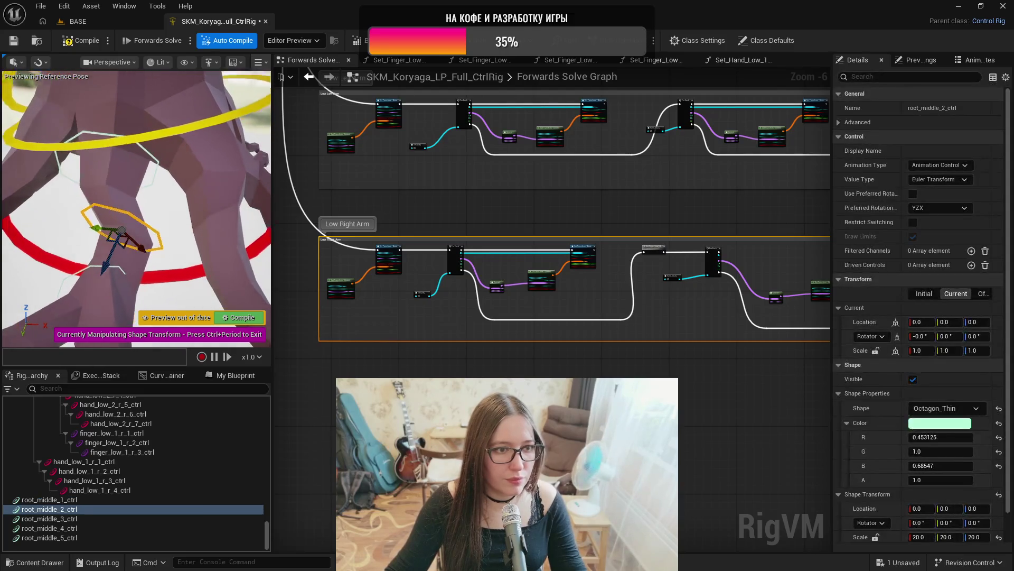
key(f)
key(e)
mouse_move(161, 232)
mouse_down()
mouse_move(158, 264)
mouse_move(142, 265)
mouse_up()
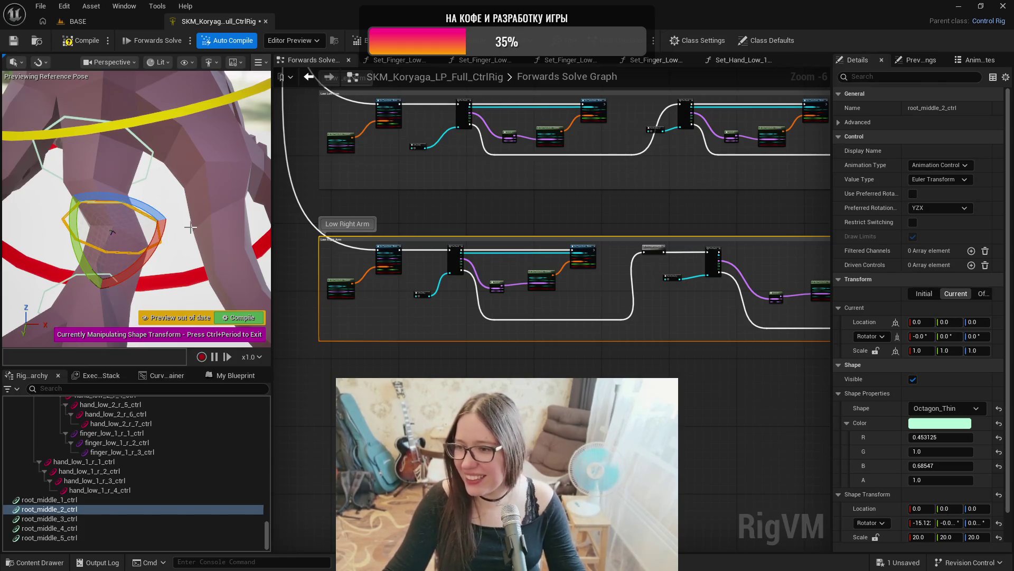
mouse_move(181, 223)
mouse_down()
mouse_move(153, 228)
mouse_move(164, 232)
mouse_up()
drag(174, 278, 211, 290)
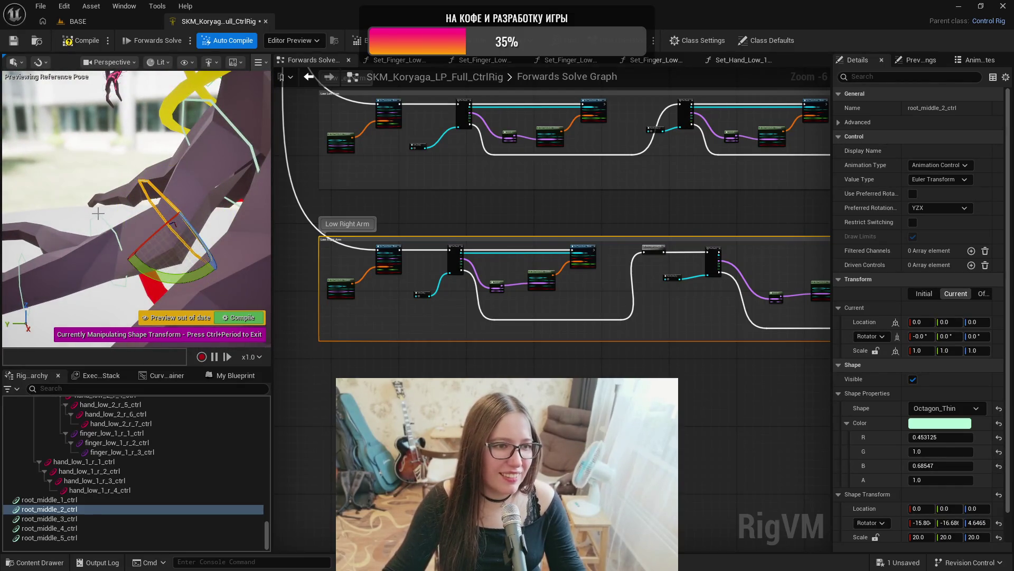
- Turn root_middle_3_ctrl's octagon to match the limb and set its shape scale to 17
click(100, 215)
key(f)
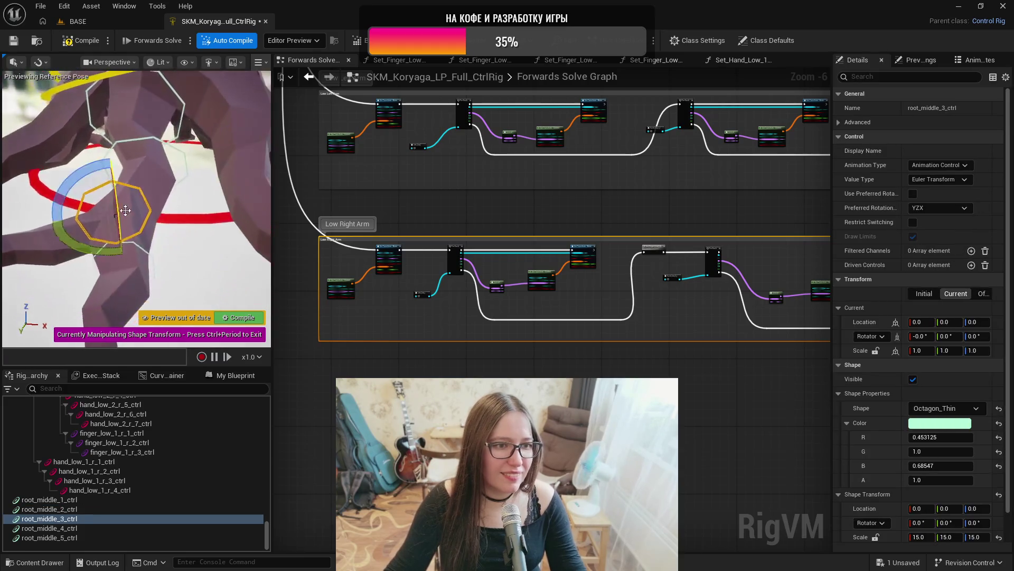
drag(108, 221, 154, 187)
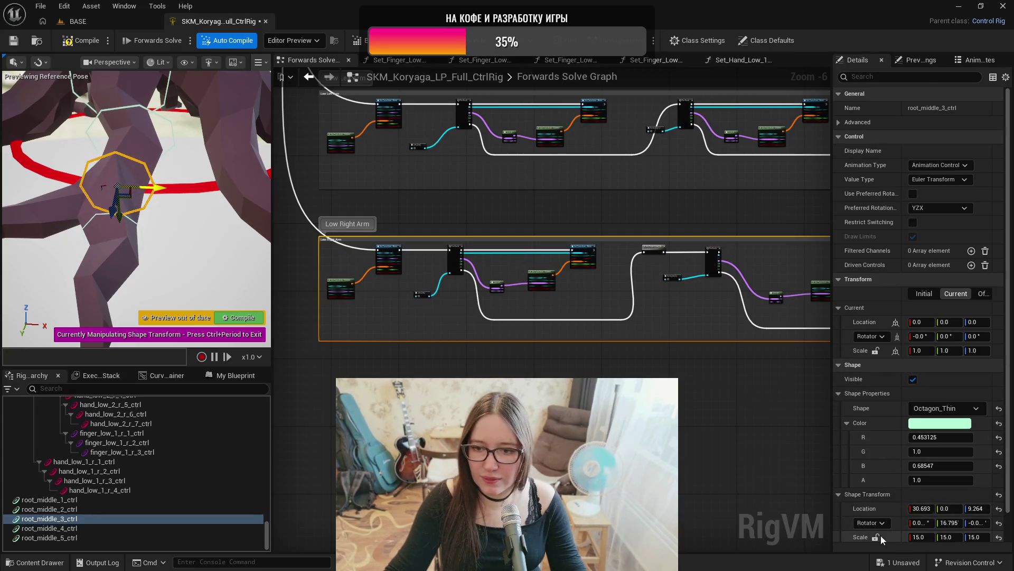
click(918, 537)
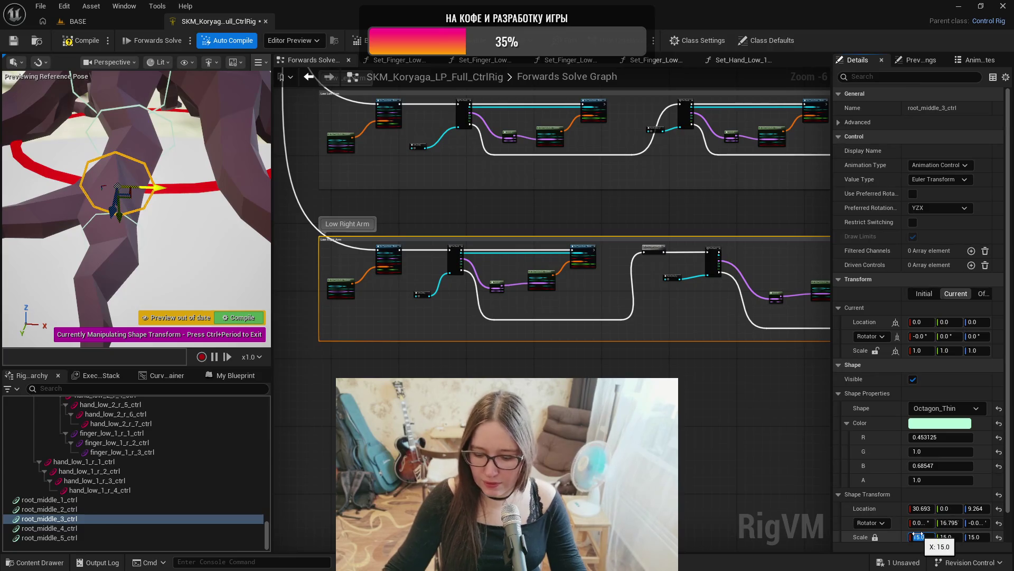
text(1)
key(Return)
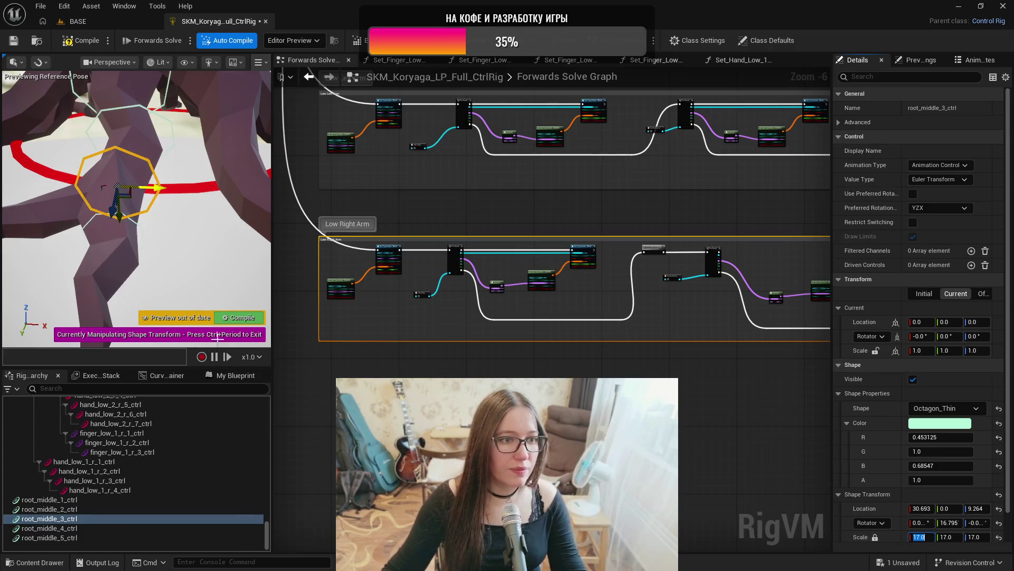
- Set root_middle_4_ctrl's shape scale to 11, check the fit, and reselect root_middle_1_ctrl
click(60, 529)
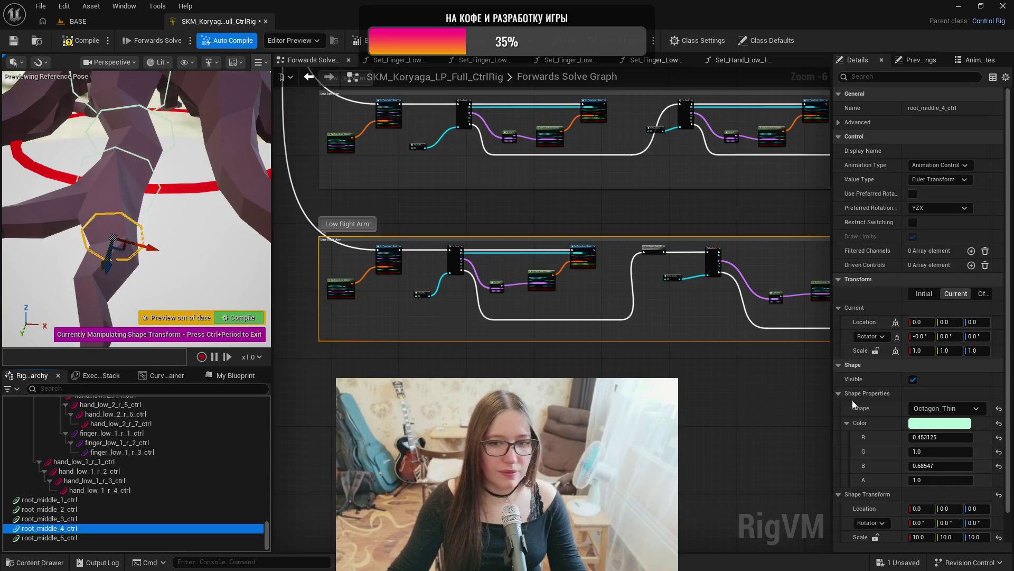
click(919, 537)
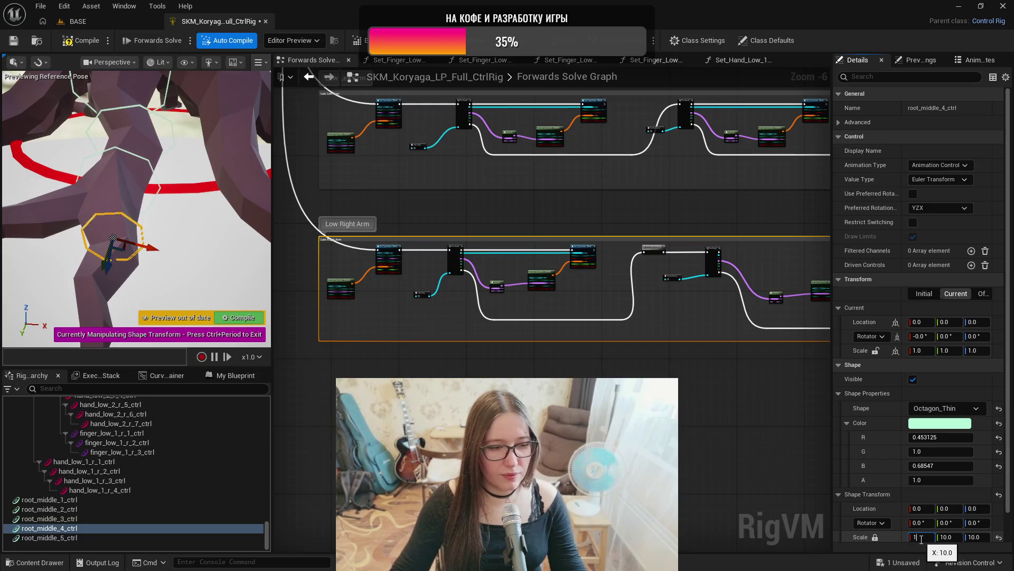
text(1)
key(Return)
drag(264, 274, 229, 274)
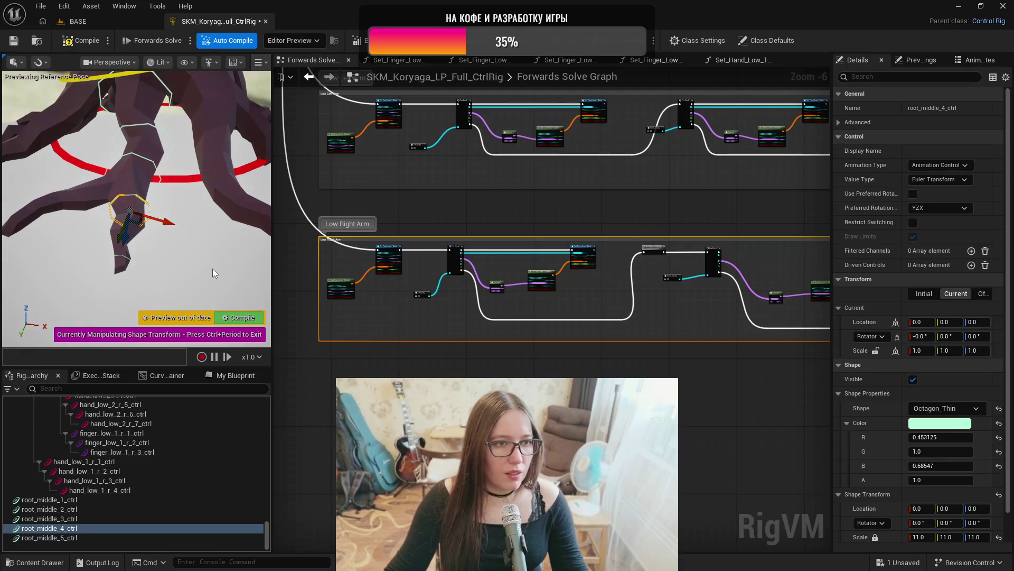
click(212, 271)
click(86, 499)
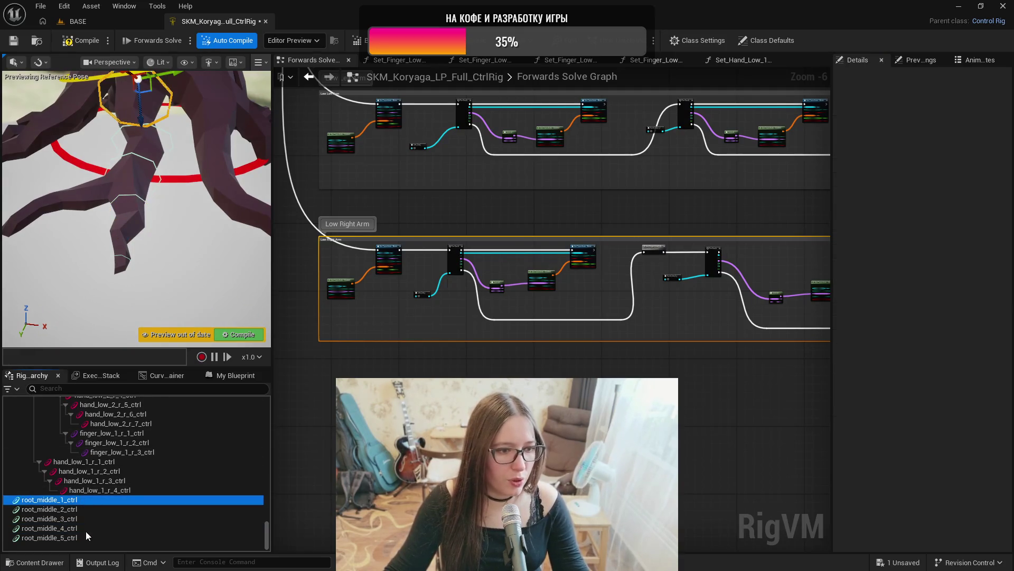
shift+click(84, 538)
drag(266, 533, 263, 470)
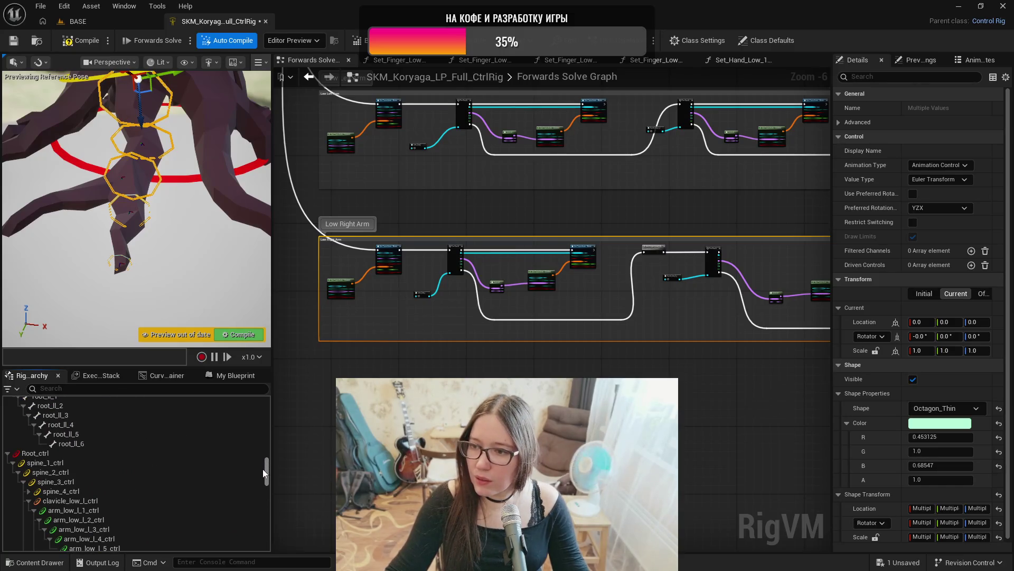
drag(262, 468, 262, 445)
click(201, 491)
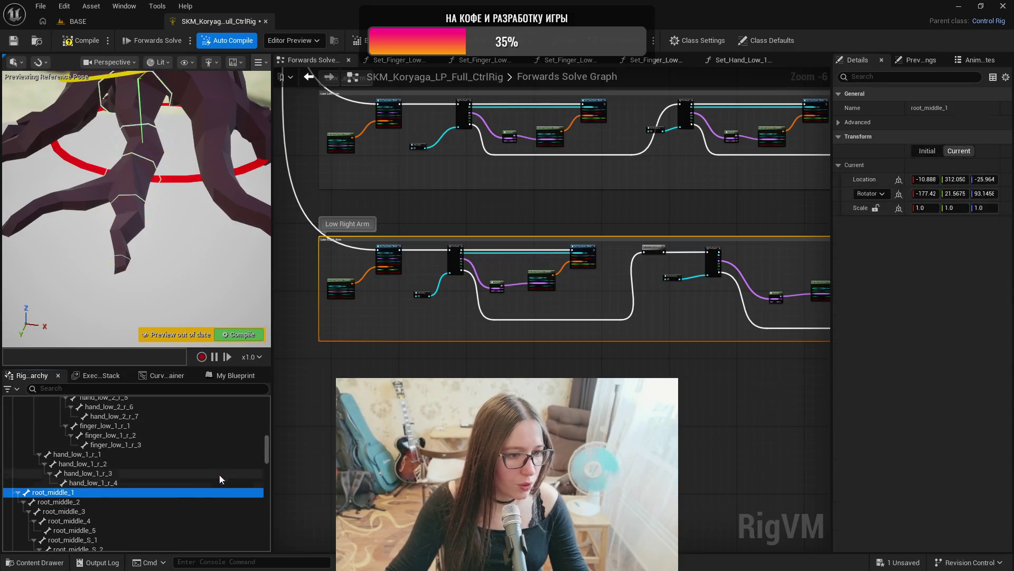
scroll(13, 459, up, 5)
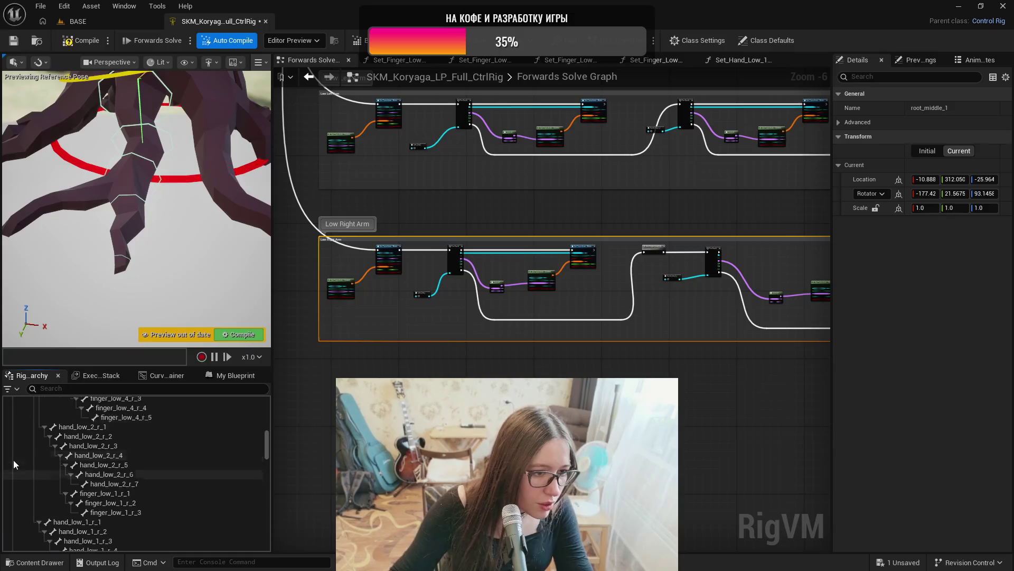
scroll(16, 444, up, 15)
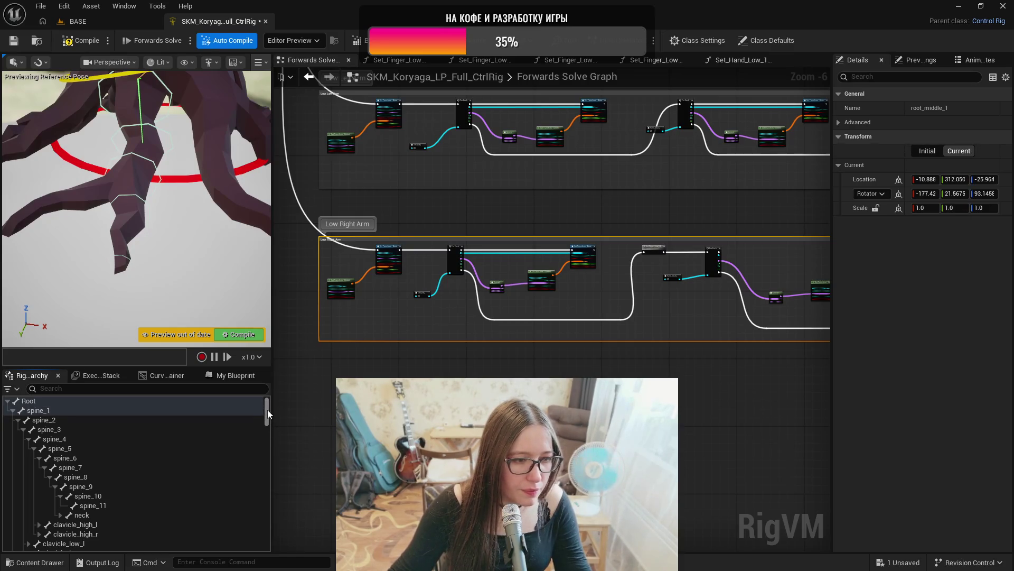
drag(267, 410, 266, 453)
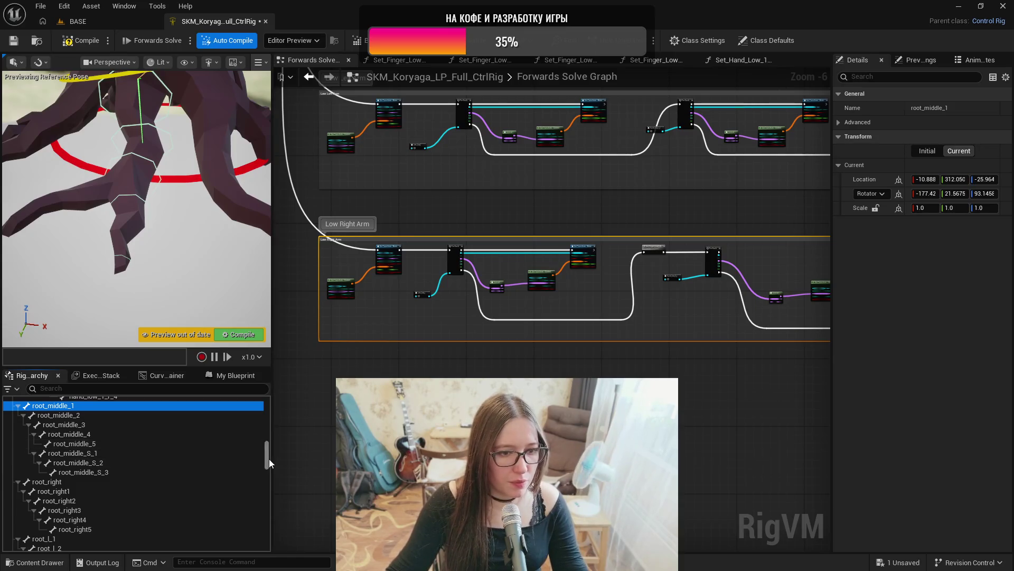
drag(268, 458, 268, 538)
click(67, 500)
shift+click(67, 536)
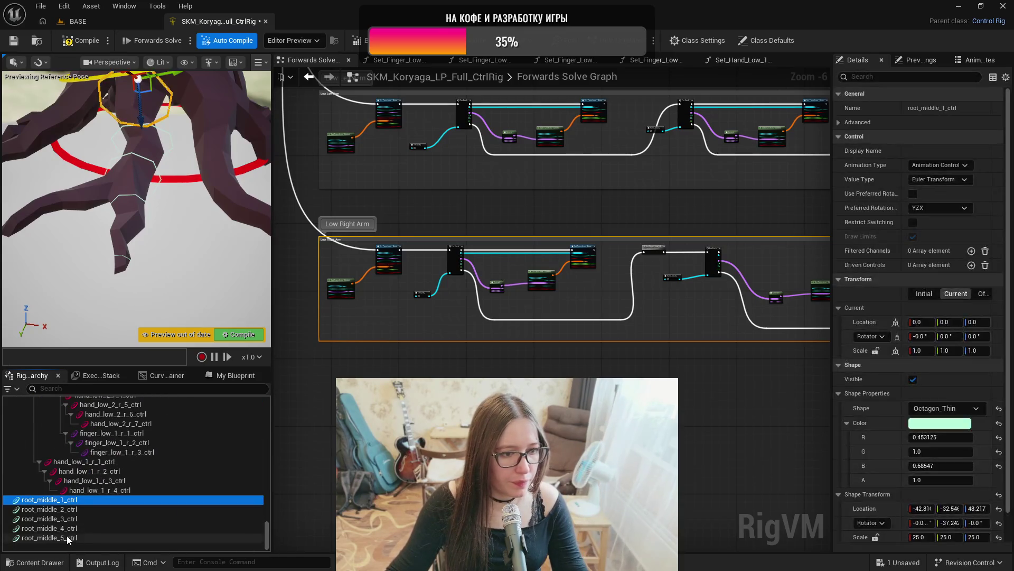
mouse_move(78, 486)
mouse_down()
mouse_move(90, 455)
mouse_move(69, 449)
mouse_up()
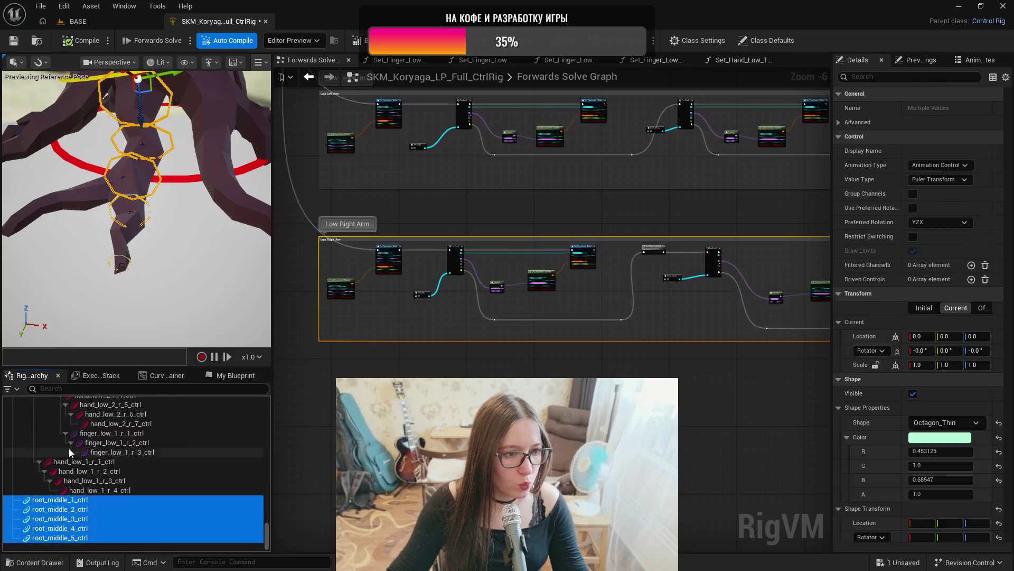
- Drag the root_middle controls in the Rig Hierarchy to chain 2→1, 3→2, and 4 and 5→3
ctrl+click(86, 502)
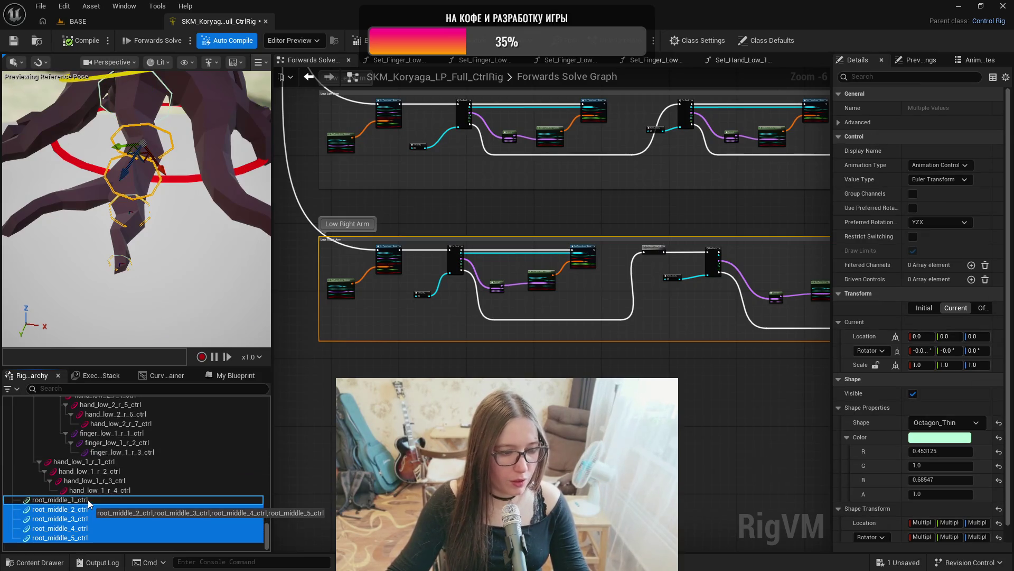
mouse_move(91, 510)
mouse_down()
mouse_move(88, 500)
mouse_move(93, 509)
mouse_up()
ctrl+click(93, 510)
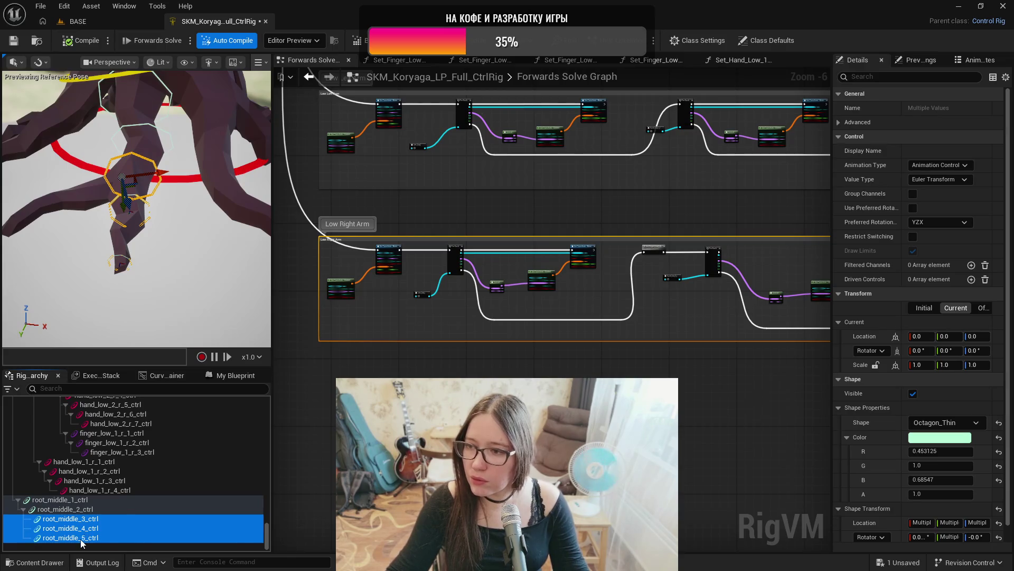
ctrl+click(85, 519)
drag(96, 531, 101, 519)
click(103, 535)
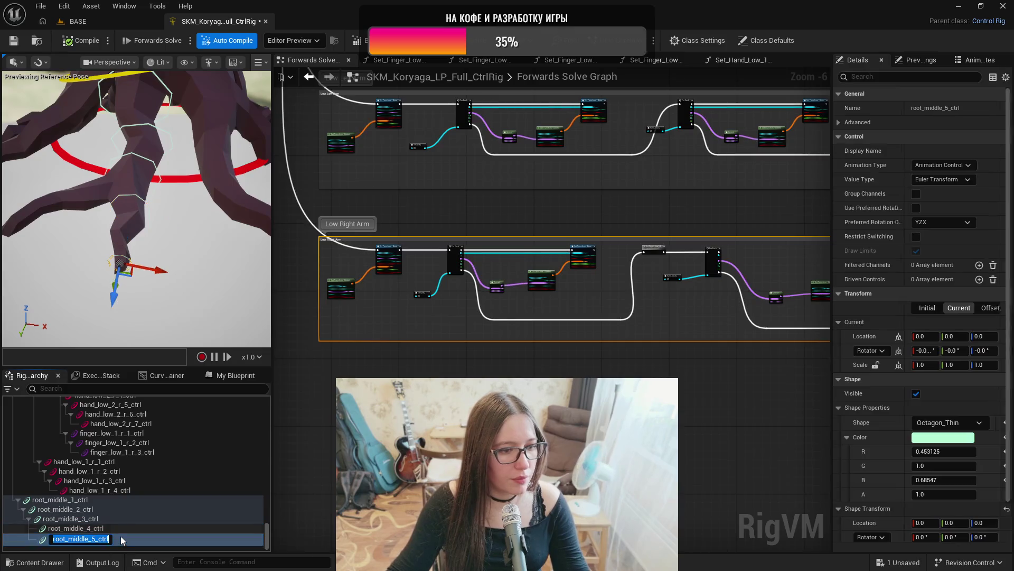
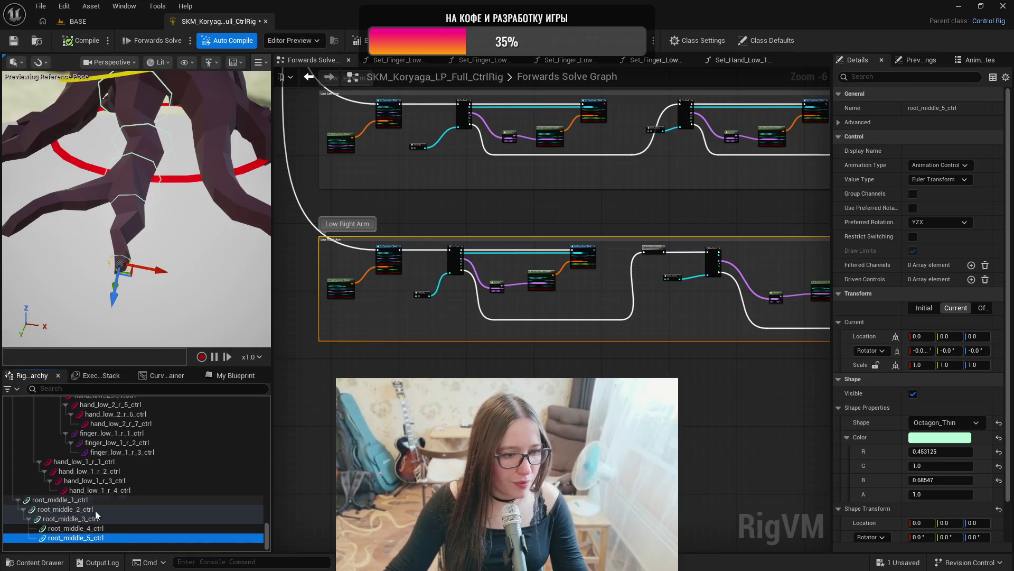
- Drag root_middle_5_ctrl onto root_middle_4_ctrl in the Rig Hierarchy to make it a child
click(107, 529)
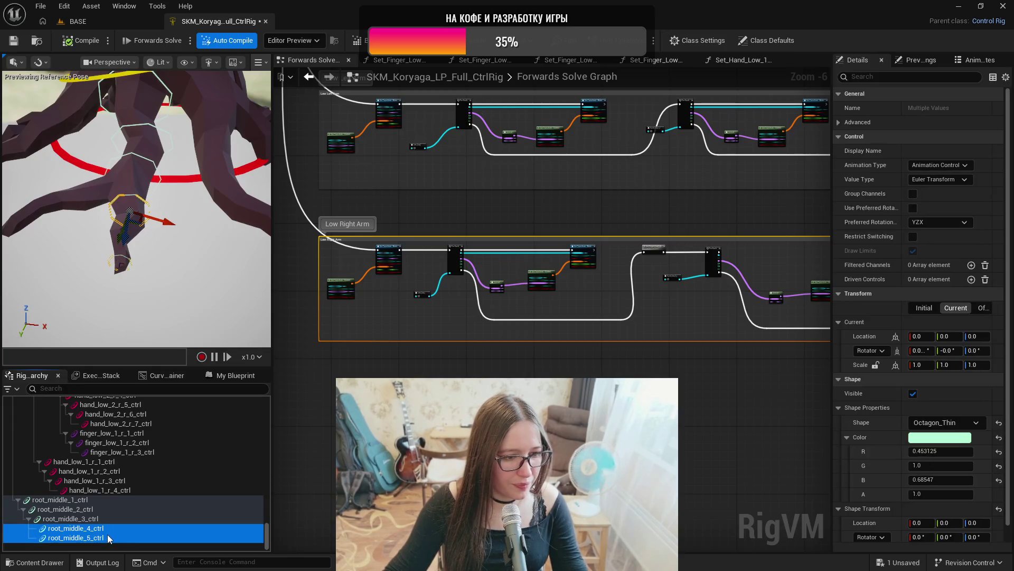
click(117, 537)
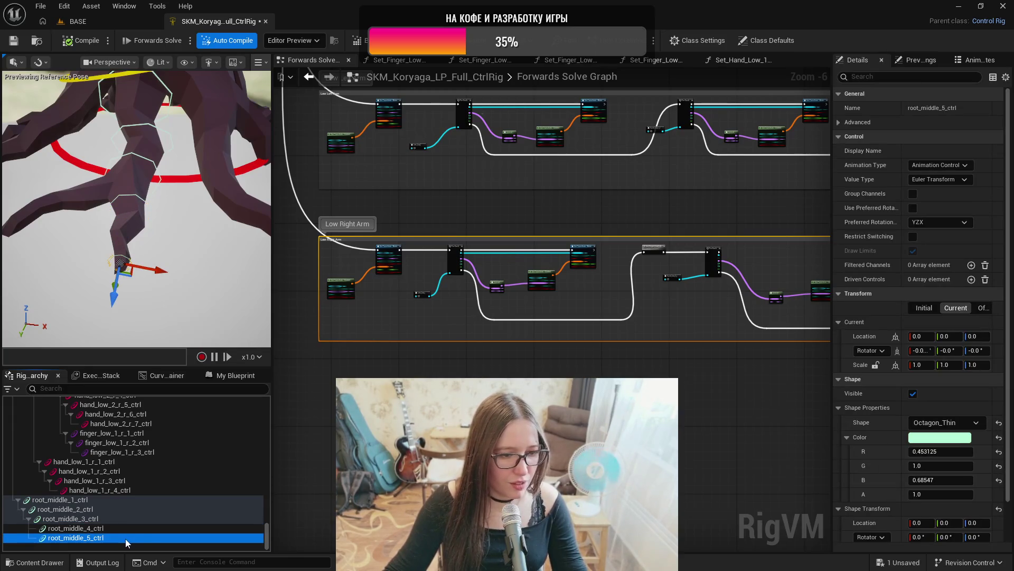
drag(125, 528, 147, 534)
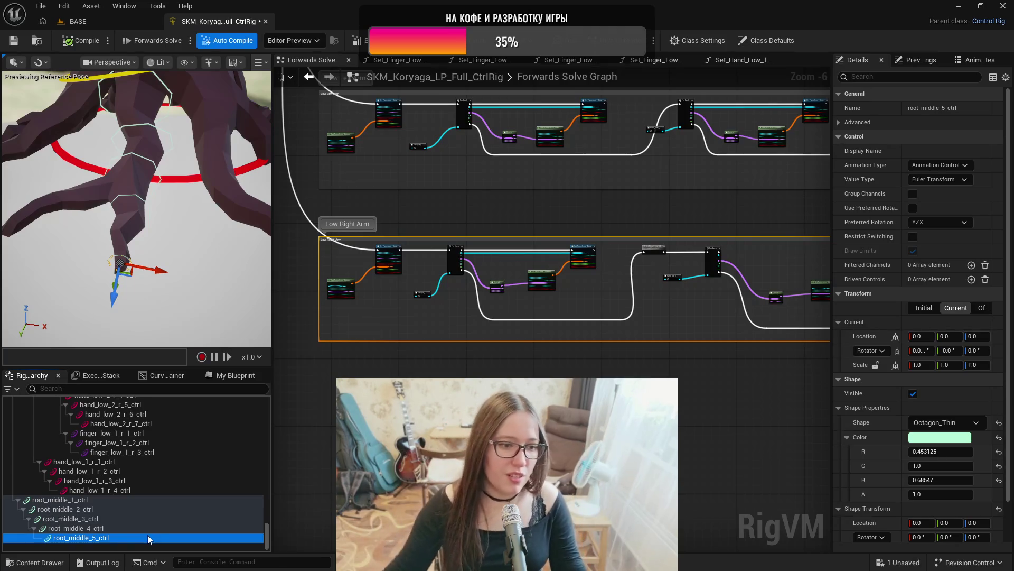
scroll(147, 535, up, 1)
scroll(147, 537, down, 1)
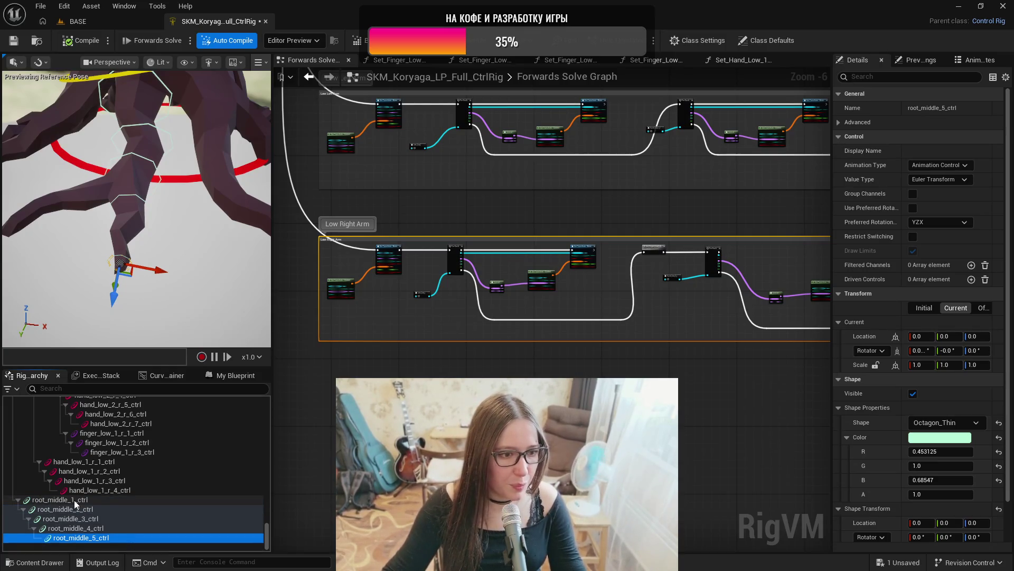
- Shift-select bones root_middle_1 through root_middle_5 and drop them into the Forwards Solve Graph as a node
scroll(109, 470, up, 5)
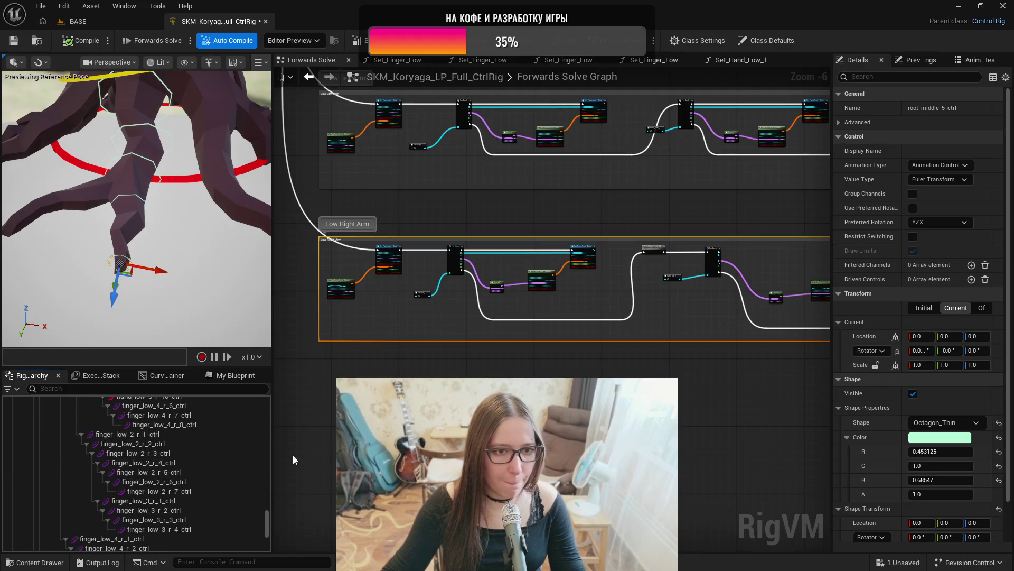
scroll(150, 469, up, 5)
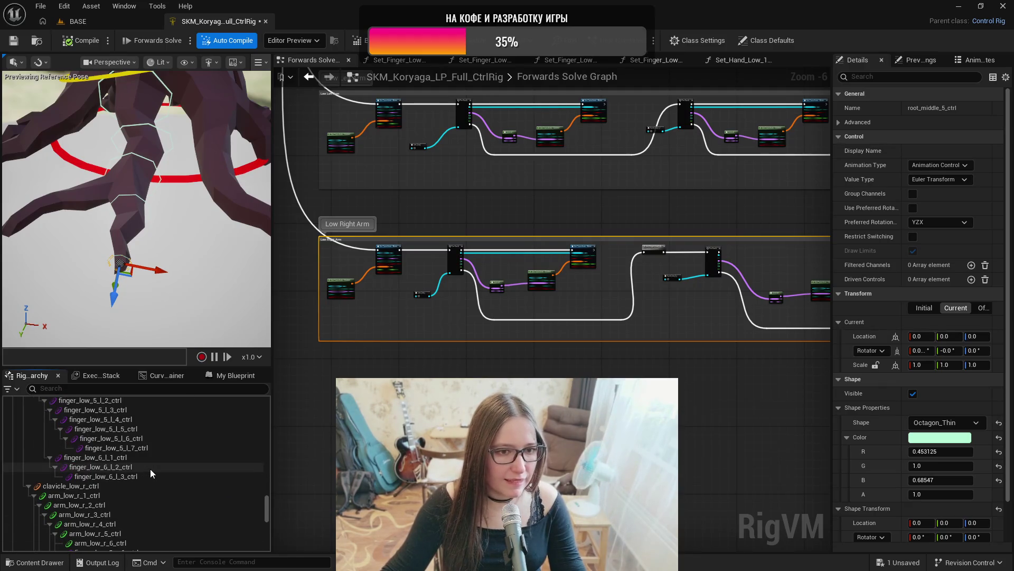
scroll(109, 465, up, 2)
scroll(110, 469, up, 10)
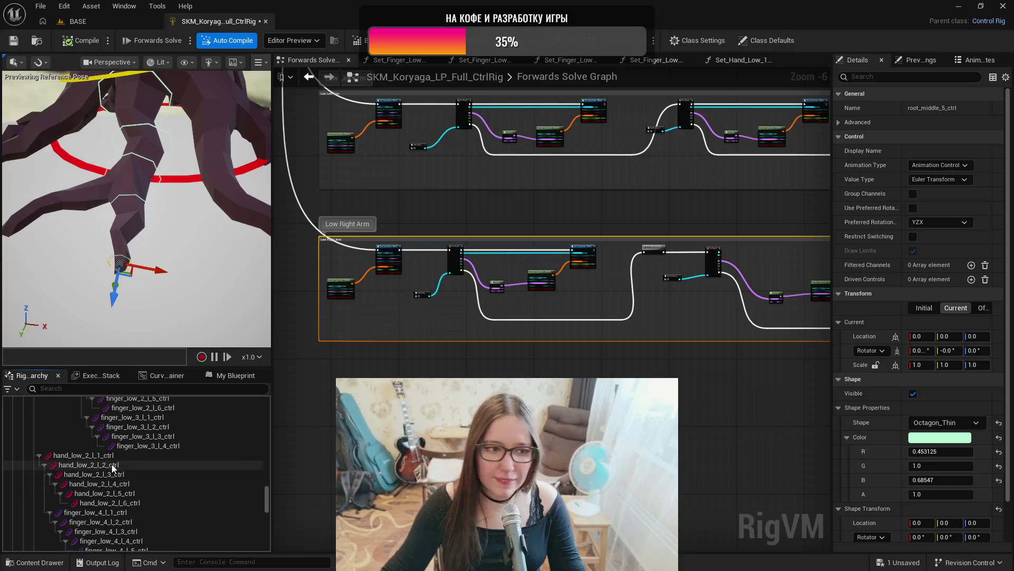
scroll(115, 462, up, 15)
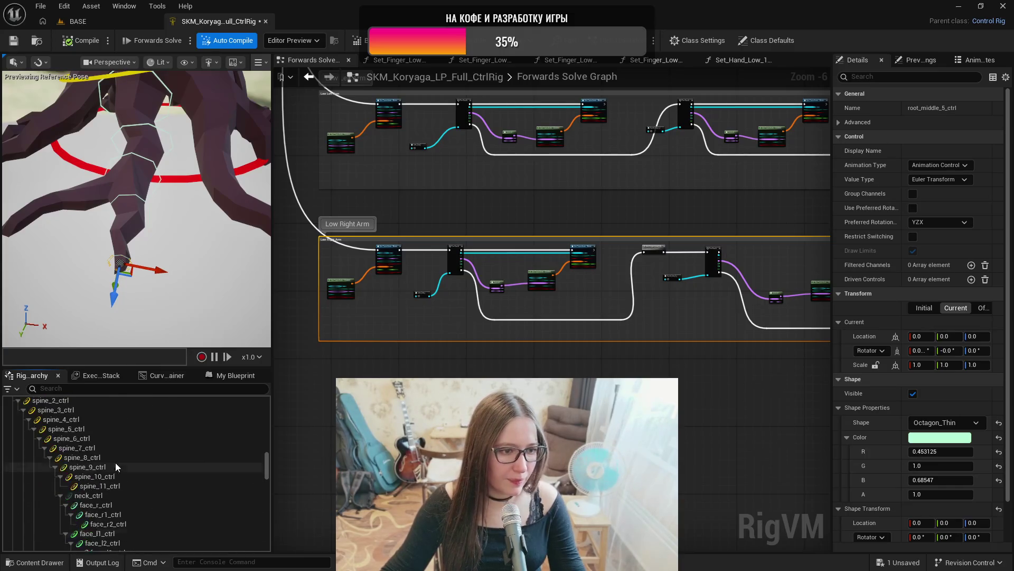
scroll(115, 462, up, 15)
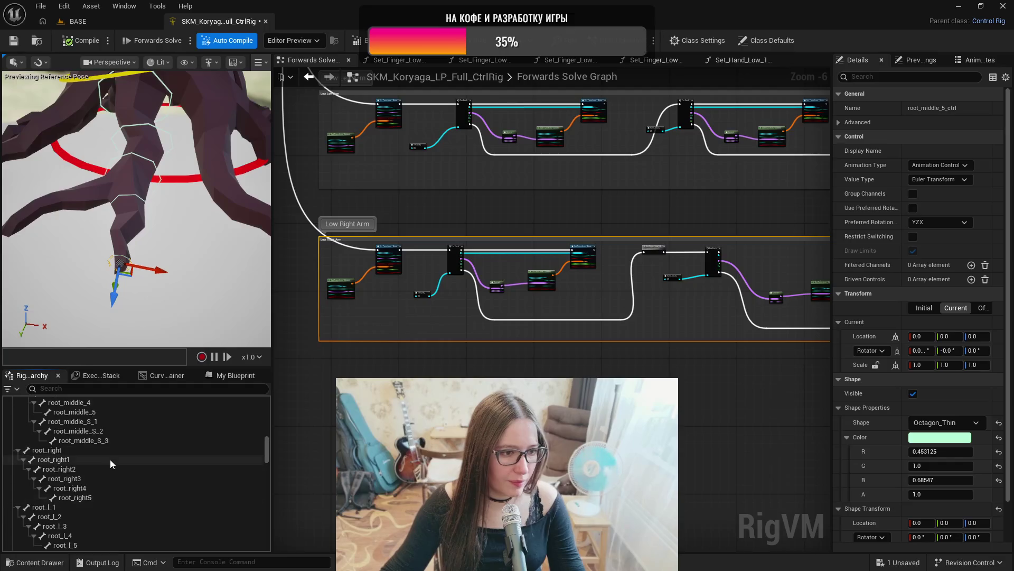
click(63, 425)
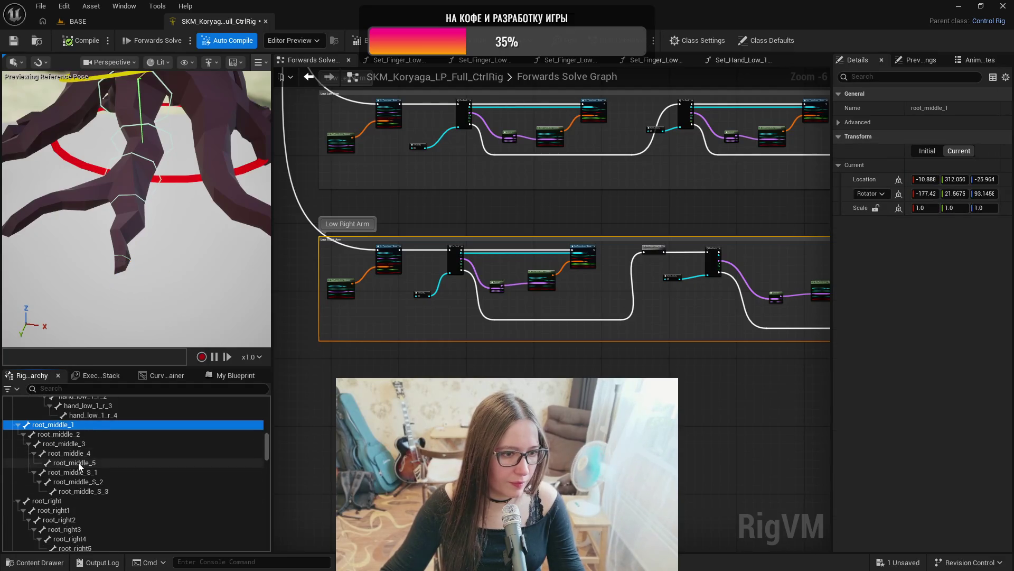
shift+click(78, 461)
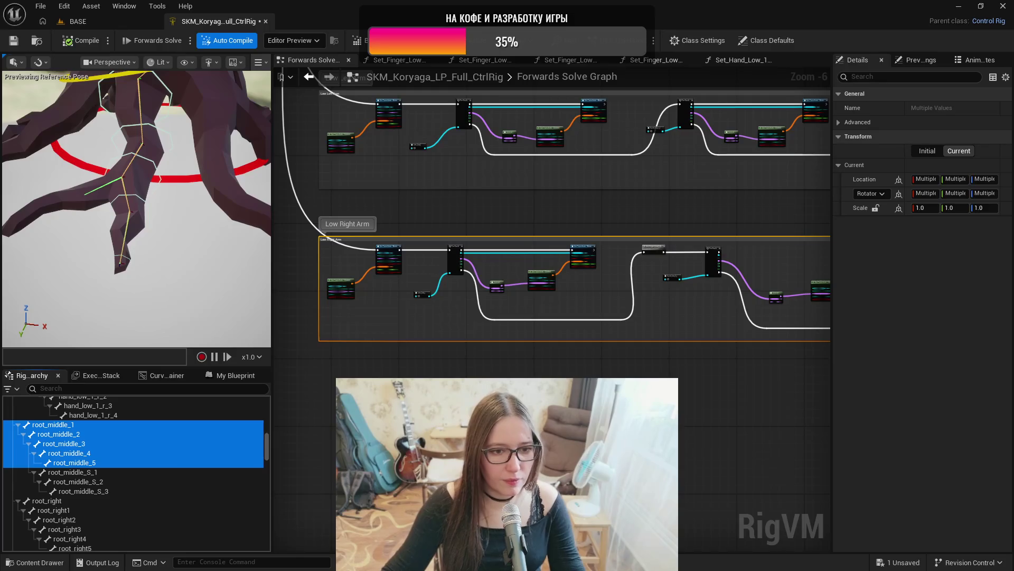
drag(53, 427, 354, 280)
key(Escape)
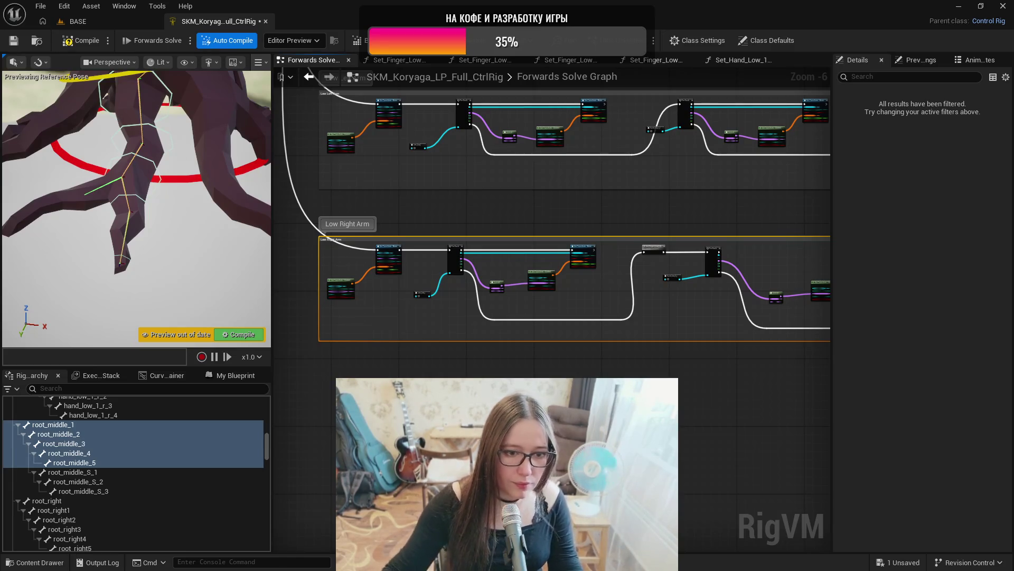
- Frame the new root_middle bone array node and clear the graph selection
key(f)
scroll(449, 370, down, 3)
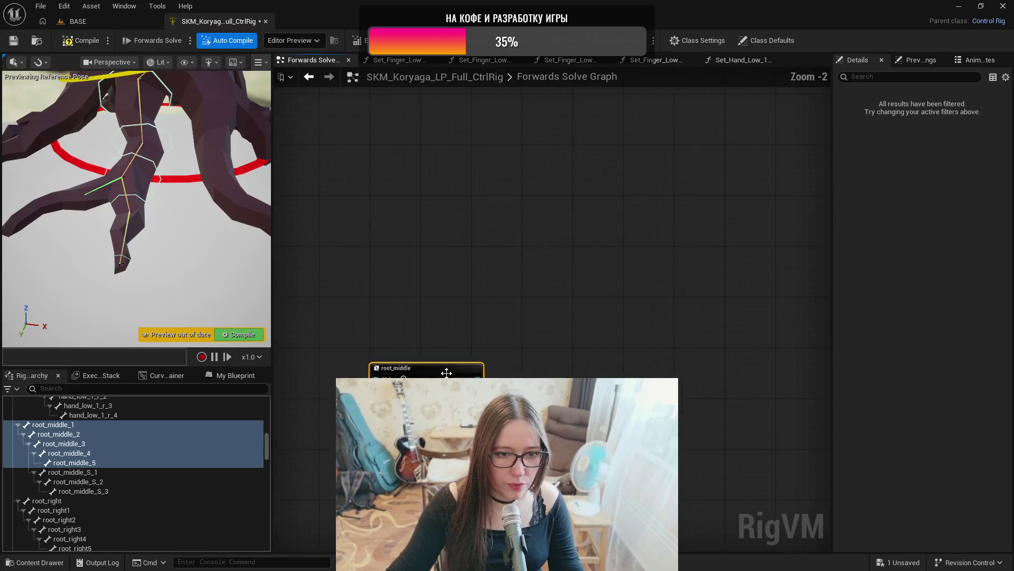
scroll(516, 268, down, 3)
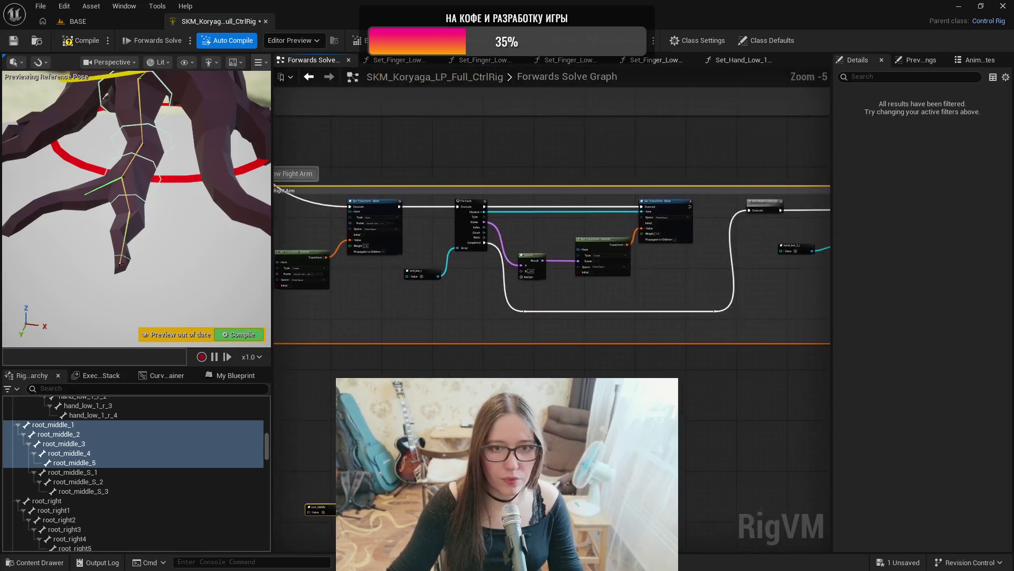
mouse_move(429, 345)
mouse_down()
mouse_move(547, 325)
mouse_move(464, 333)
mouse_up()
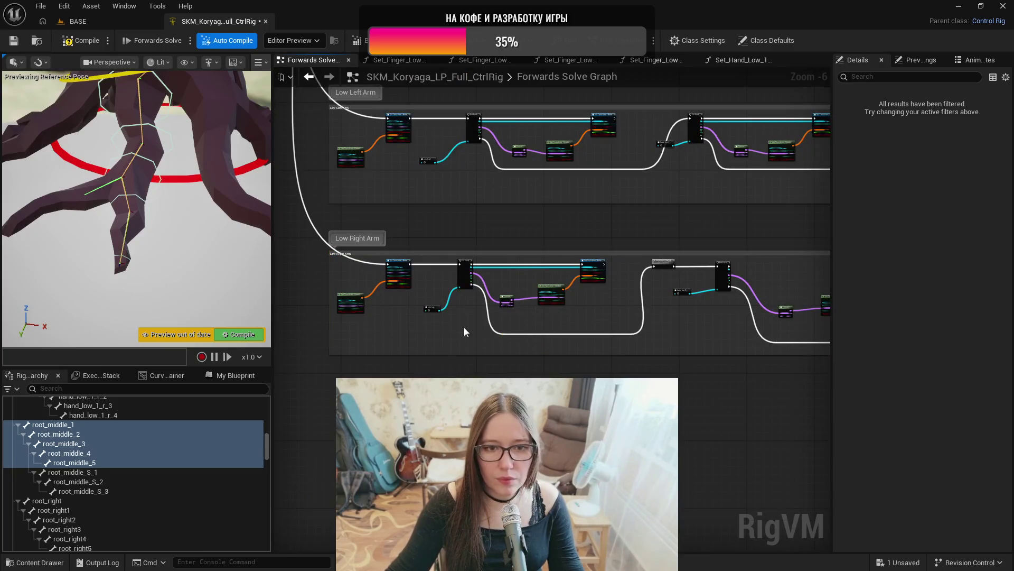
- Box-select the four Low Right Arm loop nodes and inspect the root_middle bone array
drag(509, 306, 614, 264)
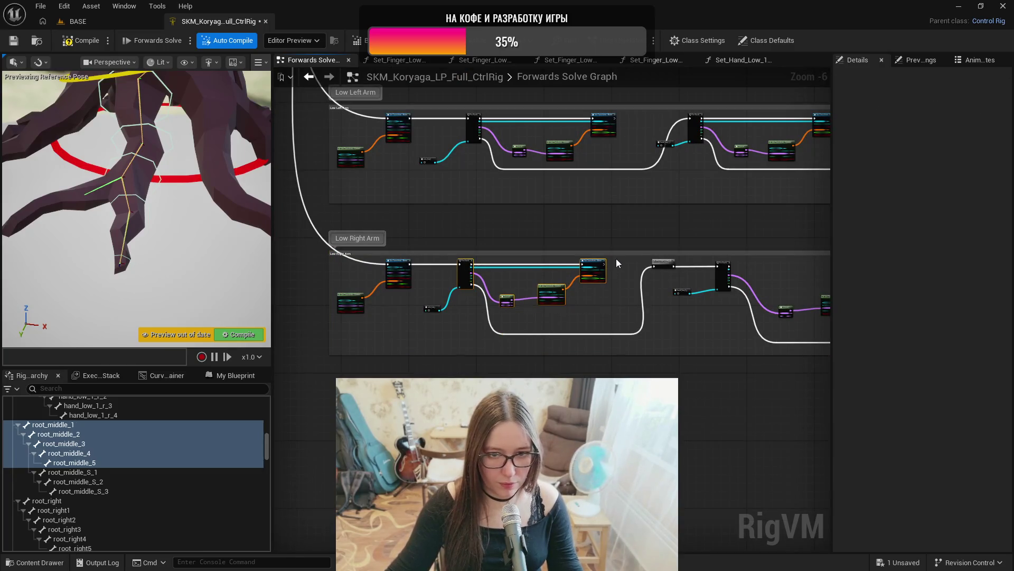
scroll(441, 332, up, 4)
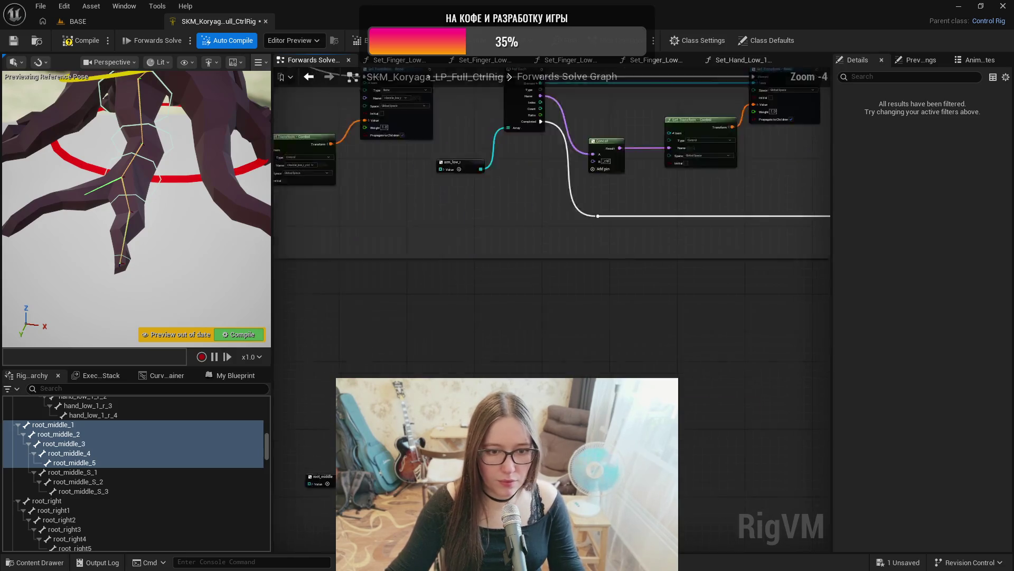
drag(441, 332, 522, 313)
click(507, 401)
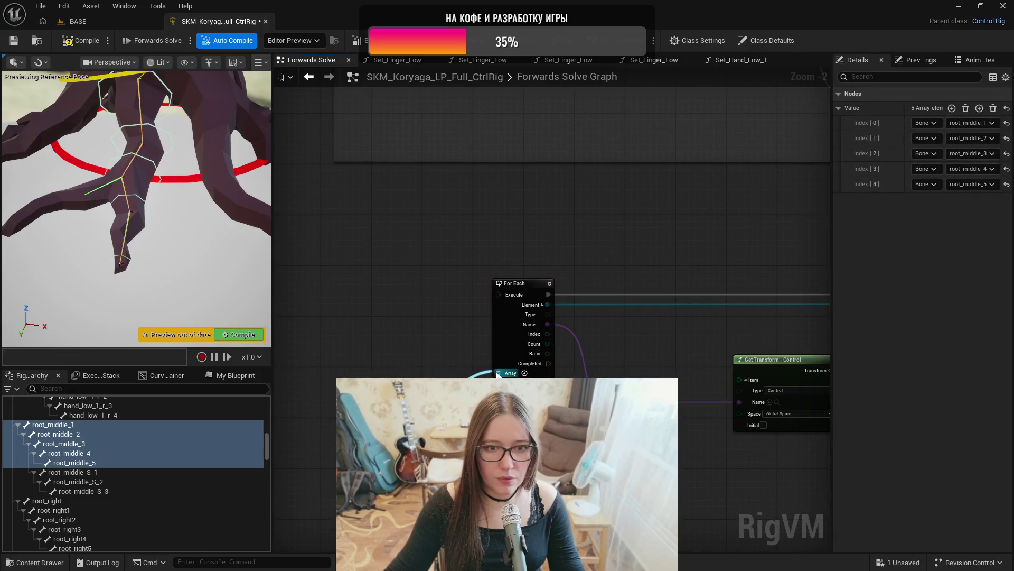
drag(499, 375, 327, 349)
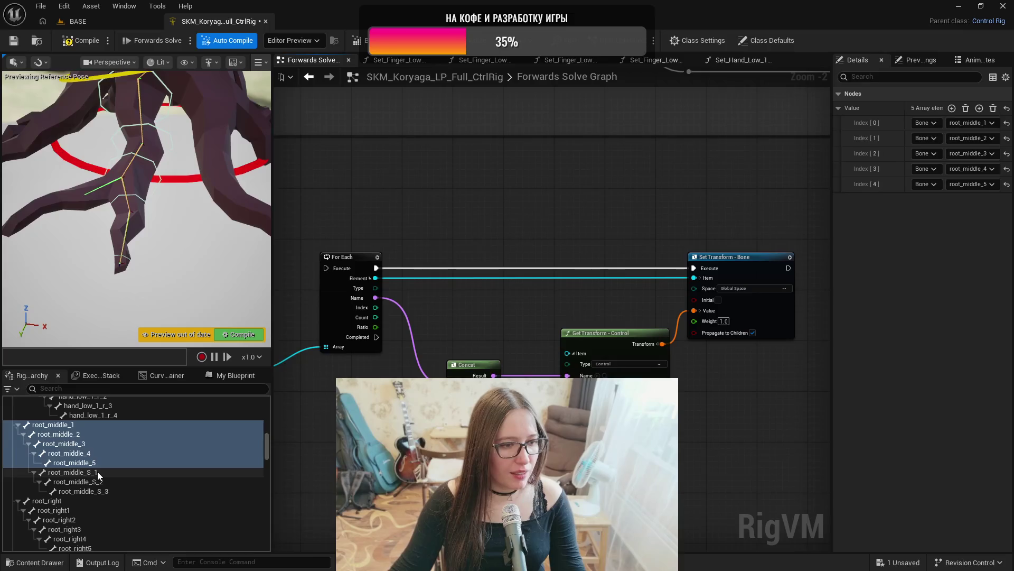
click(97, 471)
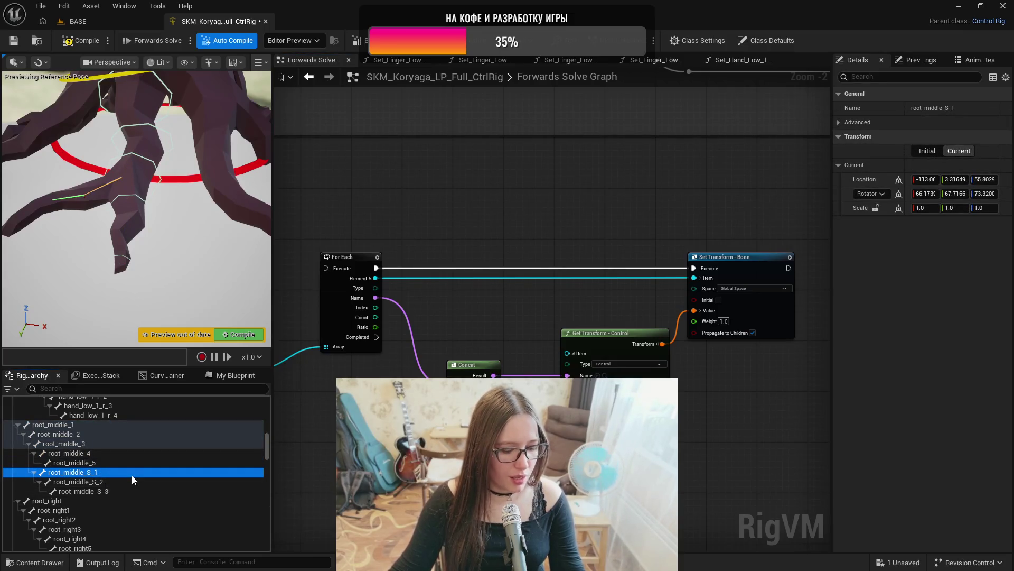
click(118, 481)
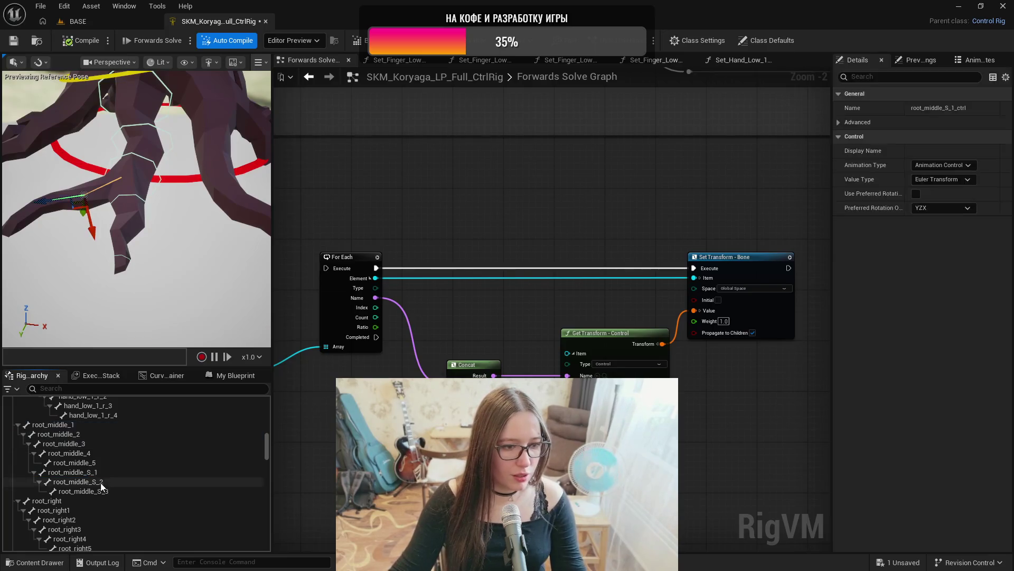
click(104, 491)
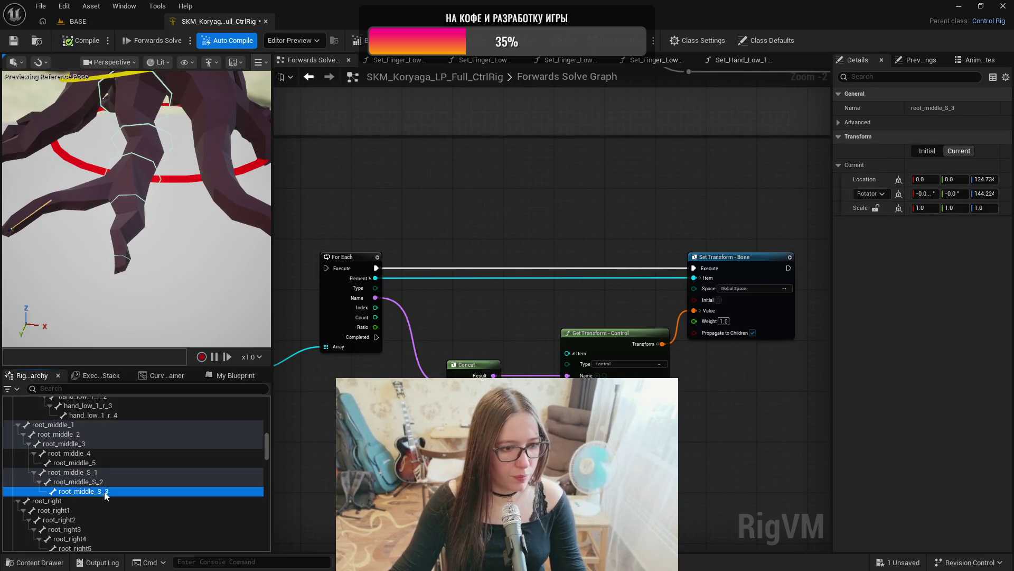
click(85, 472)
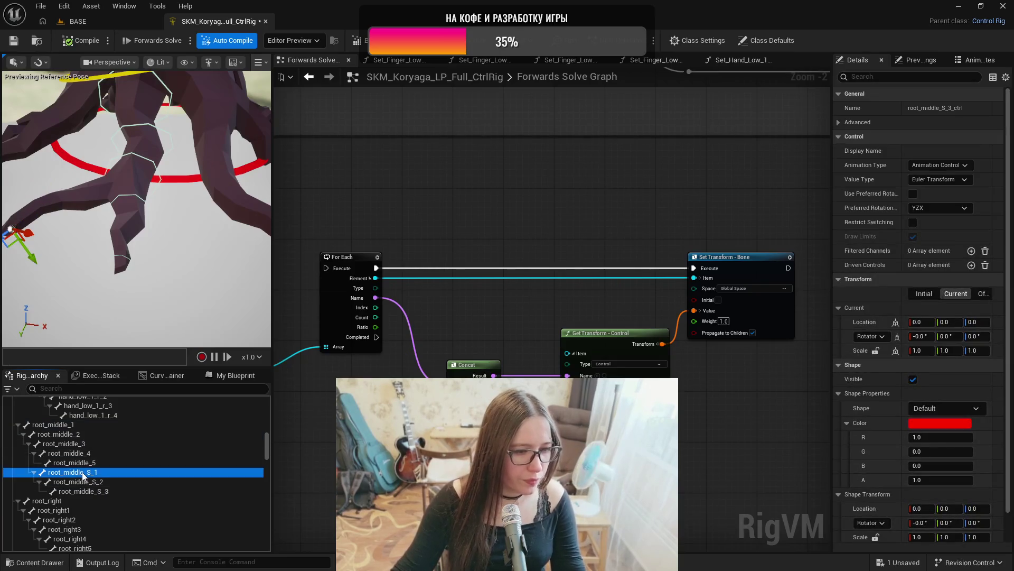
scroll(116, 484, down, 5)
scroll(139, 497, down, 10)
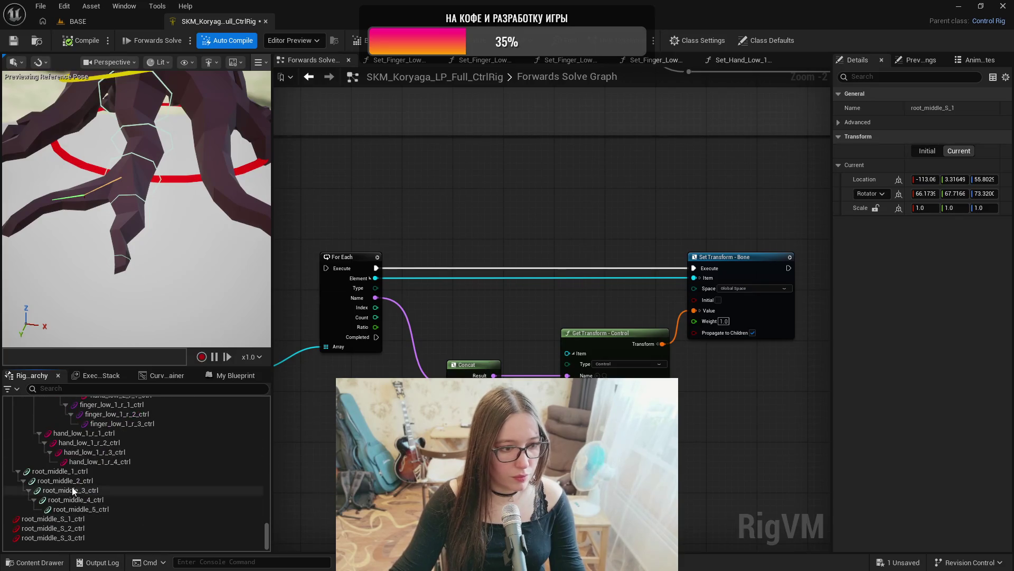
click(72, 472)
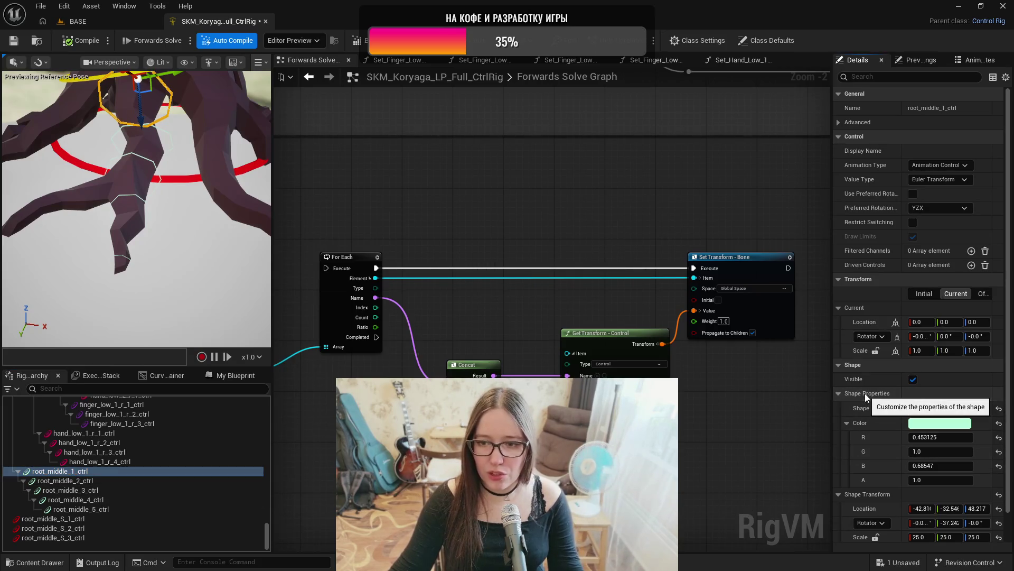
- Give root_middle_S_1_ctrl a uniform shape scale of 10
click(45, 520)
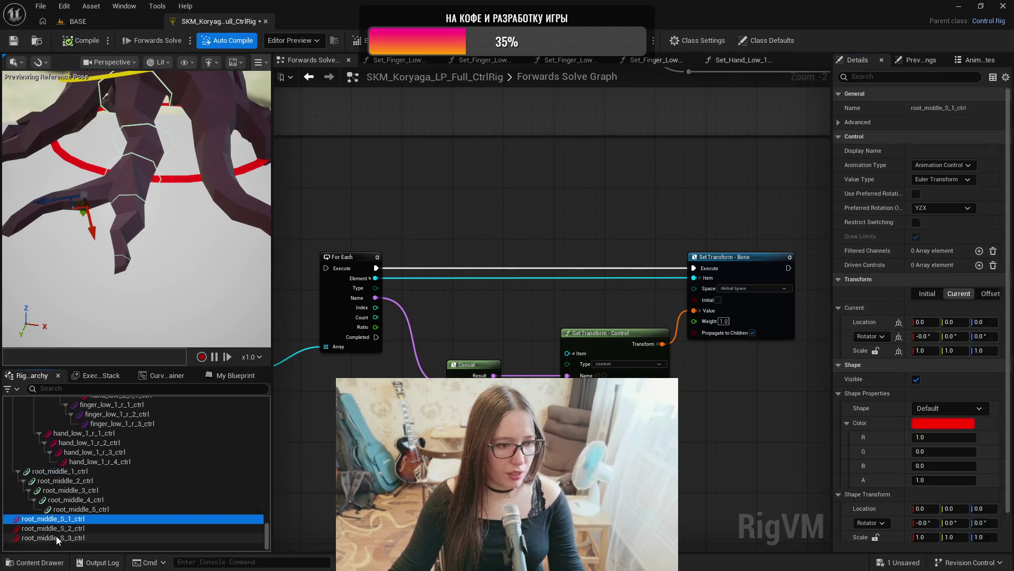
shift+click(56, 537)
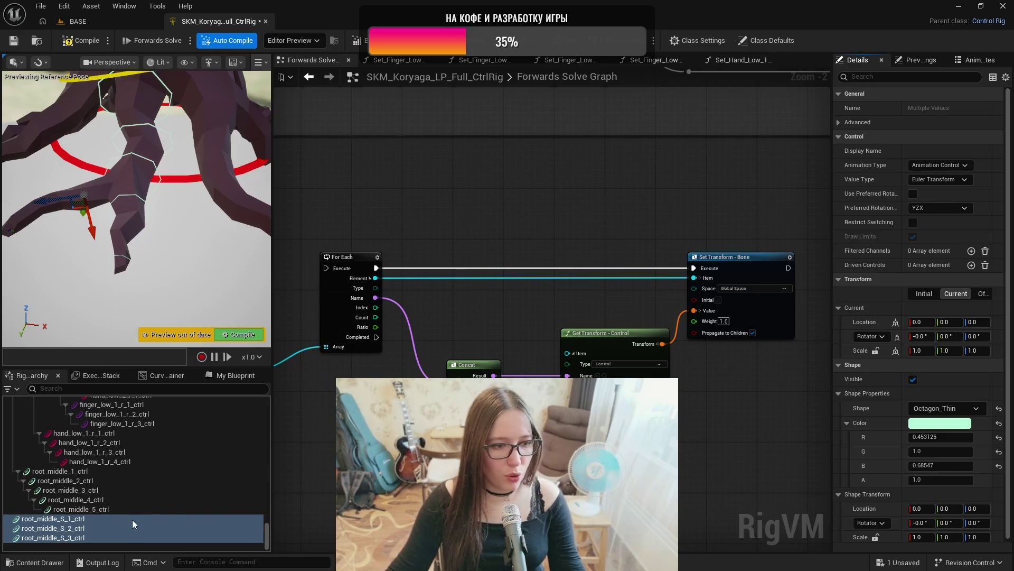
click(77, 520)
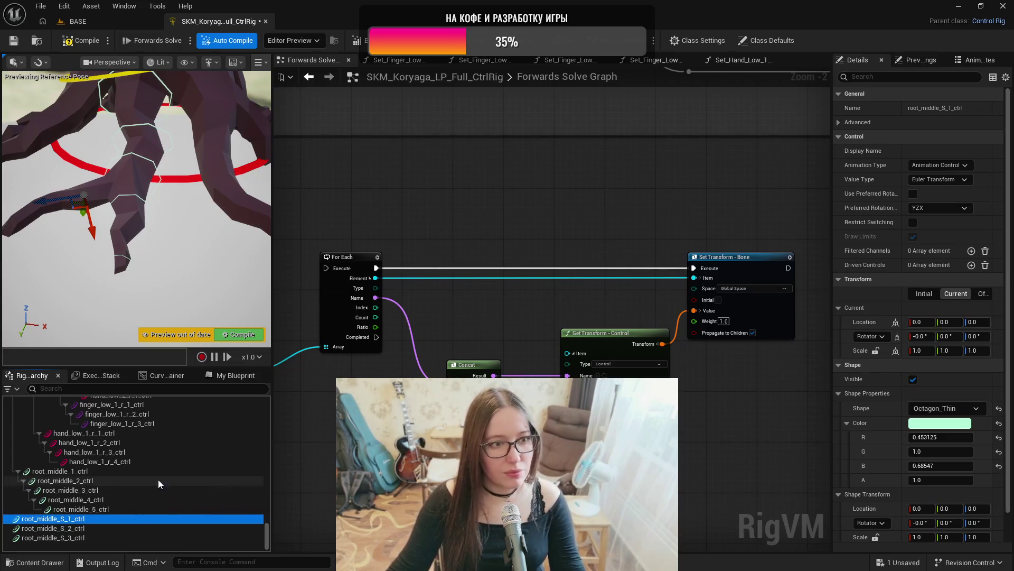
click(875, 536)
text(10)
key(Return)
mouse_move(125, 304)
mouse_down()
mouse_move(153, 267)
mouse_move(143, 248)
mouse_up()
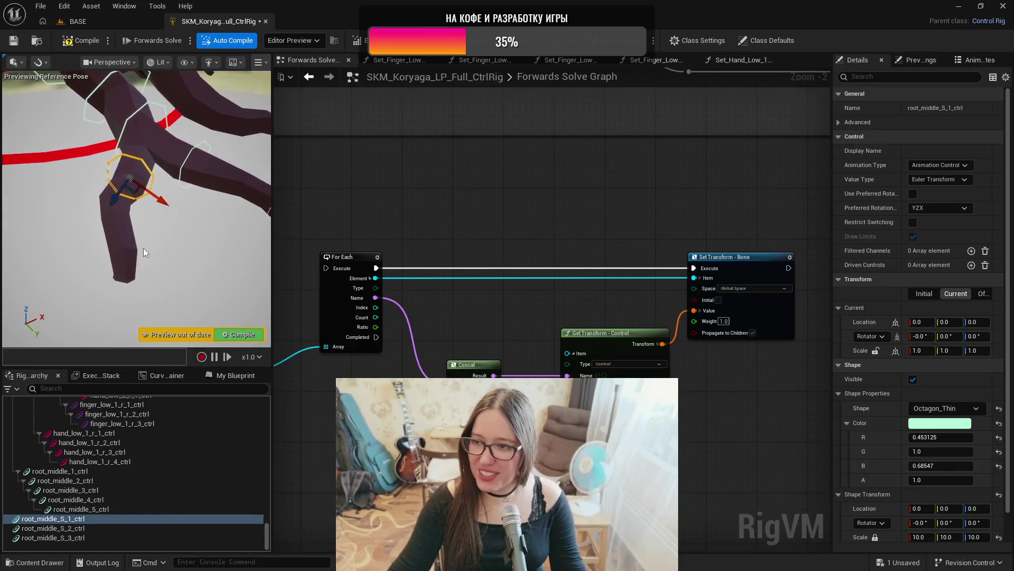
- Give root_middle_S_2_ctrl a uniform shape scale of 8
click(77, 528)
click(875, 537)
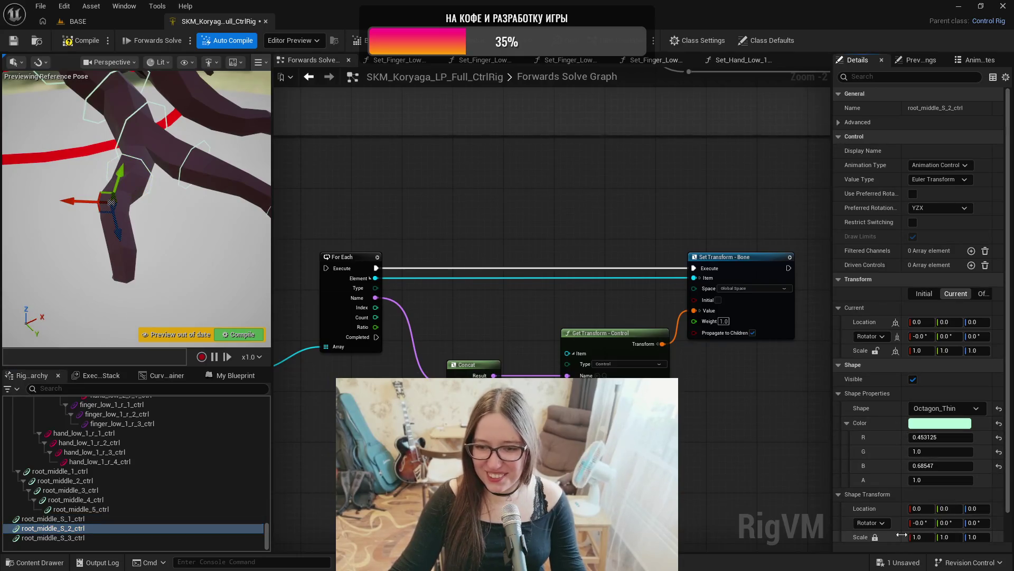
click(916, 536)
text(8)
key(Return)
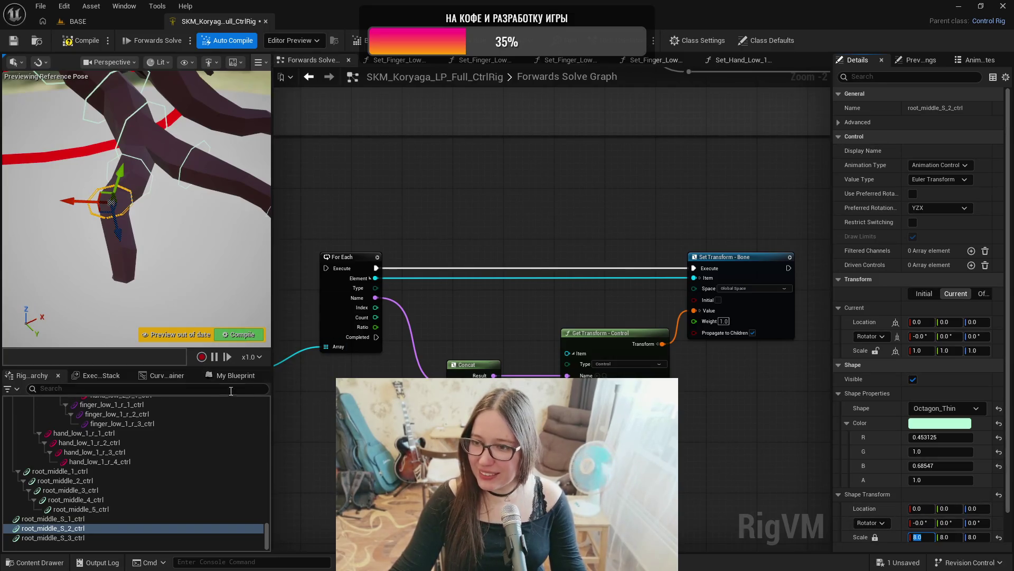
- Set root_middle_S_3_ctrl's shape scale to 5 and orbit the viewport to check it
click(122, 537)
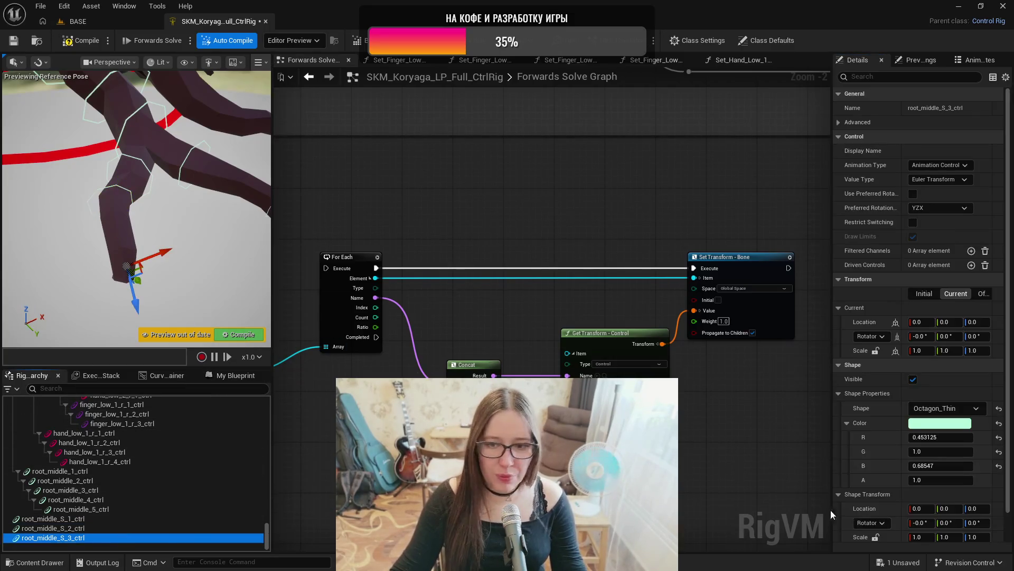
click(922, 537)
text(5)
key(Return)
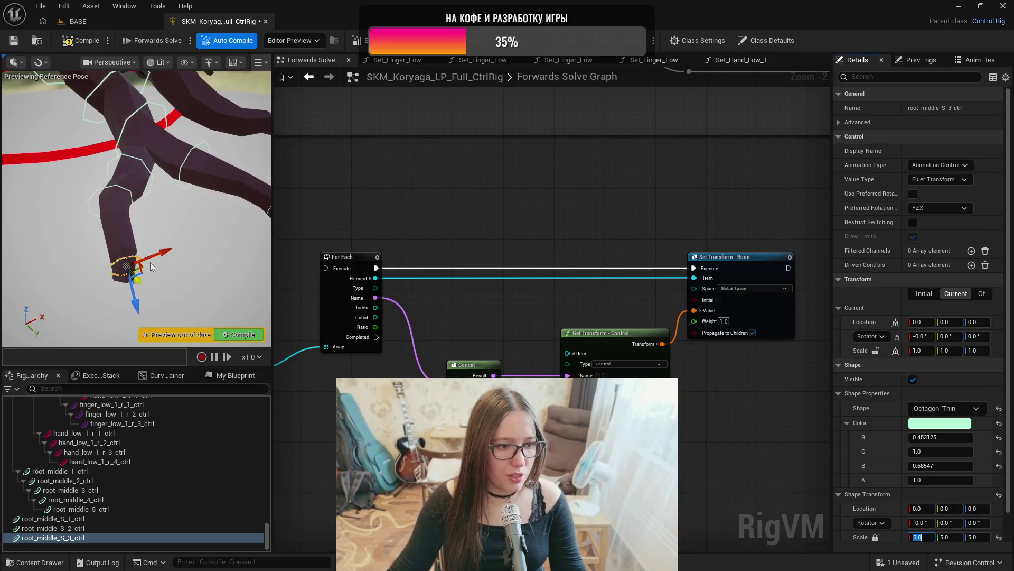
scroll(150, 269, up, 5)
drag(136, 211, 88, 208)
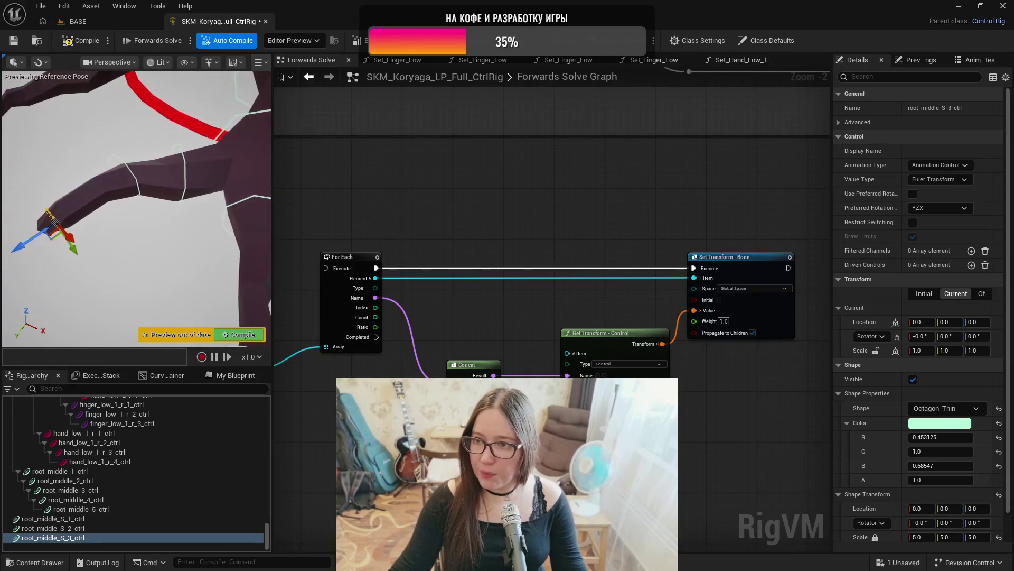
- Reselect root_middle_S_1_ctrl to compare its shape with the other S controls
click(81, 519)
scroll(164, 505, up, 3)
scroll(165, 503, up, 8)
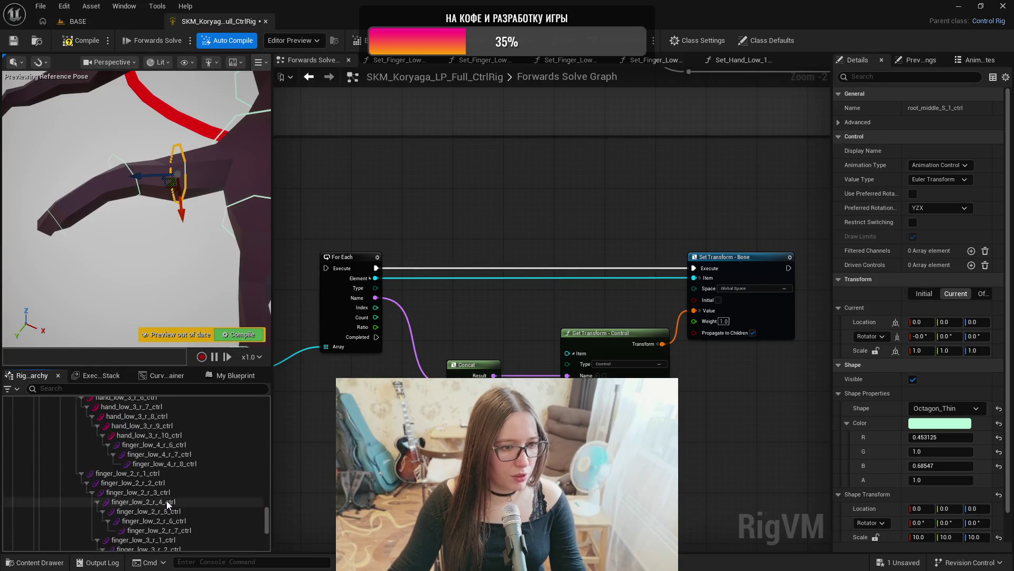
scroll(168, 499, up, 10)
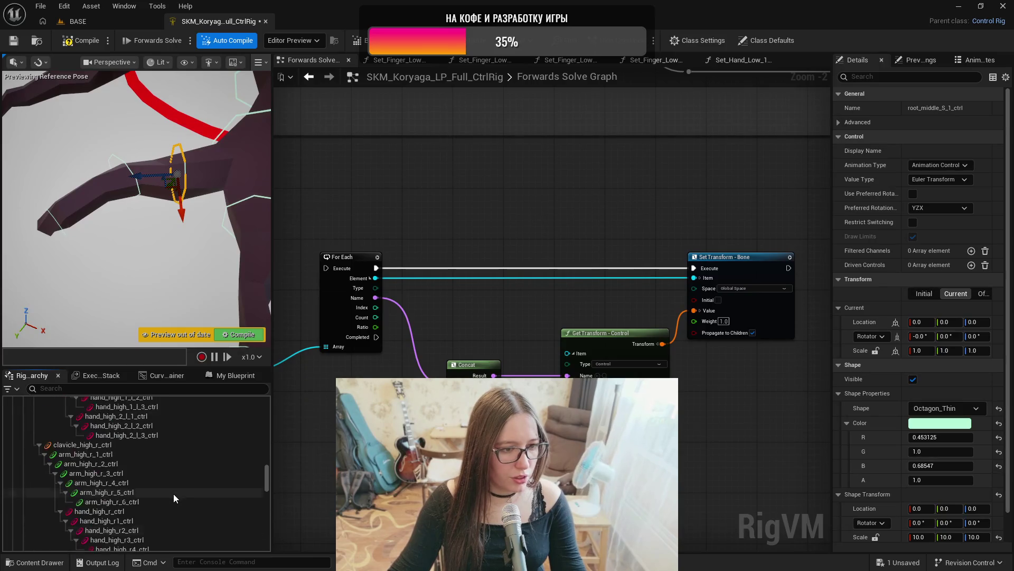
scroll(174, 489, down, 10)
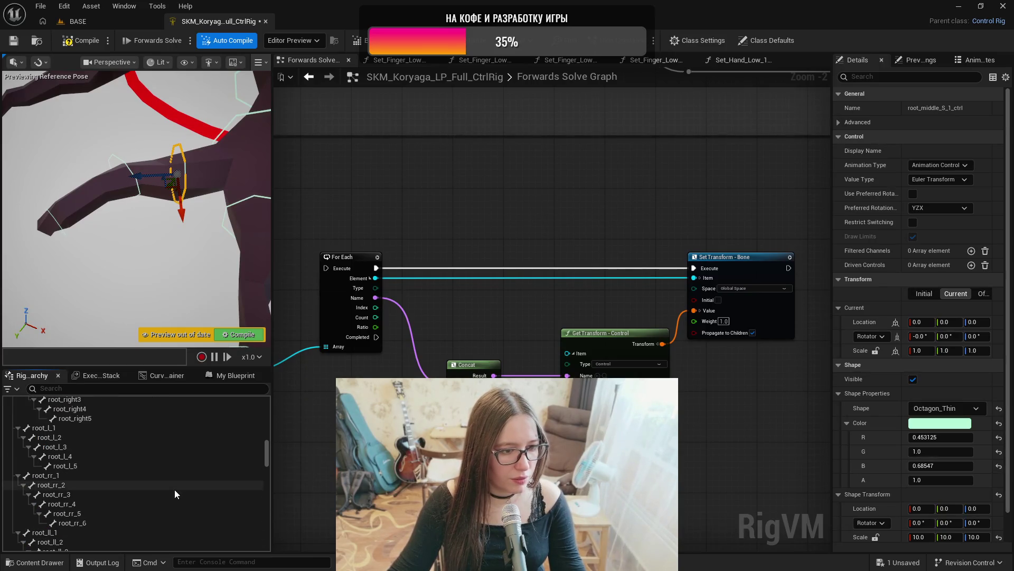
scroll(175, 488, up, 8)
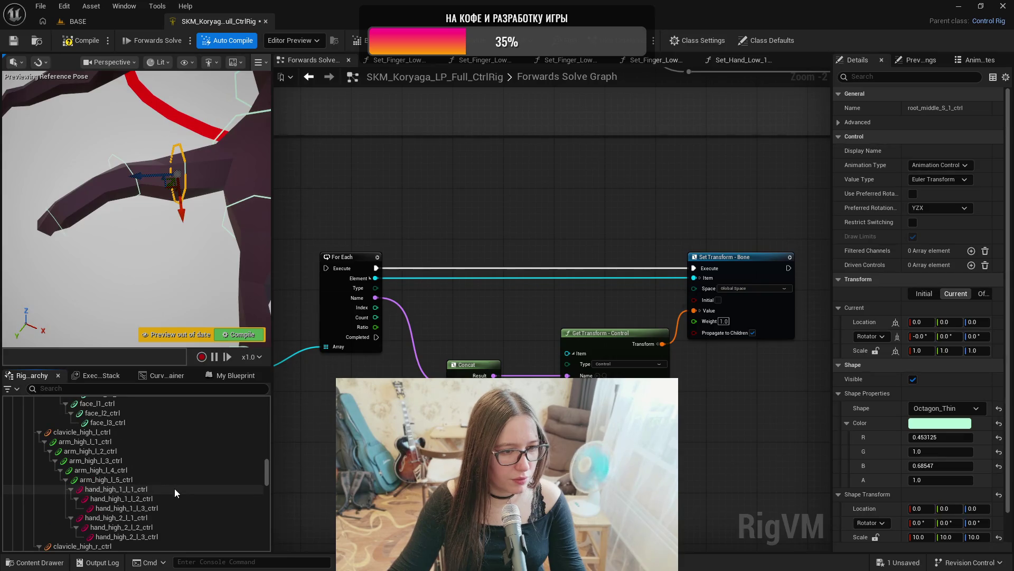
scroll(174, 486, up, 5)
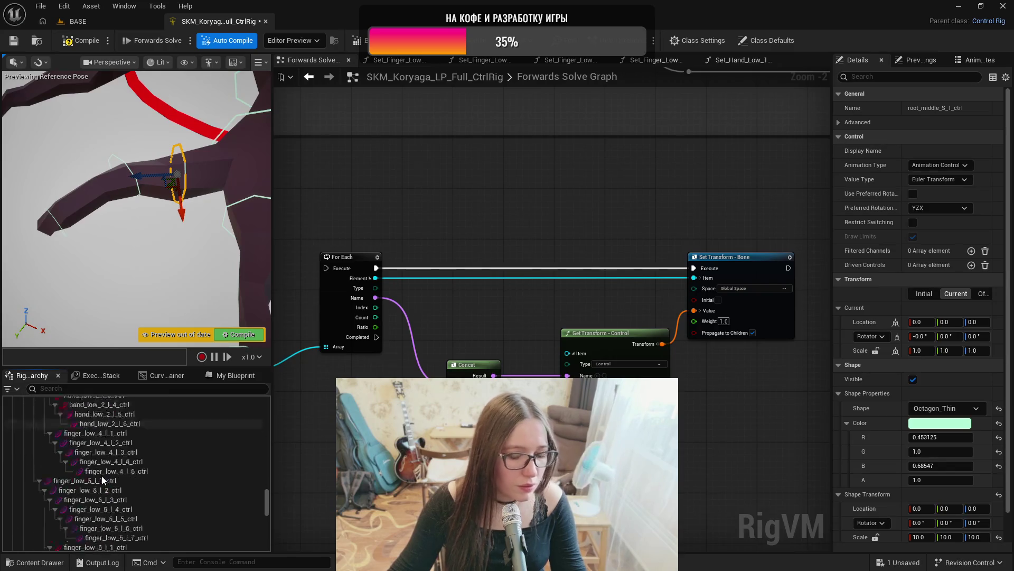
- Parent the three root_middle_S controls under root_middle_3_ctrl, then nest S_2 and S_3 under S_1
shift+click(68, 537)
drag(68, 537, 68, 490)
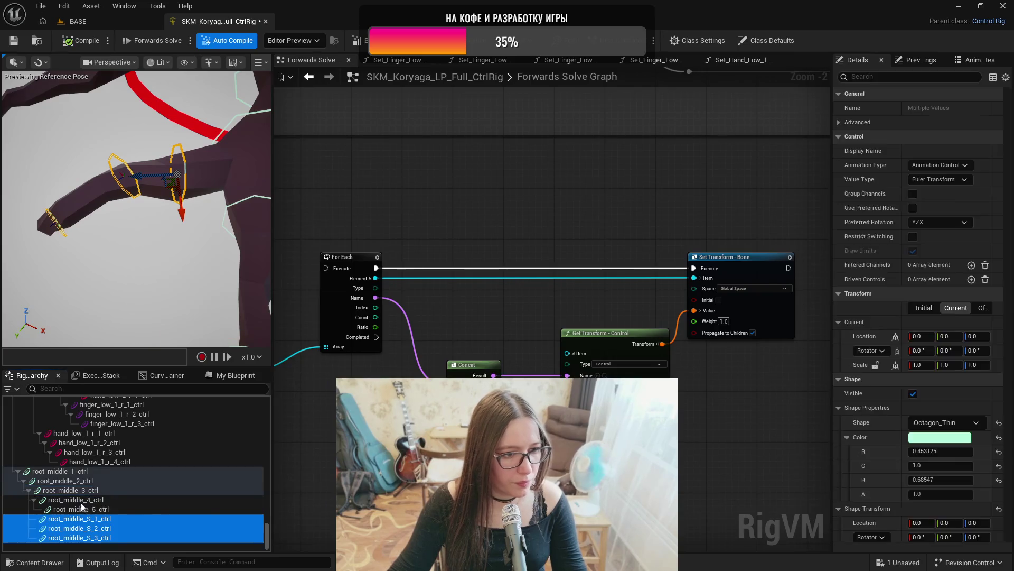
ctrl+click(85, 520)
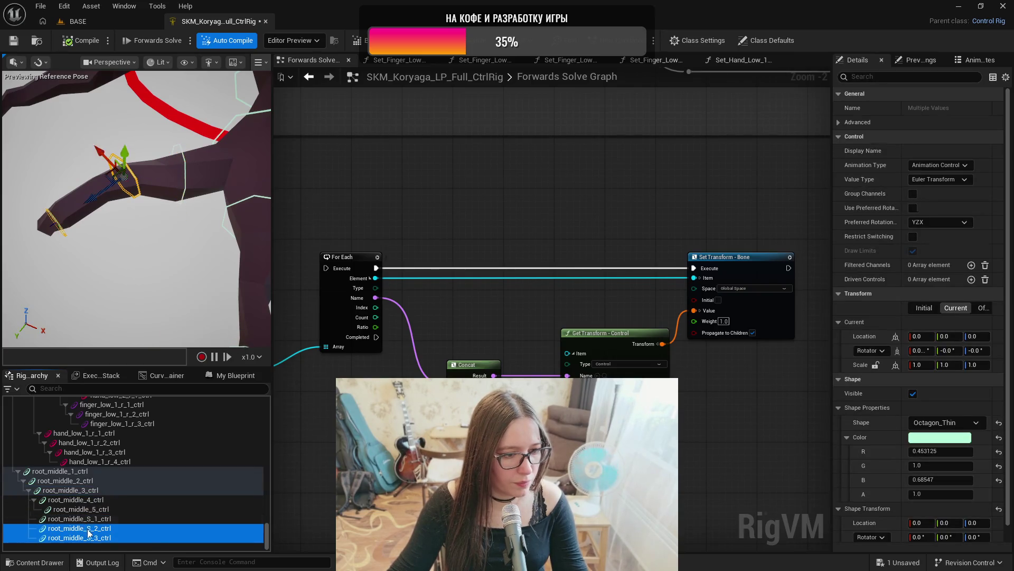
mouse_move(90, 529)
mouse_down()
mouse_move(89, 519)
mouse_move(128, 530)
mouse_up()
click(141, 538)
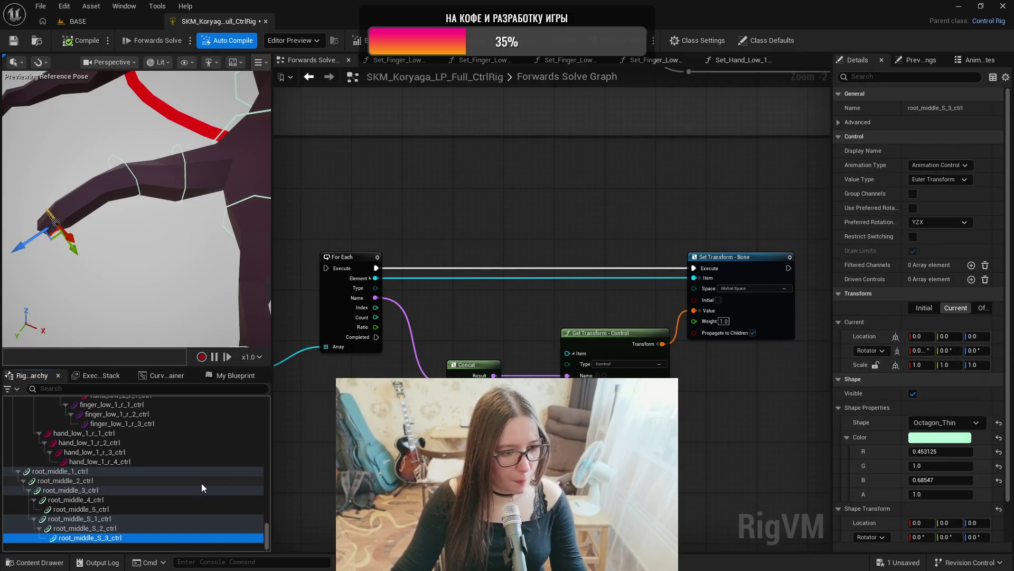
click(234, 375)
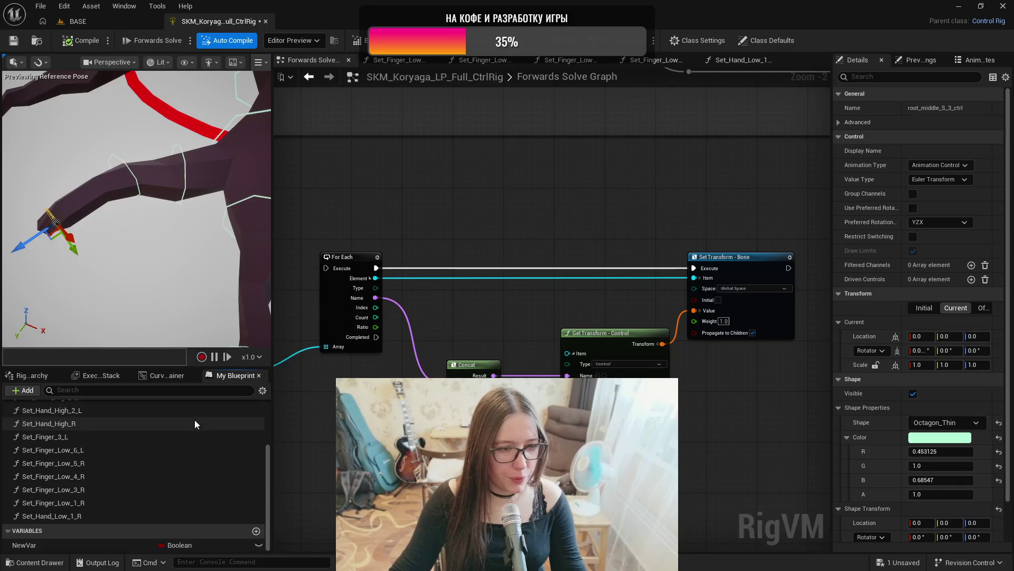
- Add a new function to the control rig named Set_Root_Middle_S
right_click(195, 423)
click(254, 438)
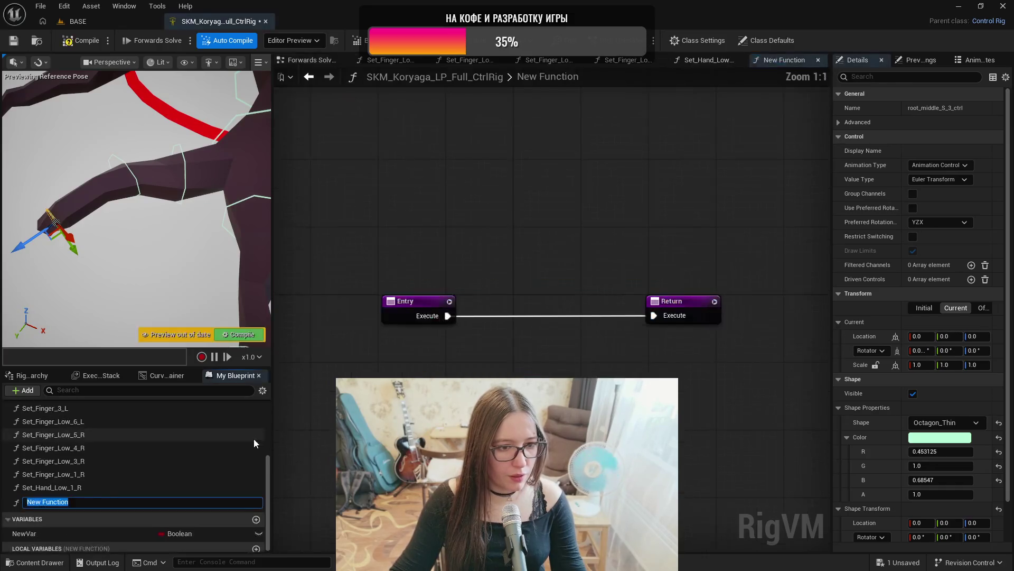
text(Set_Root_Middle_S)
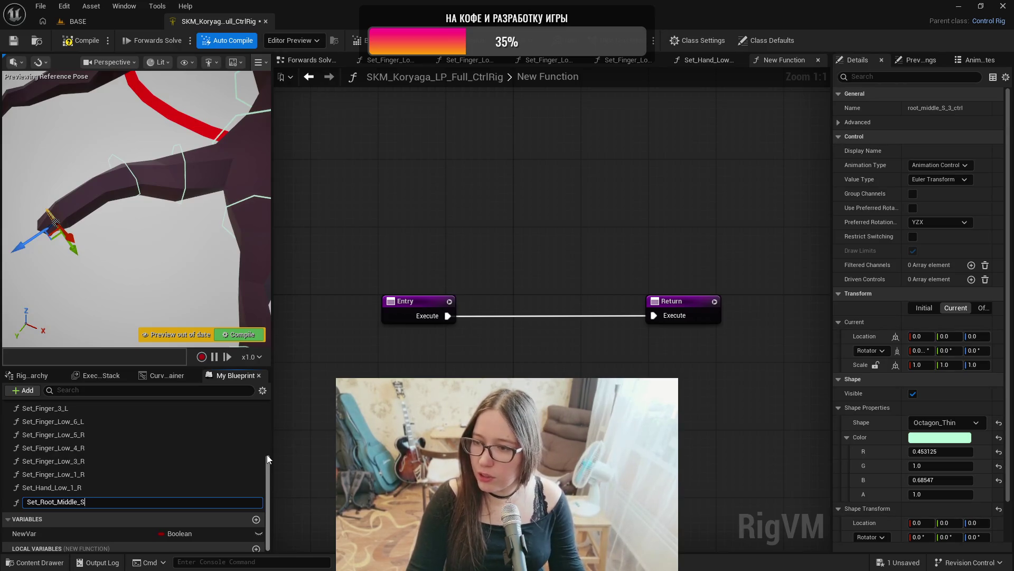
key(Return)
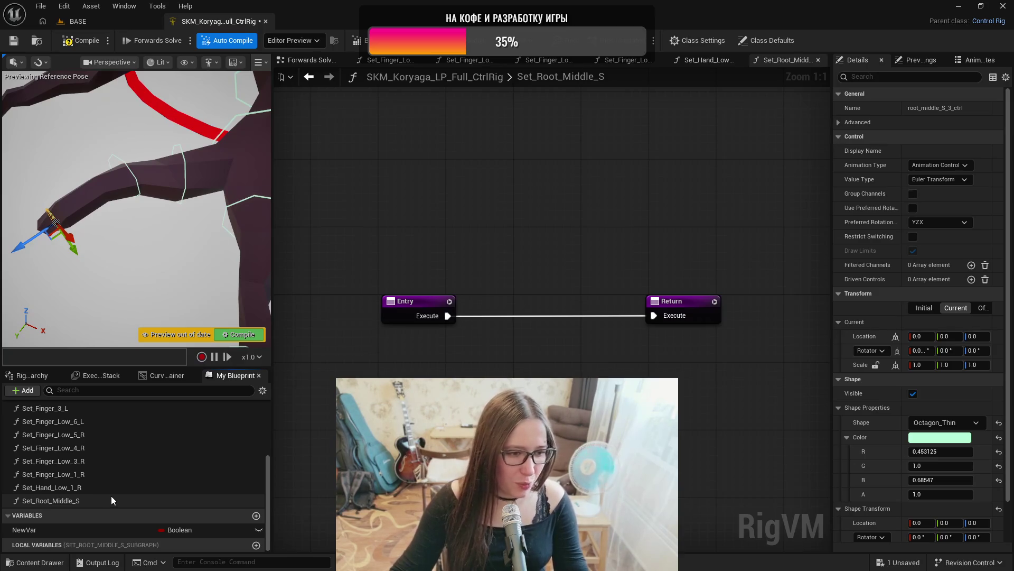
- Copy the Set/Get Transform nodes from Set_Finger_Low_1_R and paste them into Set_Root_Middle_S
click(106, 499)
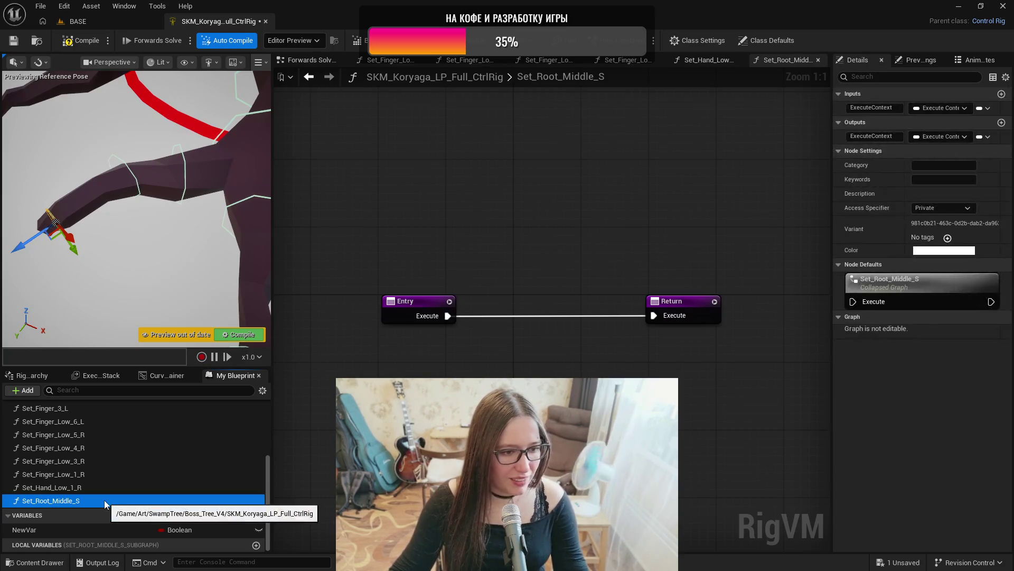
double_click(88, 487)
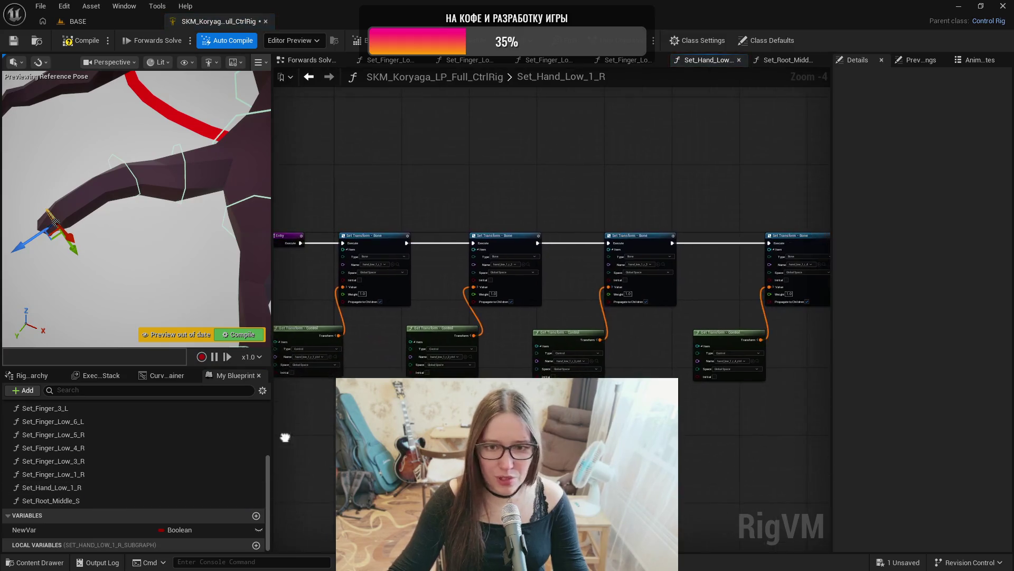
double_click(71, 475)
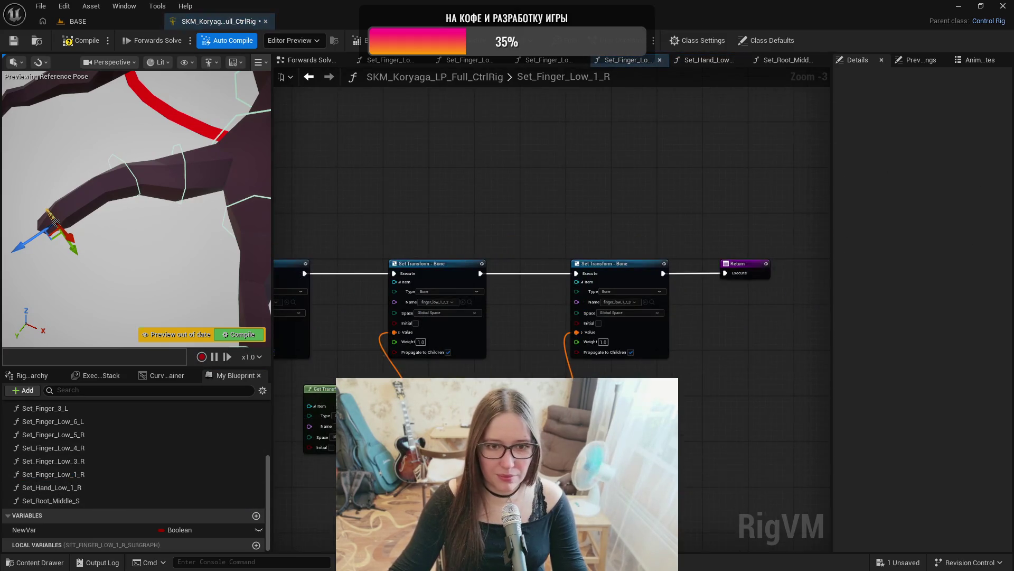
drag(365, 452, 697, 236)
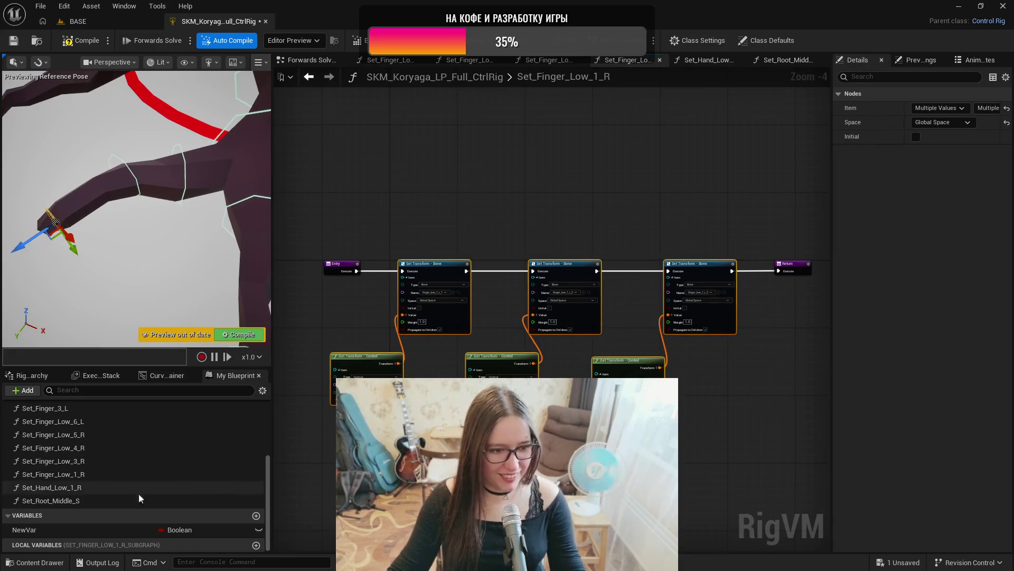
double_click(72, 500)
key(ctrl+v)
- Arrange the pasted nodes between Entry and Return, level with Entry
drag(370, 298, 577, 340)
scroll(525, 255, down, 3)
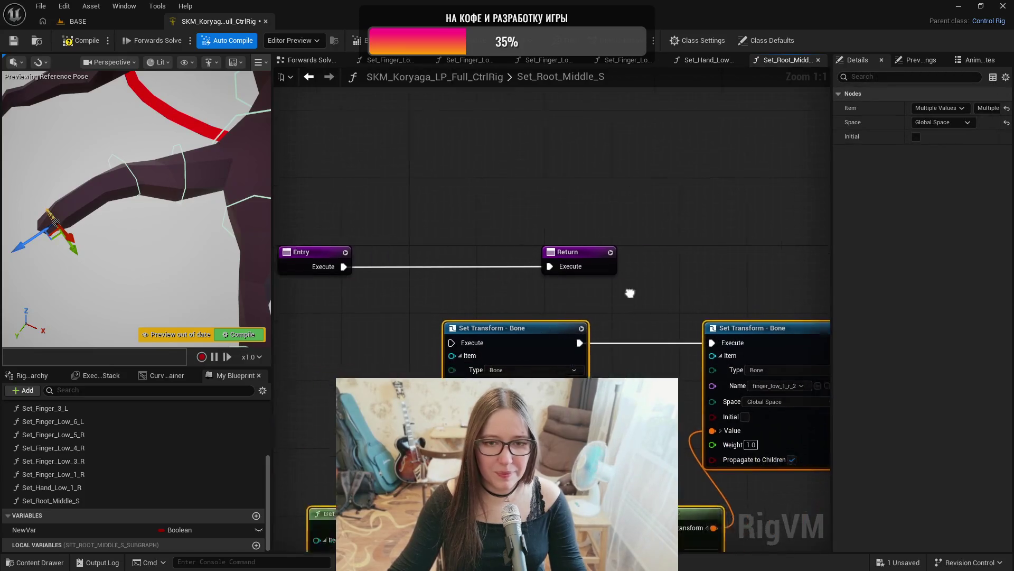
scroll(527, 253, down, 1)
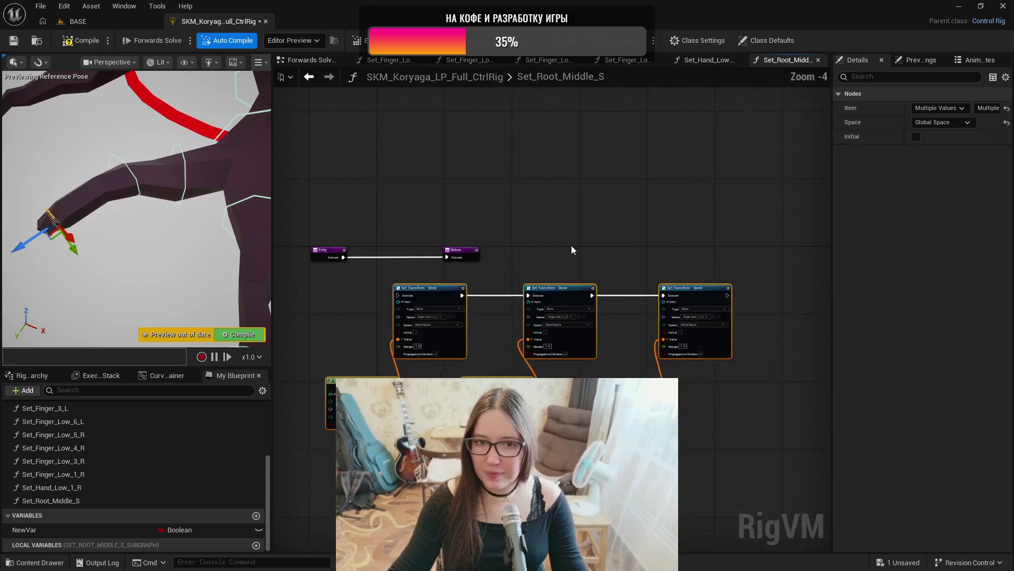
alt+click(449, 257)
drag(456, 250, 787, 283)
drag(734, 258, 372, 475)
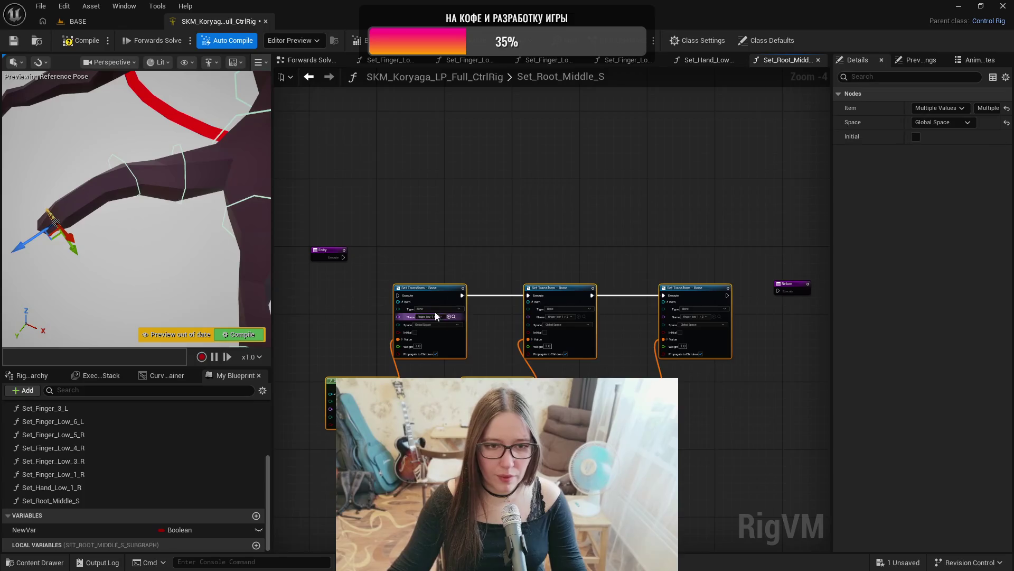
drag(424, 291, 420, 251)
- Wire Entry to the first Set Transform node and the last one to Return
scroll(420, 252, up, 3)
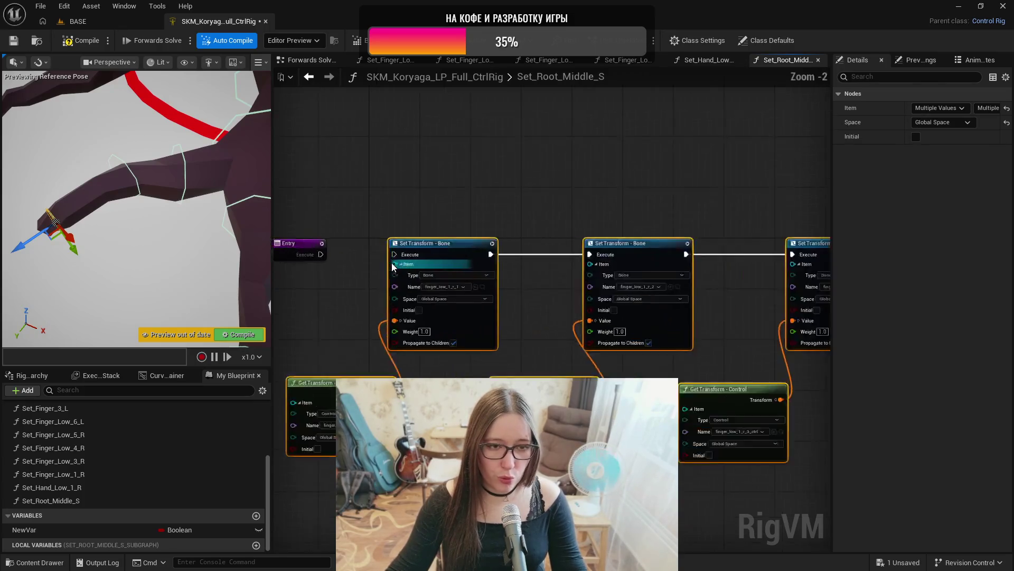
drag(310, 253, 417, 253)
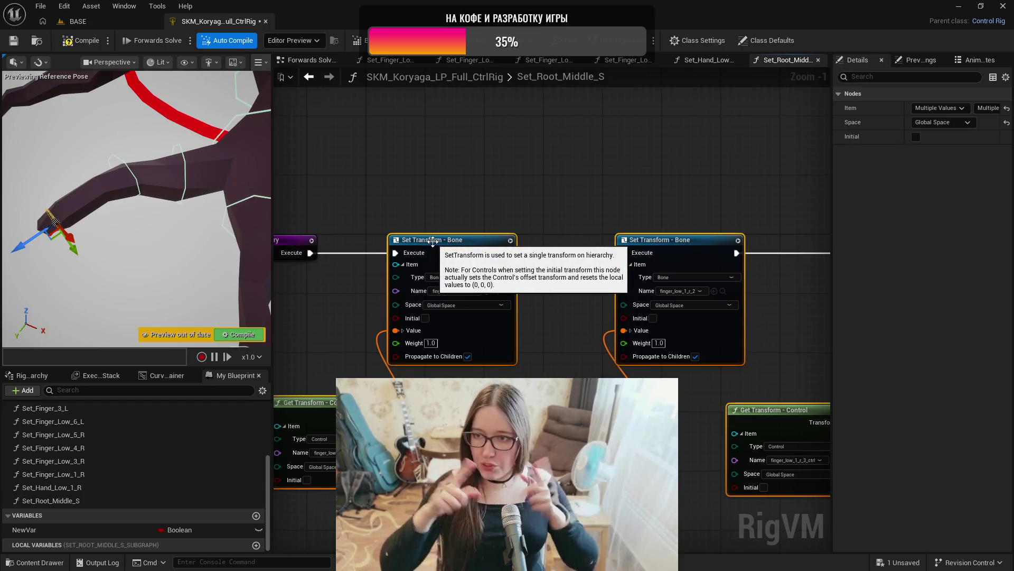
scroll(484, 220, down, 1)
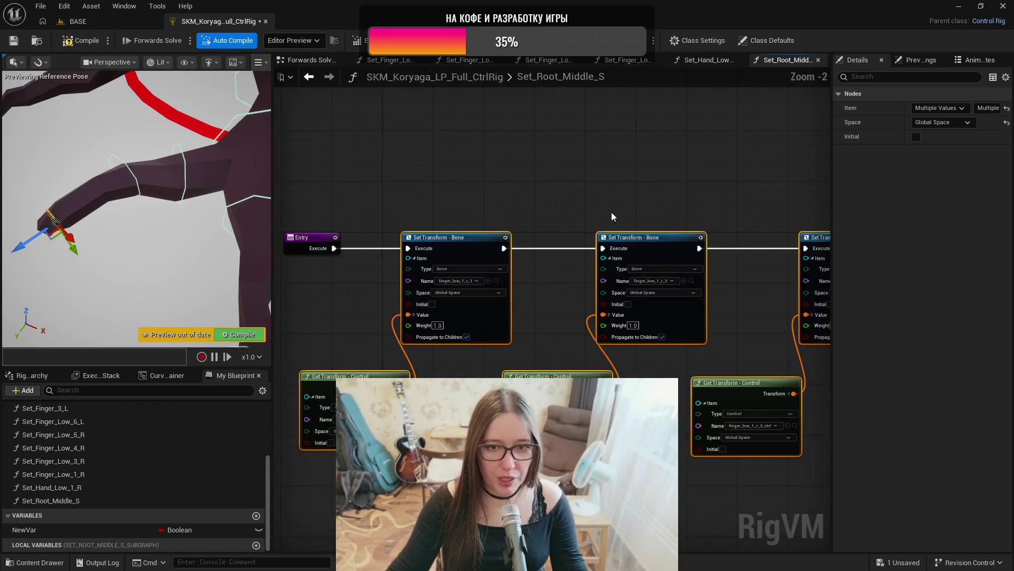
mouse_move(661, 241)
mouse_down()
mouse_move(746, 291)
mouse_move(761, 234)
mouse_up()
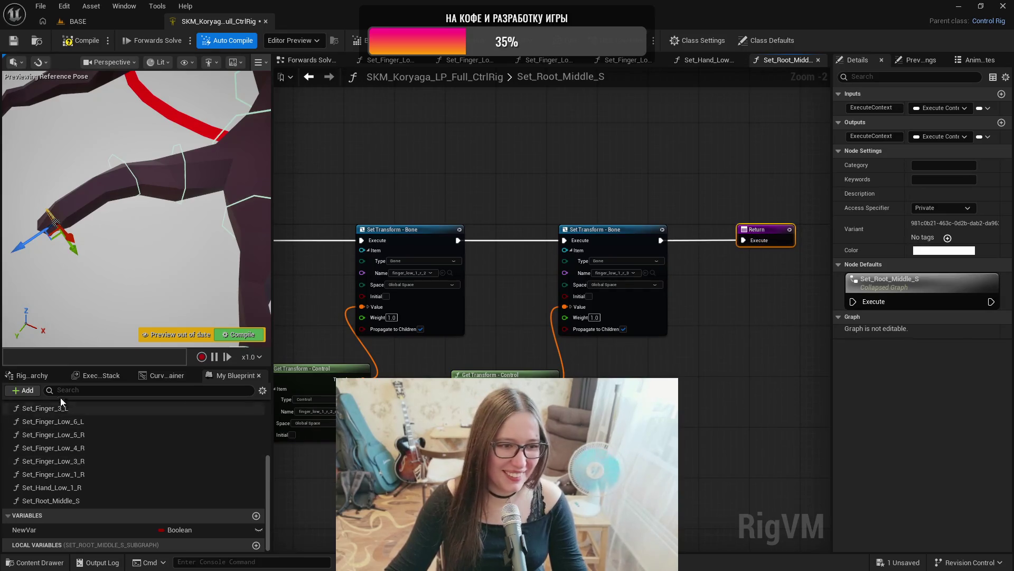
click(33, 375)
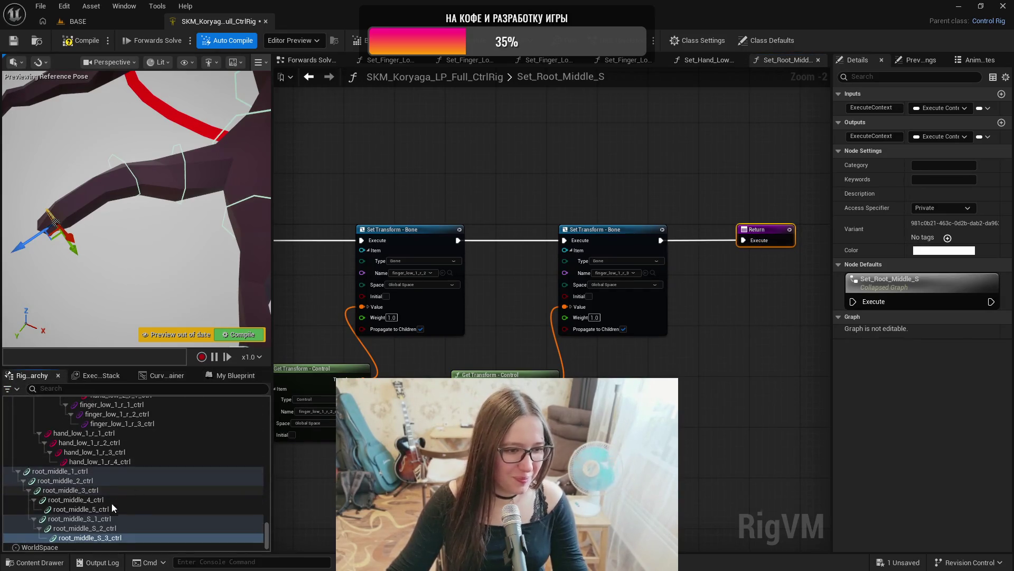
- Select root_middle_S_1_ctrl and scroll up to the root_middle_S bones beneath root_middle_3
click(90, 520)
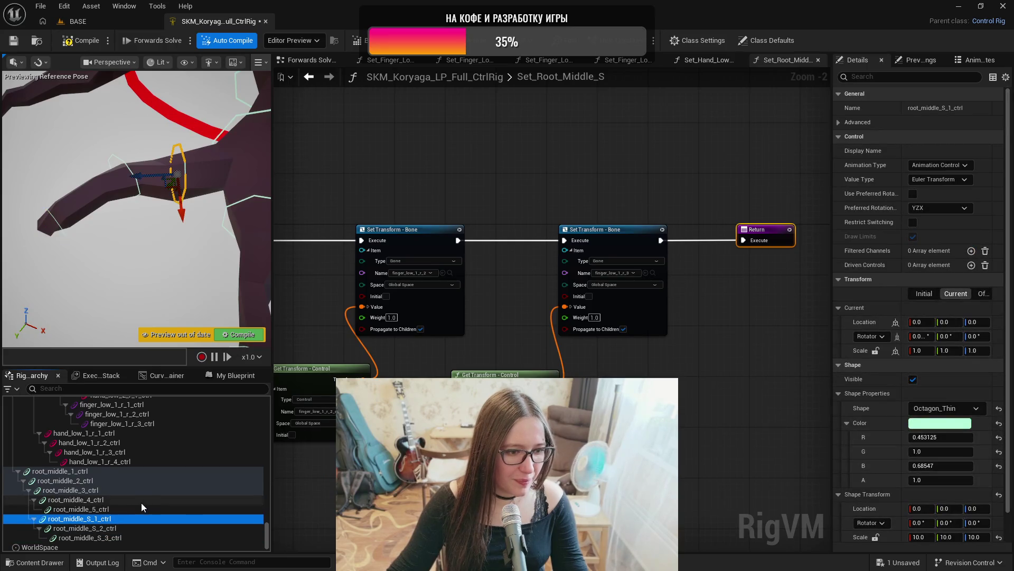
scroll(136, 499, up, 10)
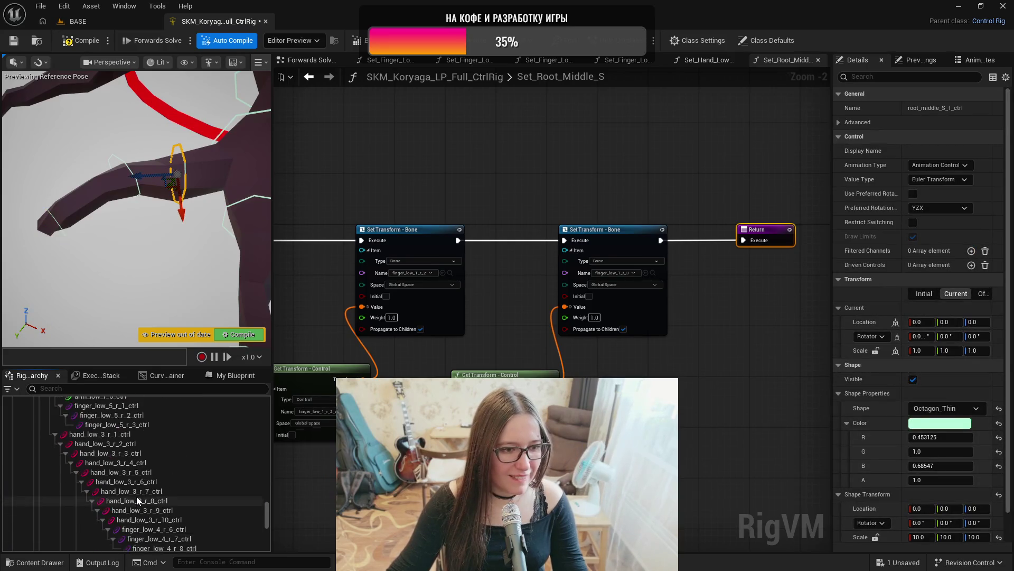
scroll(138, 499, up, 15)
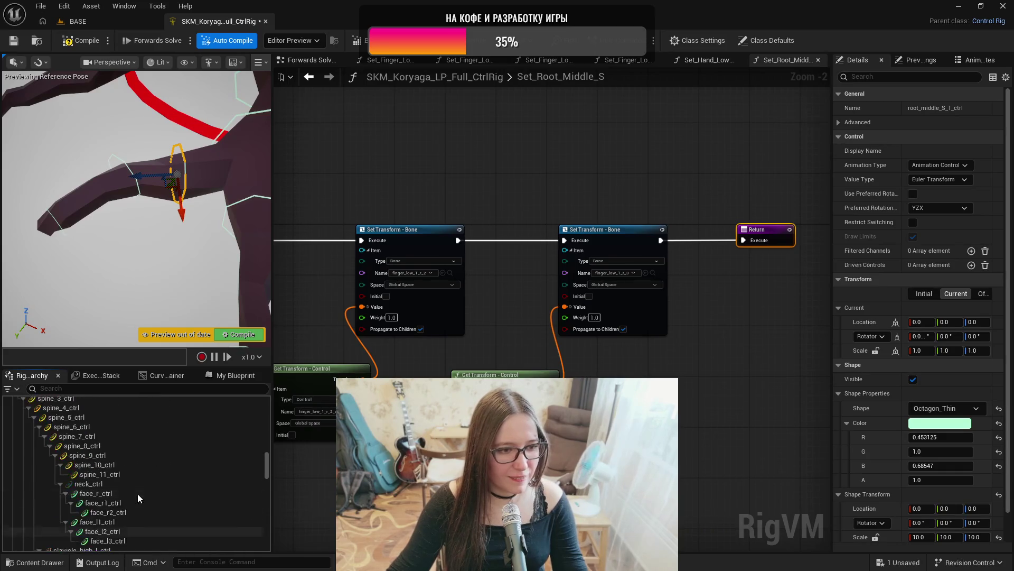
scroll(138, 493, up, 5)
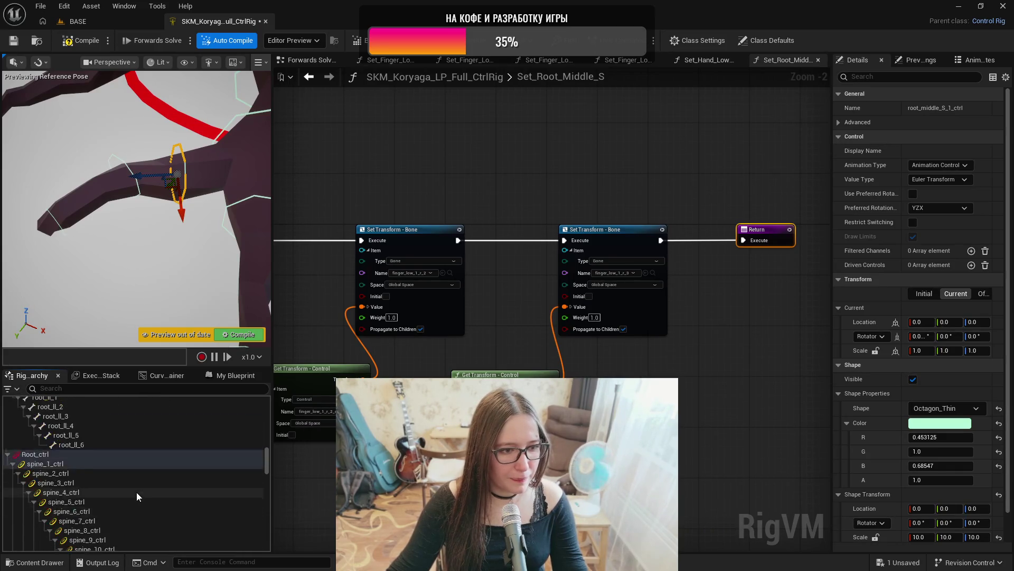
scroll(106, 465, up, 5)
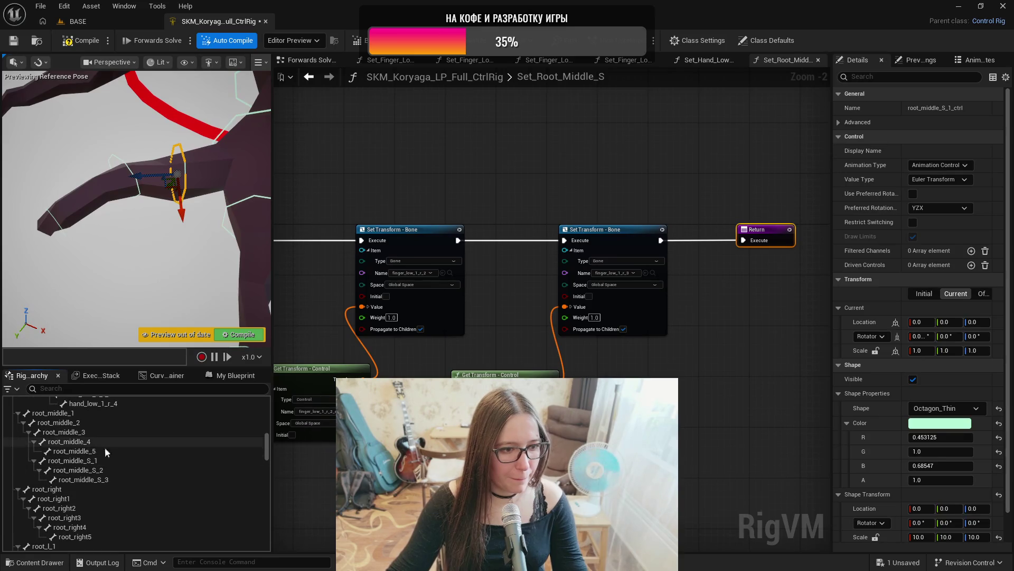